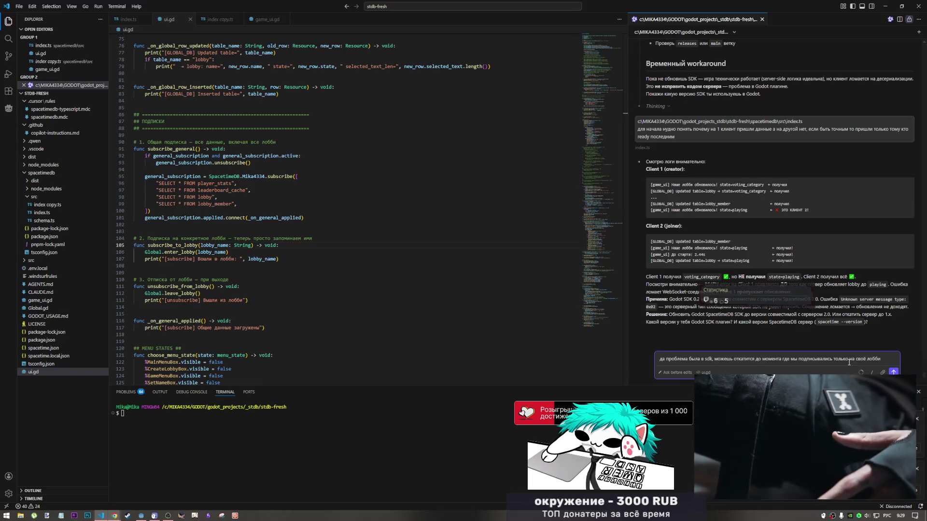
# - Finish the Qwen Code request to restore the full own-lobby subscribe/unsubscribe cycle, and send it
pyautogui.write('полнцы ци')
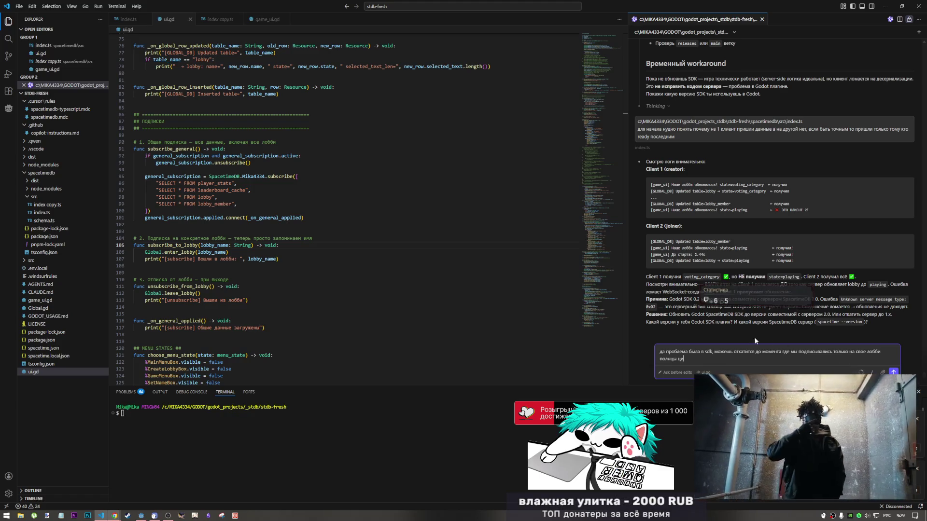
pyautogui.click(886, 354)
pyautogui.write('коро')
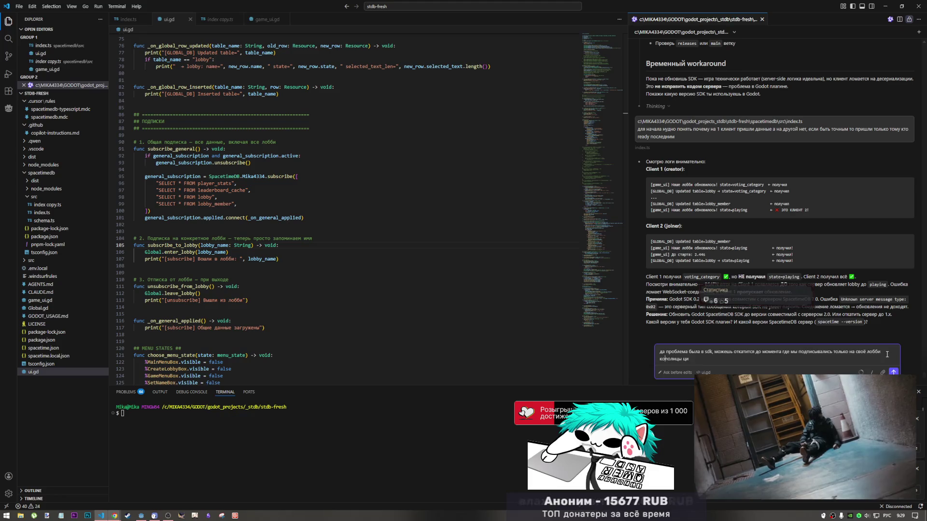
pyautogui.write('че где')
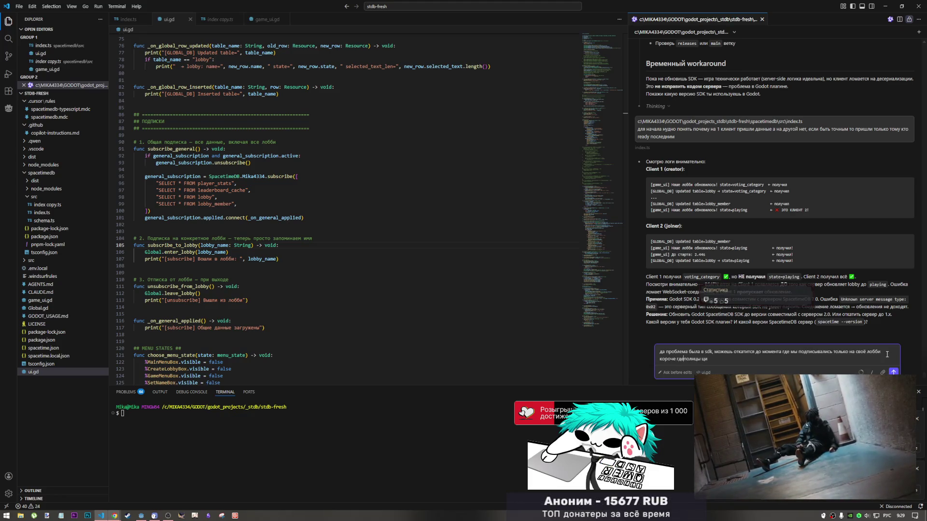
pyautogui.write(' полн')
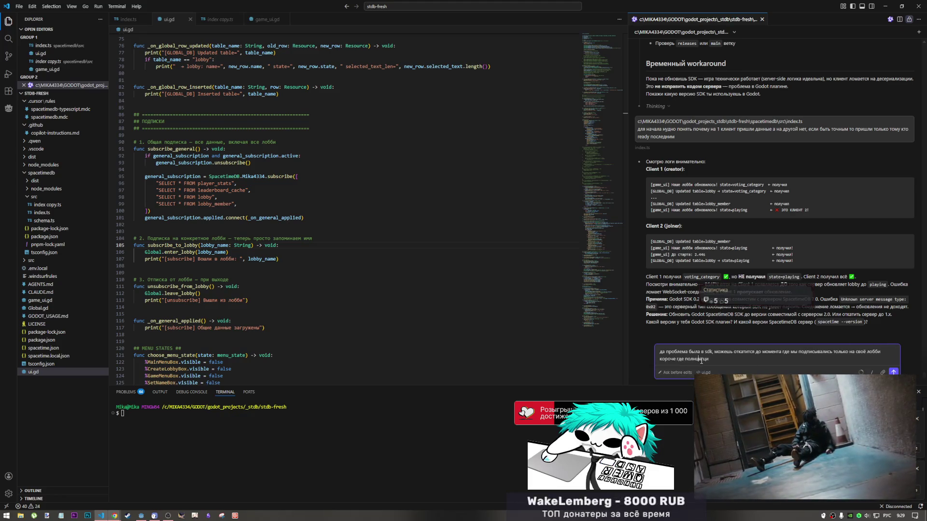
pyautogui.write('ый ци')
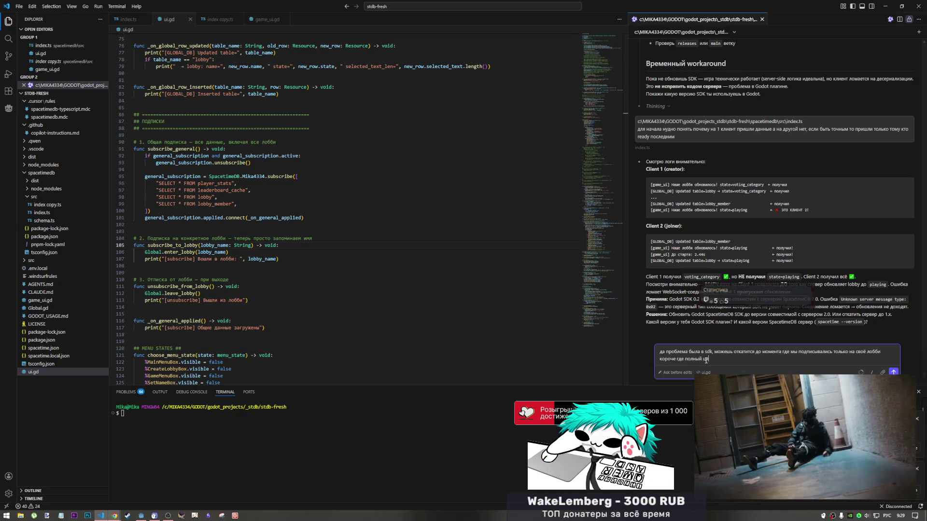
pyautogui.write('кл подписки отписки?')
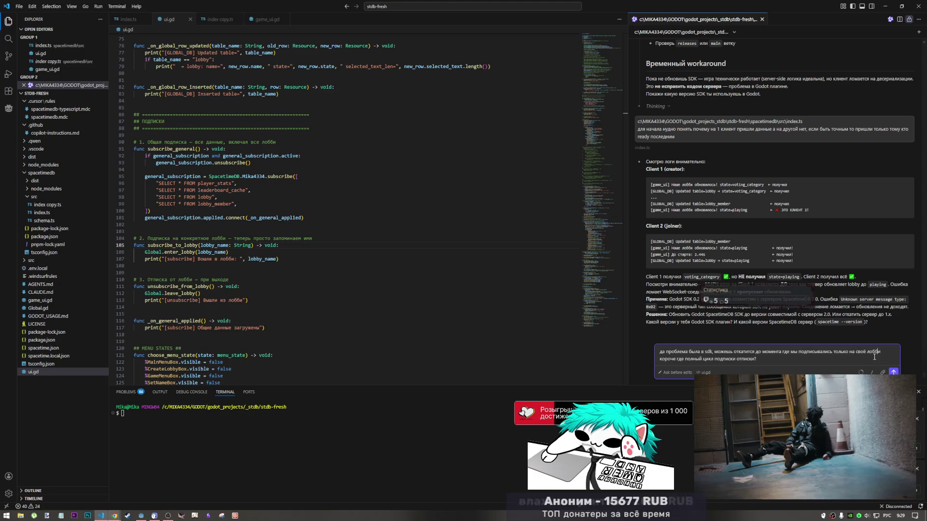
pyautogui.click(894, 371)
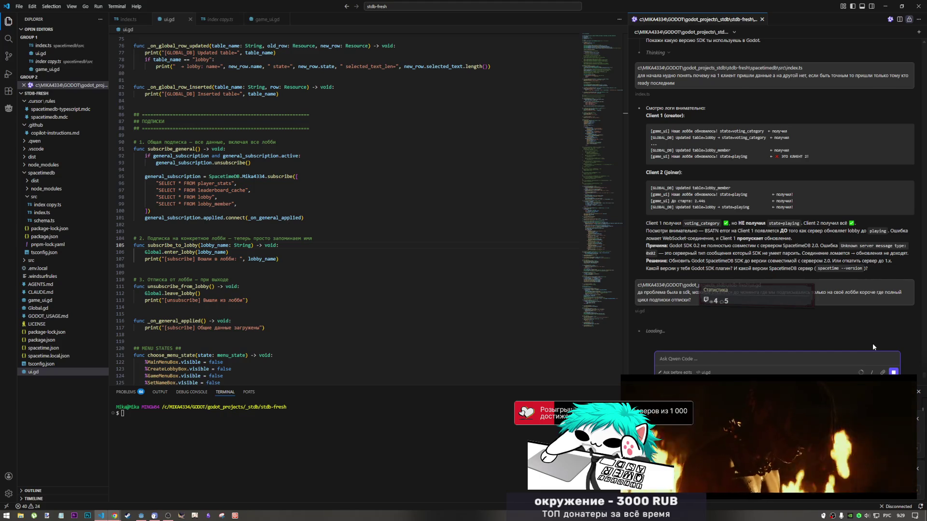
pyautogui.click(141, 516)
pyautogui.click(361, 333)
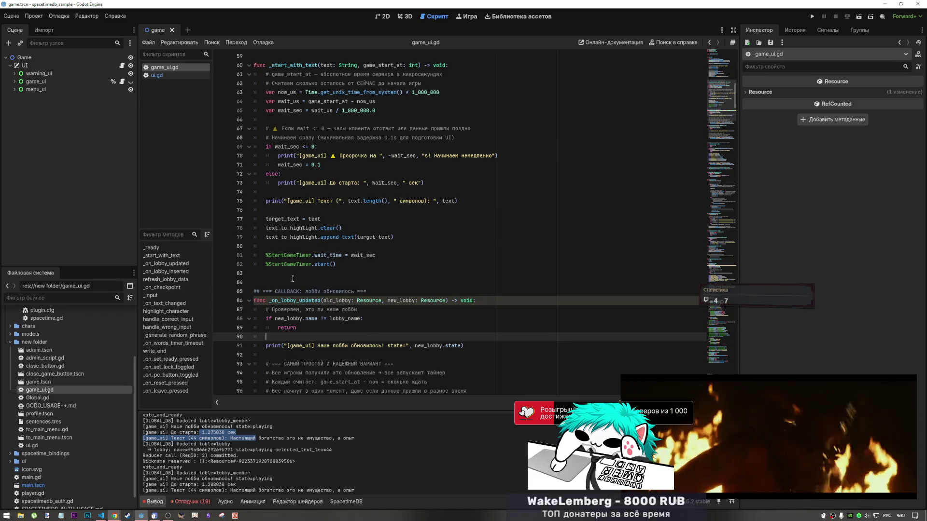
pyautogui.click(103, 516)
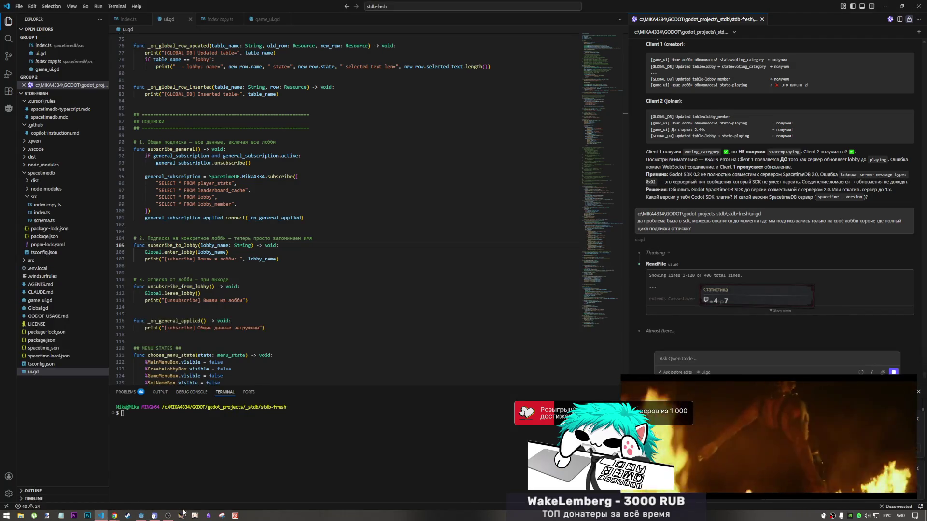
pyautogui.click(168, 516)
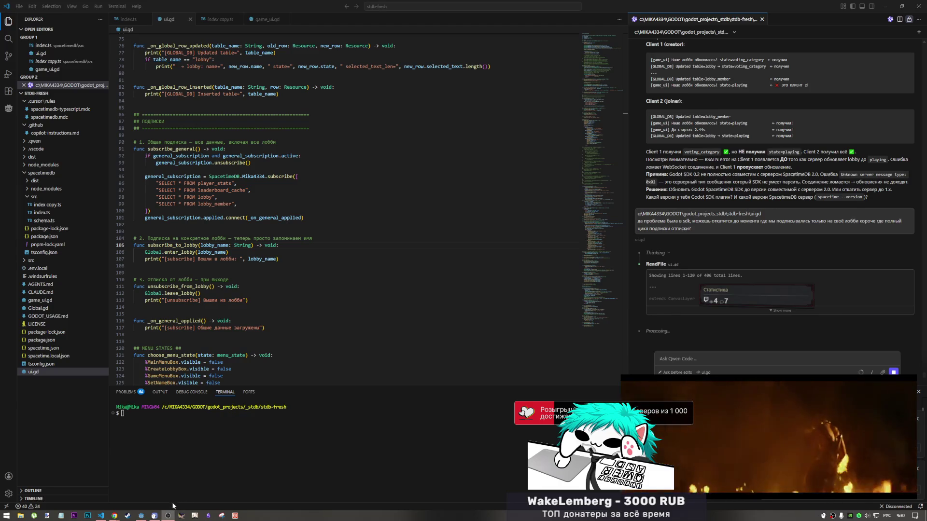
pyautogui.click(140, 516)
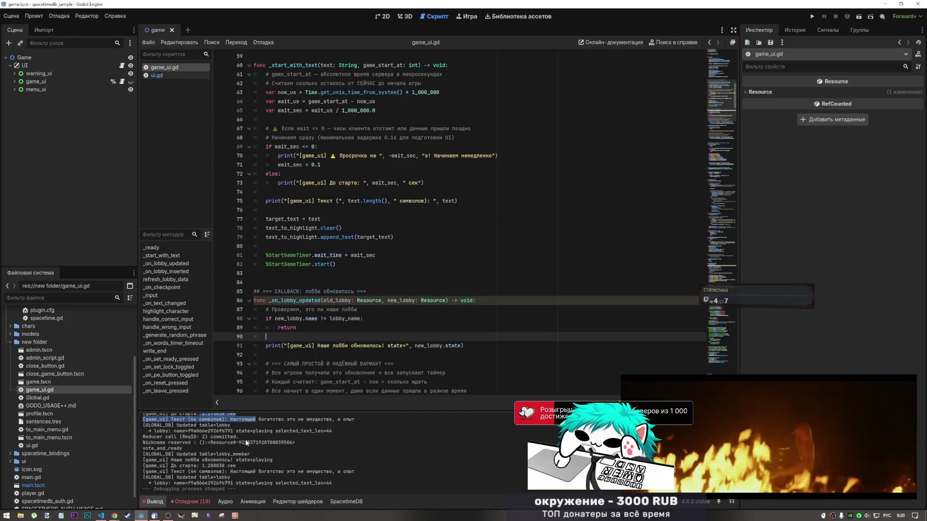
pyautogui.moveTo(114, 515)
pyautogui.click(166, 461)
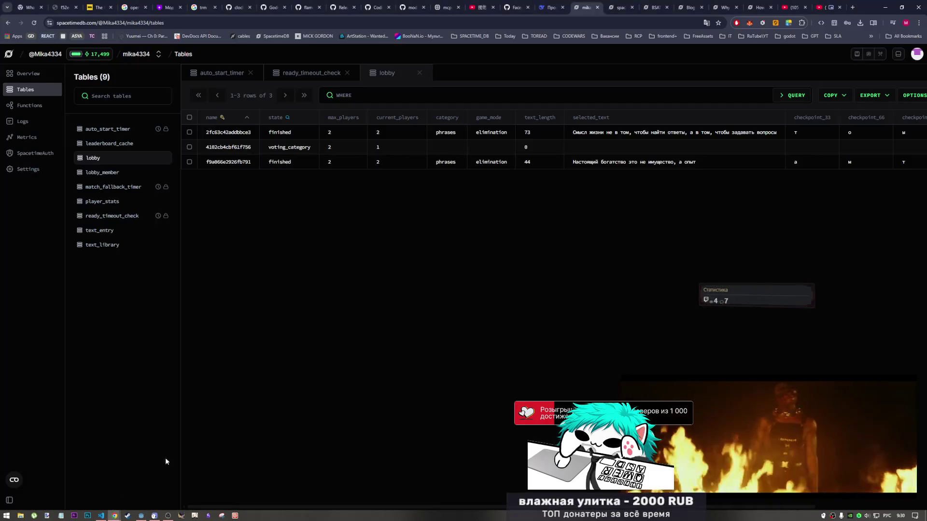
pyautogui.click(102, 516)
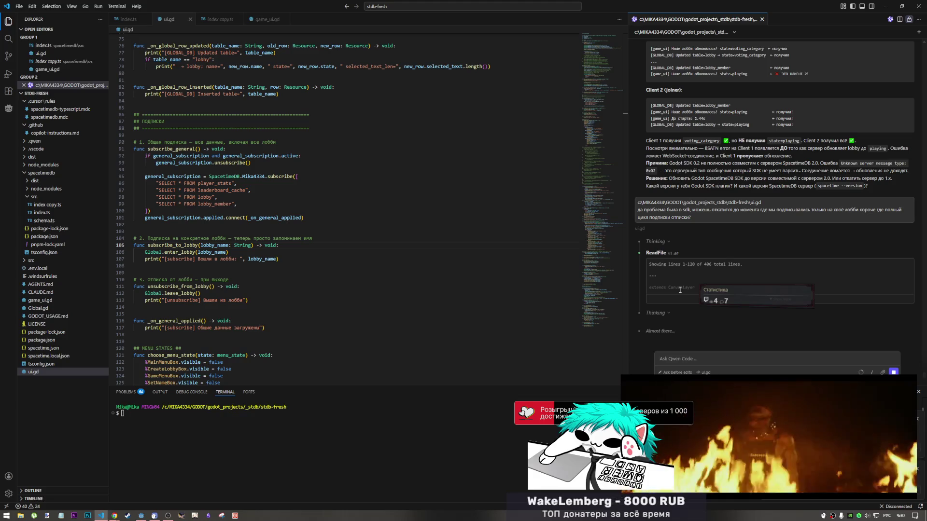
# - Return the floating YouTube music video to its Chrome tab
pyautogui.click(902, 382)
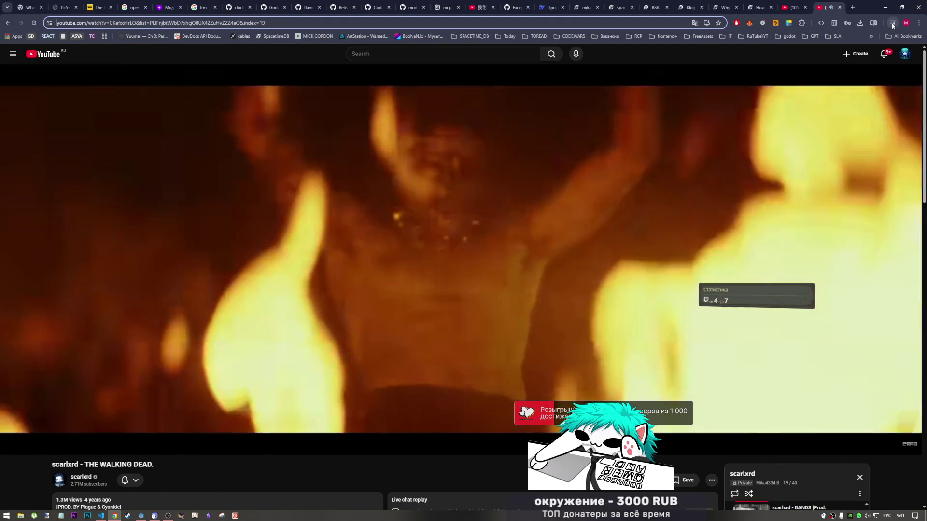
# - Put the YouTube video into picture-in-picture and switch back to Visual Studio Code
pyautogui.click(892, 23)
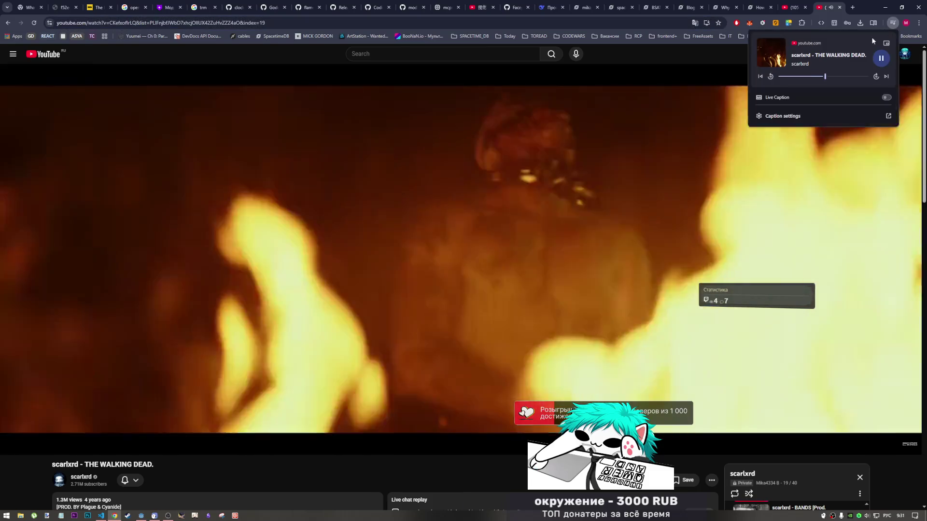
pyautogui.click(886, 43)
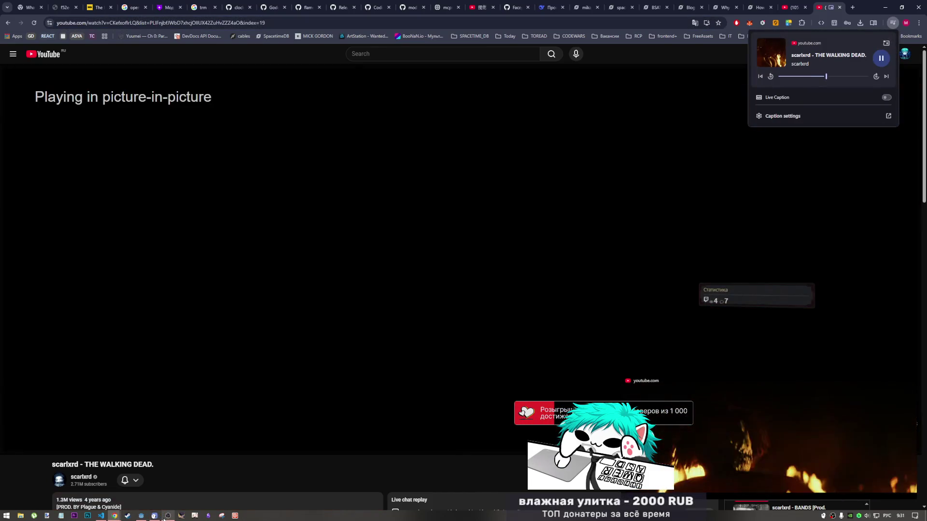
pyautogui.click(100, 515)
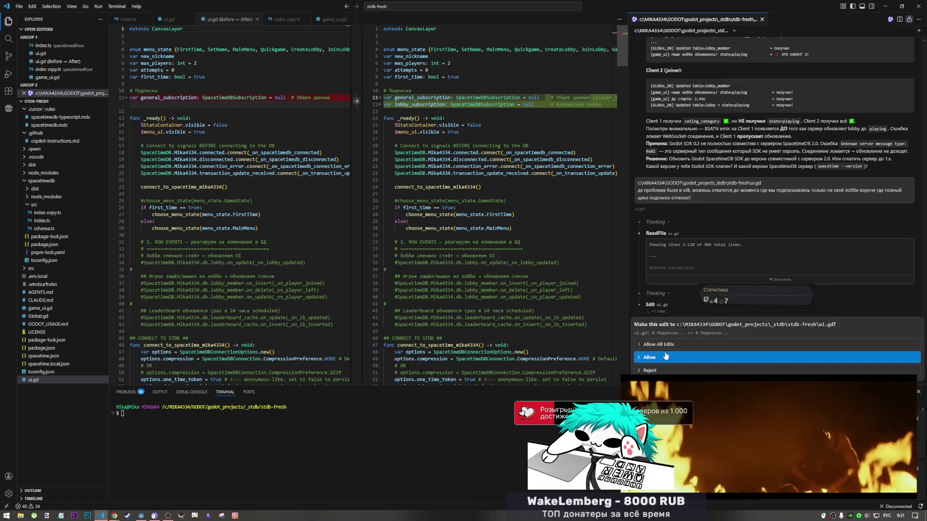
# - Allow the assistant's lobby_subscription edit to ui.gd, then switch over to Godot Engine
pyautogui.click(653, 344)
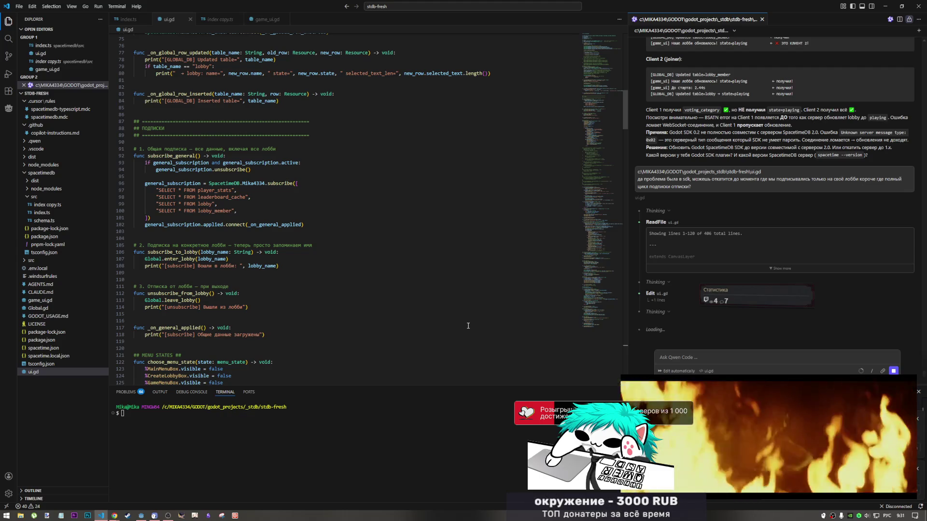
pyautogui.click(167, 515)
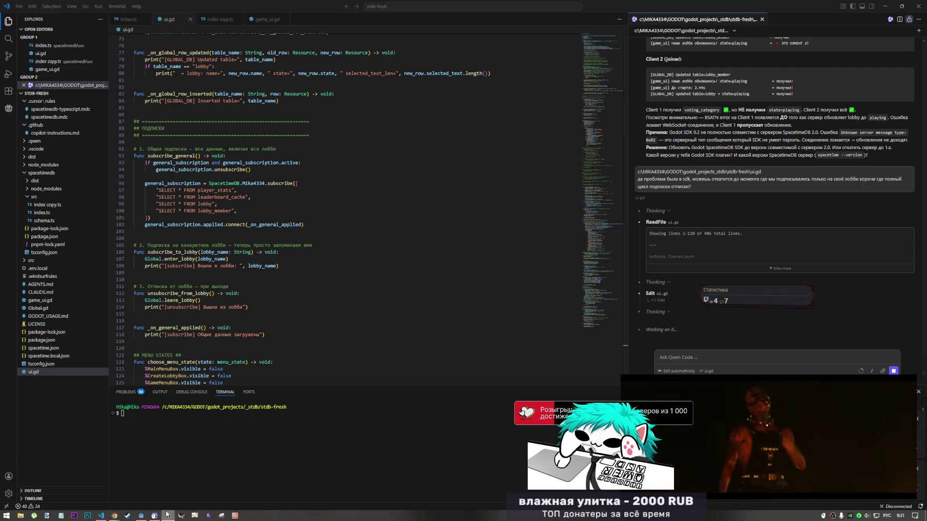
pyautogui.click(167, 516)
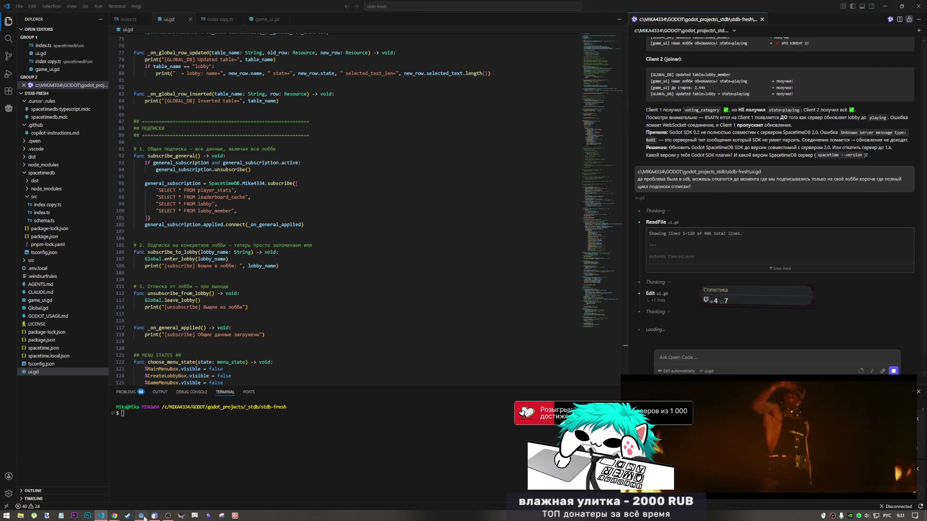
pyautogui.click(143, 516)
pyautogui.click(232, 459)
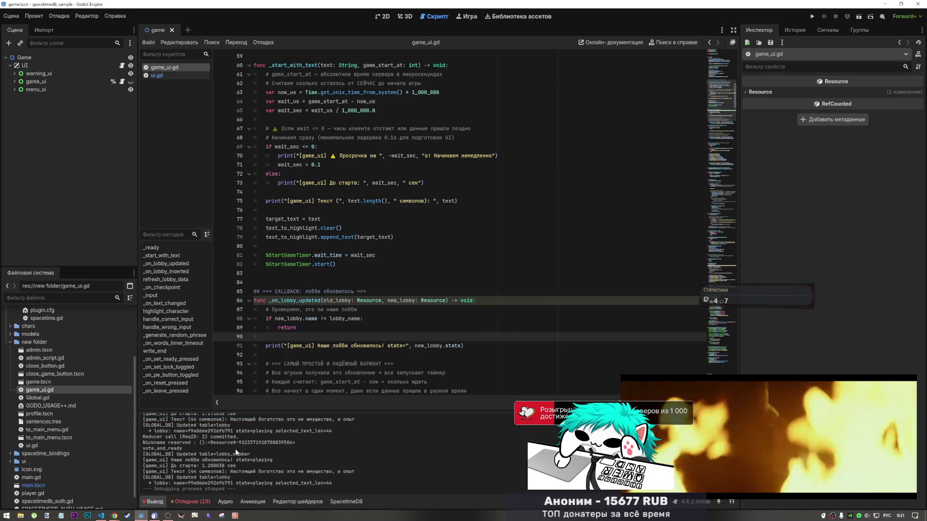
pyautogui.scroll(1, 236, 448)
pyautogui.scroll(3, 236, 450)
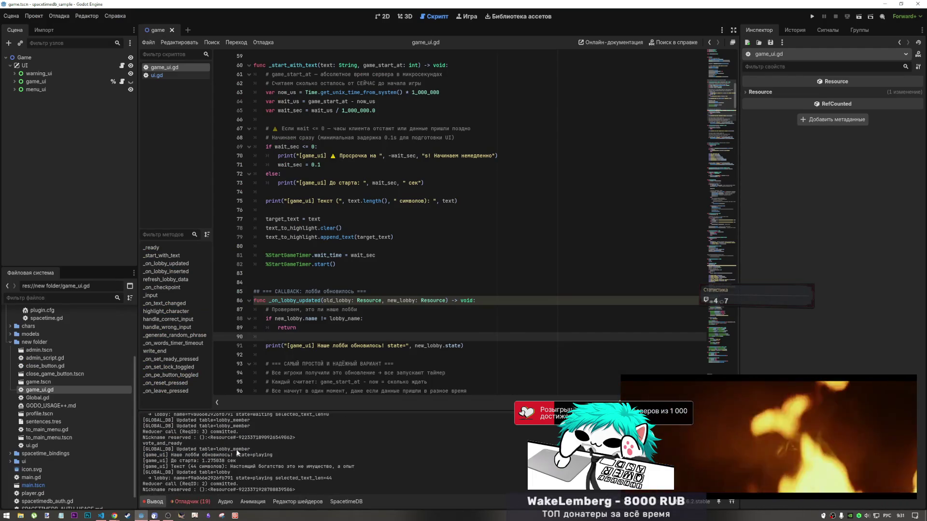
pyautogui.scroll(2, 237, 453)
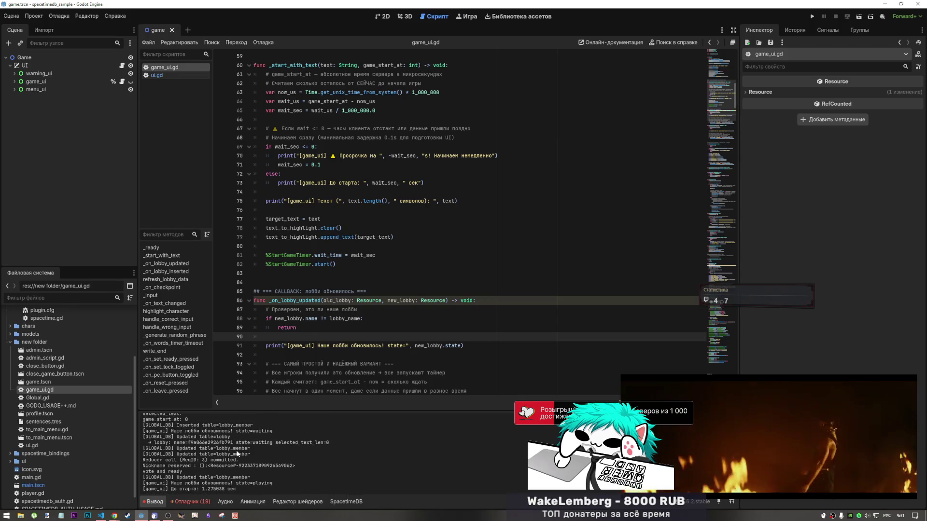
pyautogui.scroll(3, 238, 453)
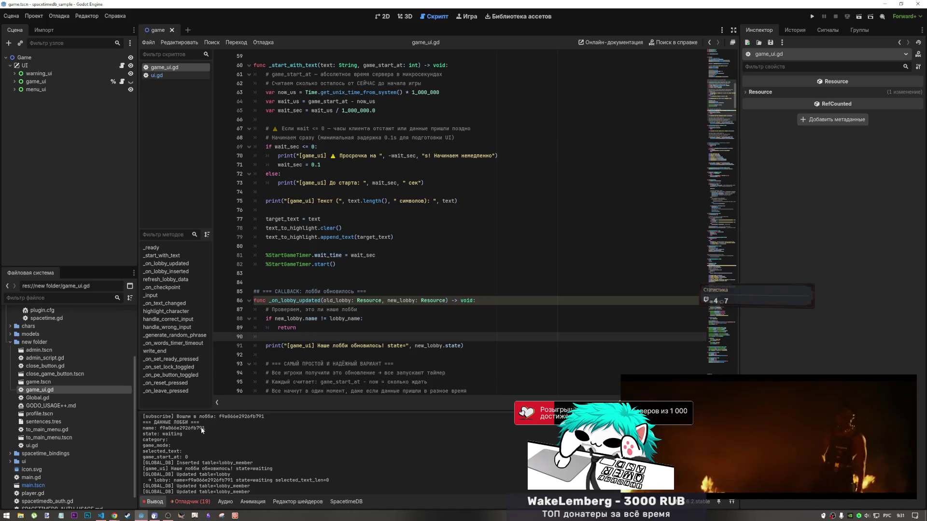
pyautogui.scroll(-2, 198, 437)
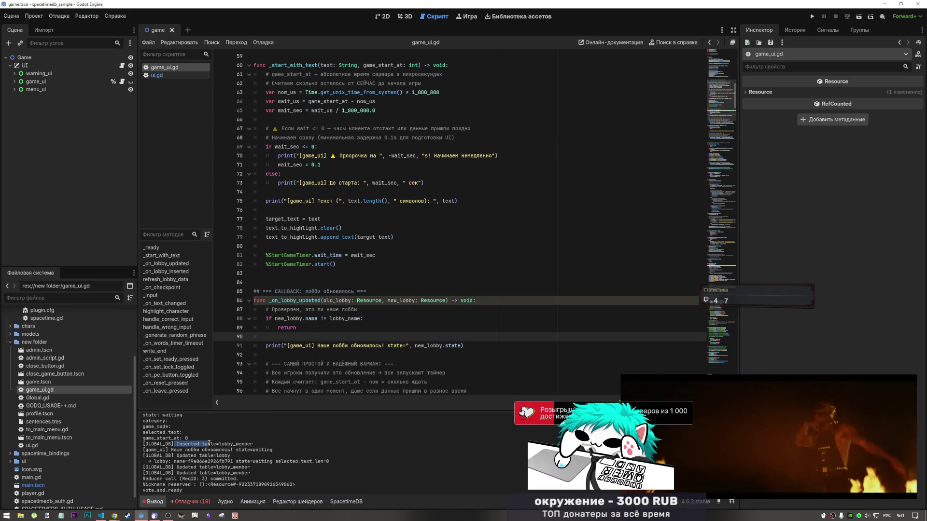
pyautogui.moveTo(218, 448); pyautogui.dragTo(229, 468)
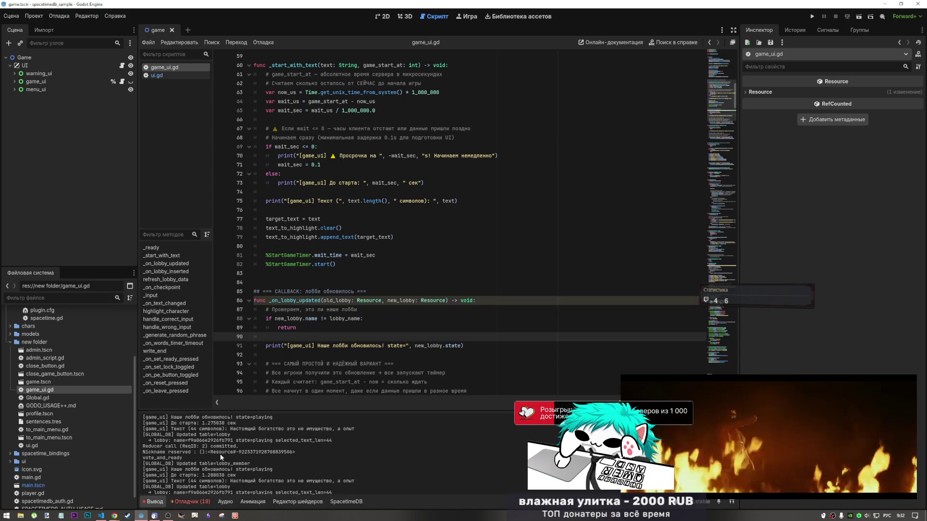
pyautogui.press('F8')
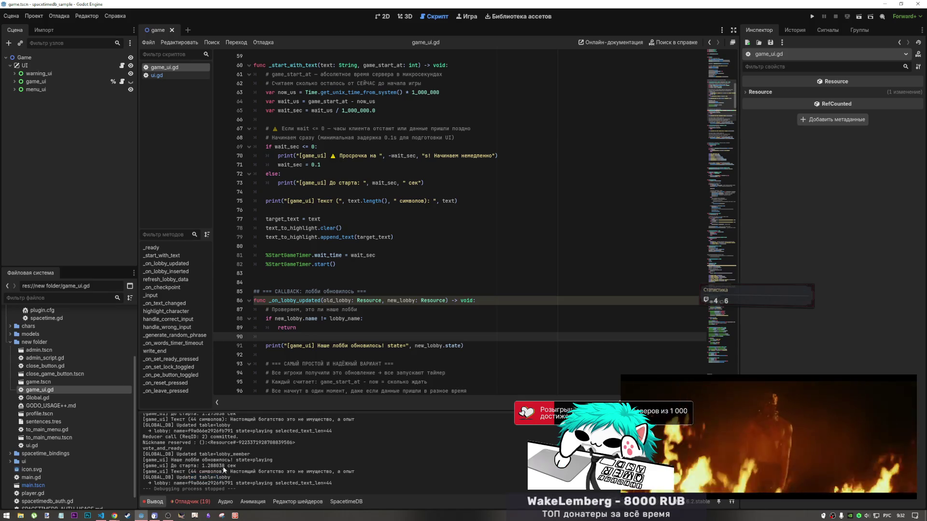
pyautogui.click(329, 311)
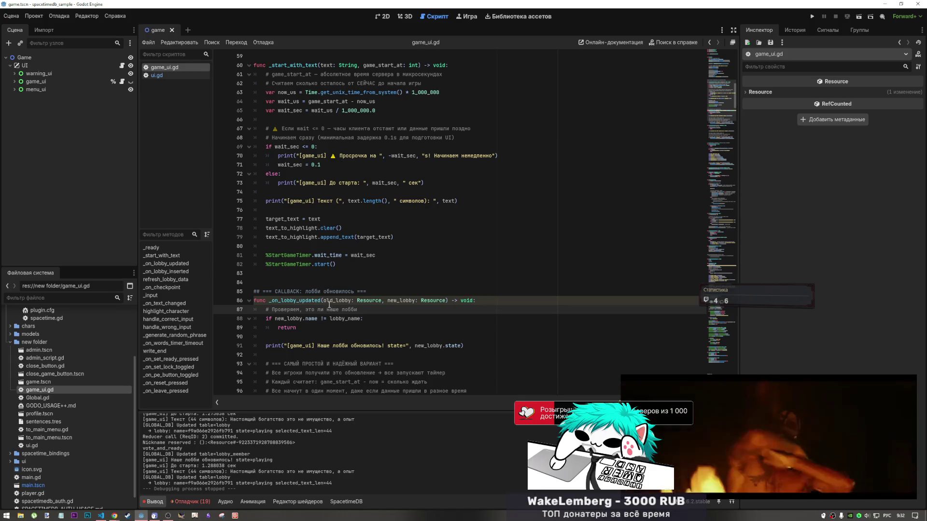
pyautogui.scroll(10, 329, 304)
pyautogui.scroll(-10, 323, 321)
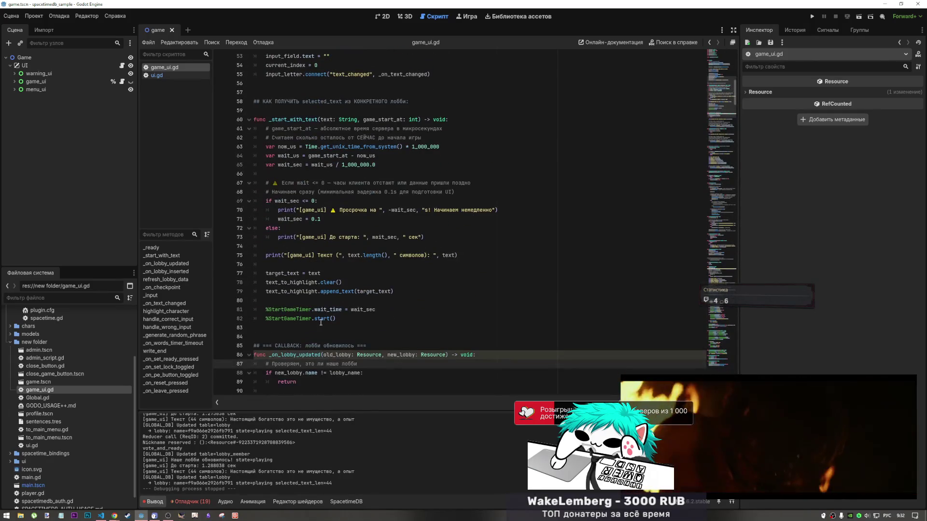
pyautogui.scroll(6, 320, 324)
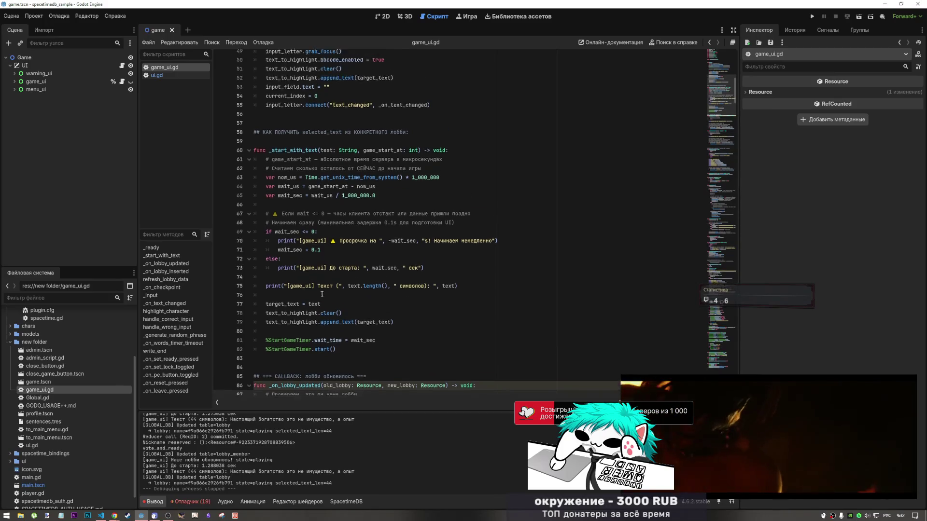
pyautogui.scroll(-1, 322, 300)
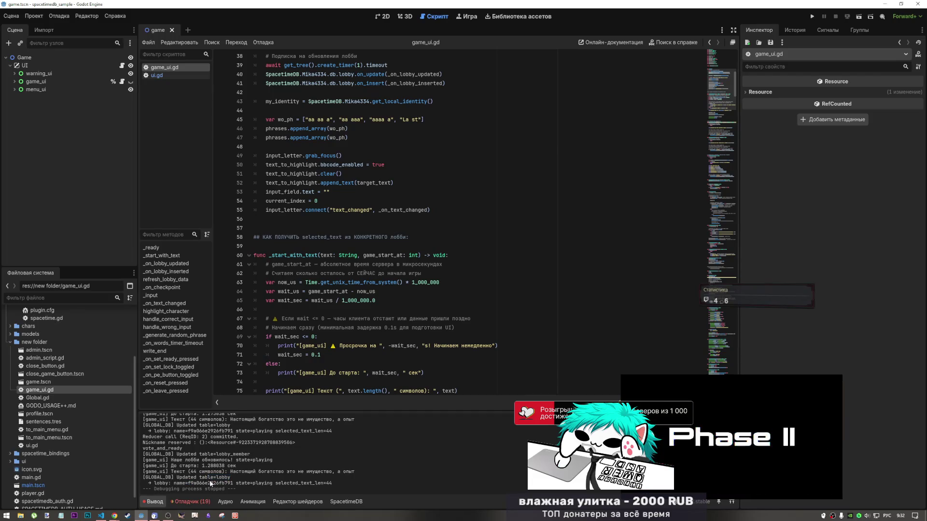
pyautogui.moveTo(189, 484); pyautogui.dragTo(231, 484)
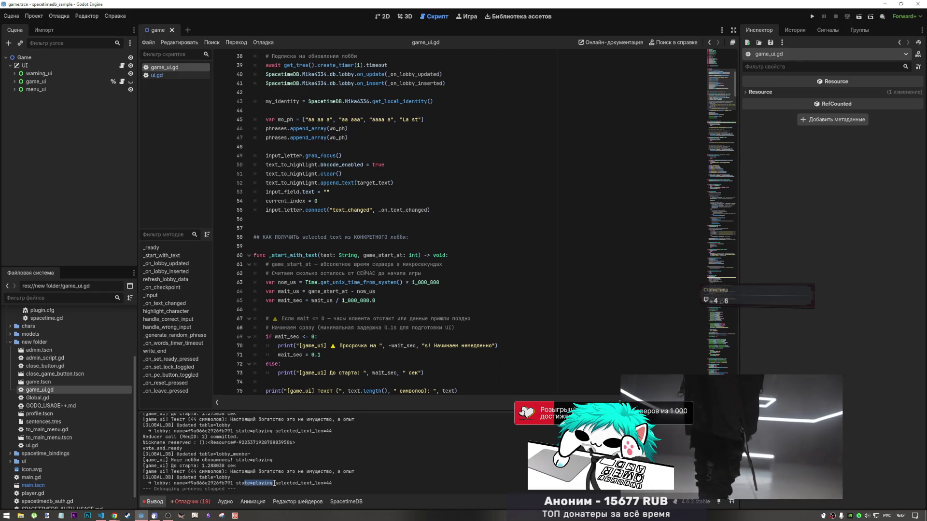
pyautogui.moveTo(275, 484); pyautogui.dragTo(347, 485)
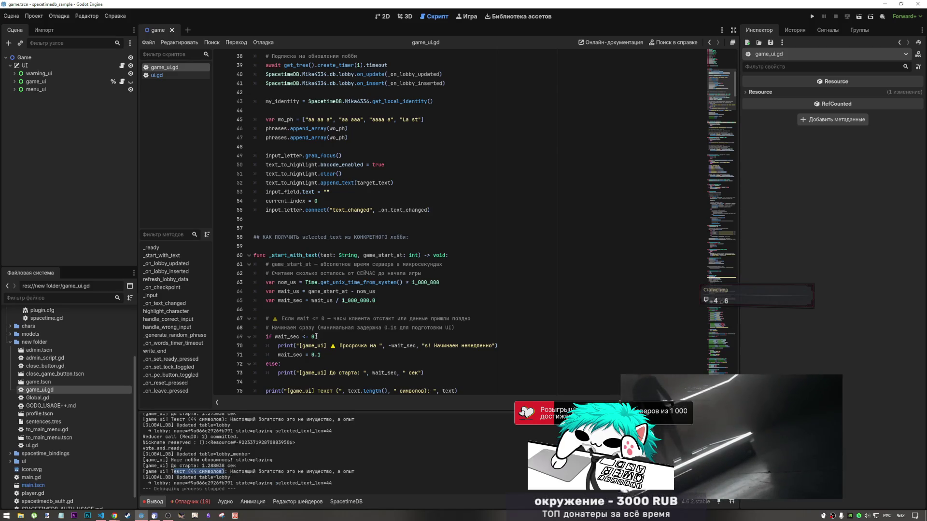
pyautogui.scroll(-15, 327, 333)
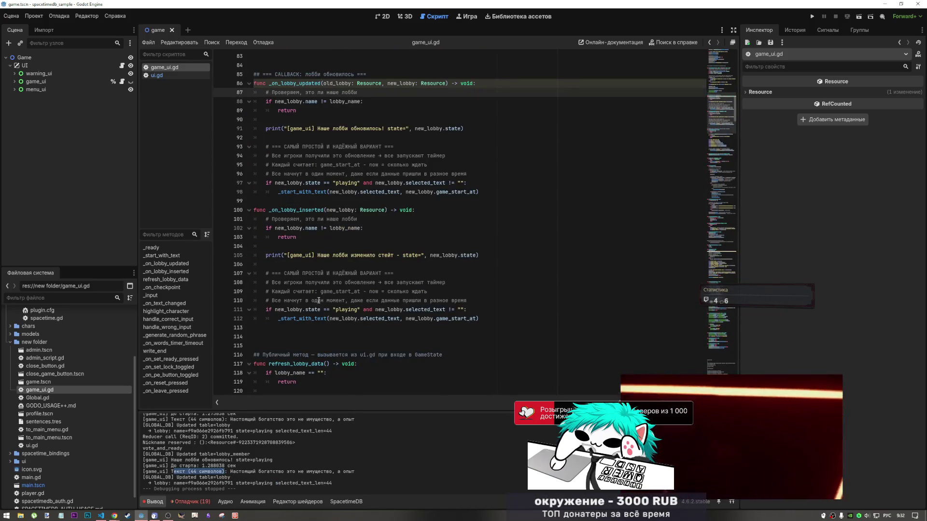
pyautogui.click(338, 264)
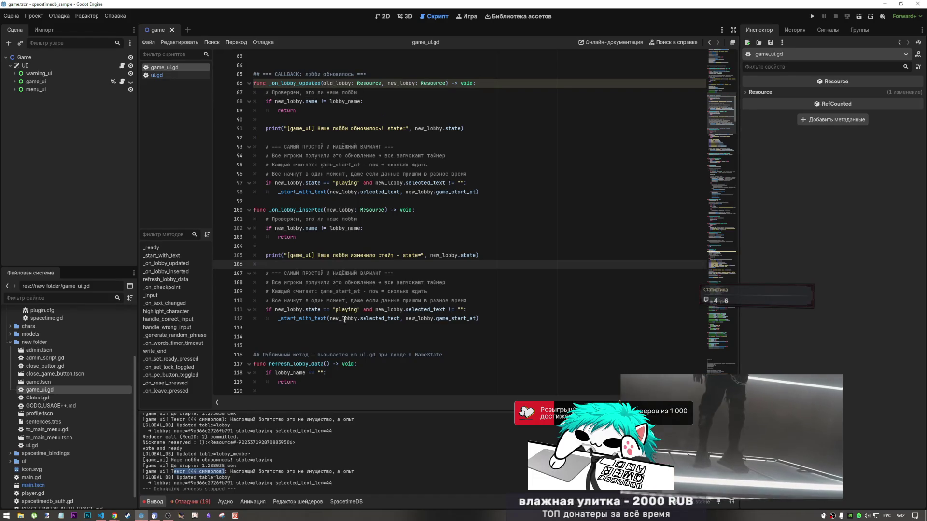
pyautogui.moveTo(178, 459); pyautogui.dragTo(217, 460)
pyautogui.scroll(3, 305, 329)
pyautogui.moveTo(305, 328); pyautogui.dragTo(255, 291)
pyautogui.scroll(-2, 246, 338)
pyautogui.scroll(10, 230, 453)
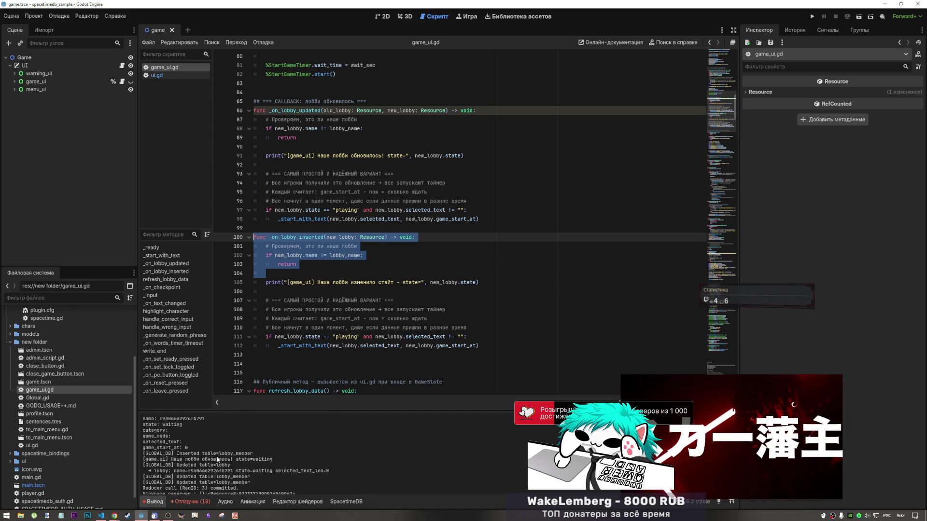
pyautogui.moveTo(202, 454); pyautogui.dragTo(253, 454)
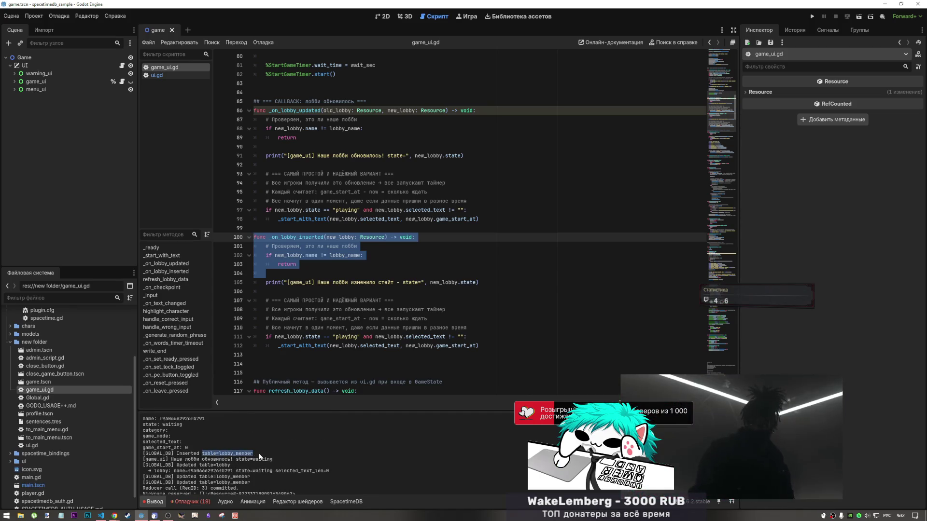
pyautogui.click(206, 459)
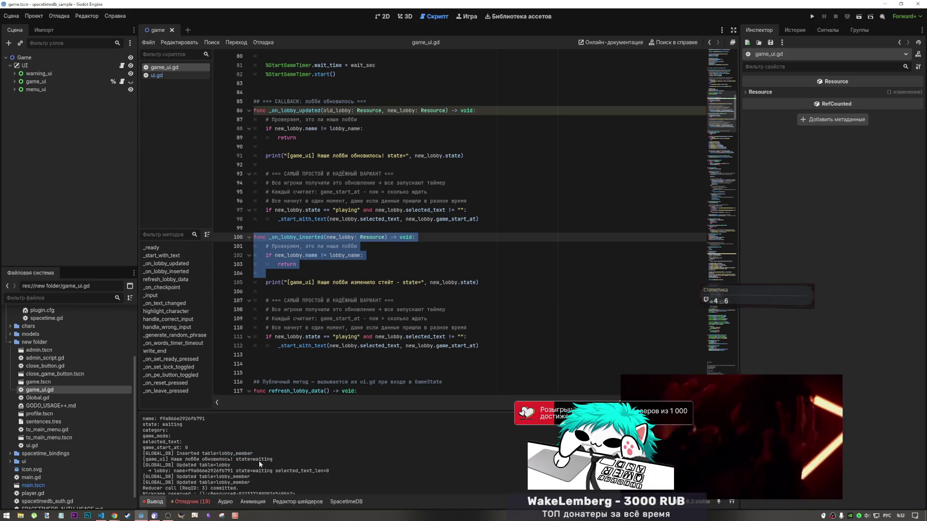
pyautogui.scroll(2, 248, 462)
pyautogui.scroll(-3, 250, 453)
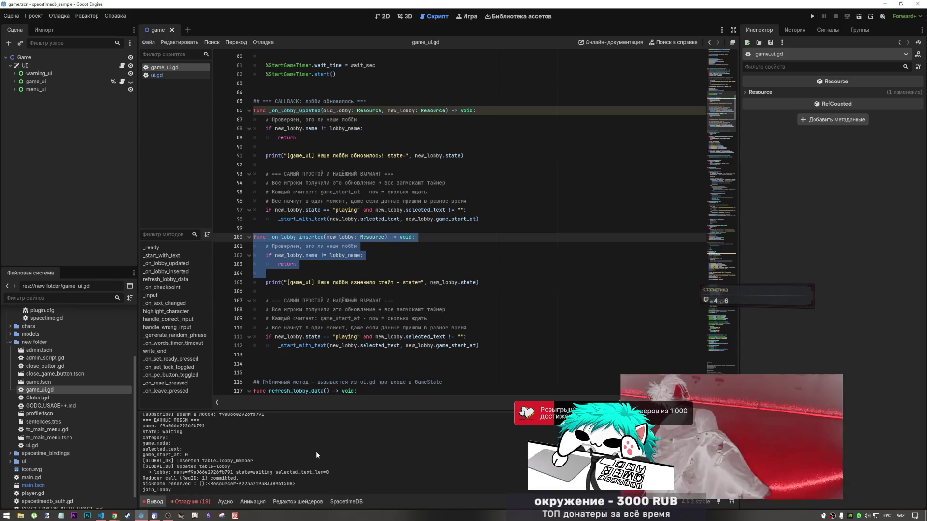
pyautogui.hotkey('ctrl', 'f')
pyautogui.write('шты')
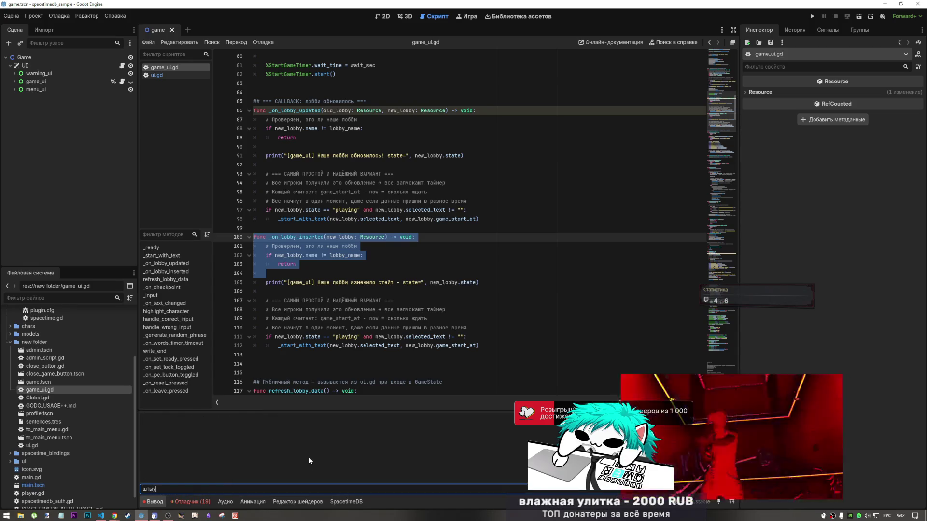
pyautogui.press('BackSpace')
pyautogui.hotkey('alt', 'shift')
pyautogui.write('ins')
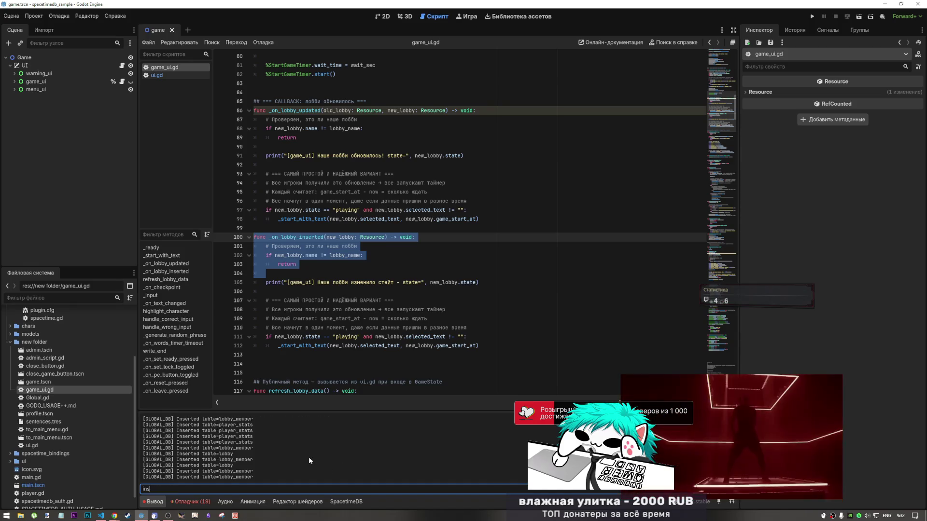
pyautogui.write('ert')
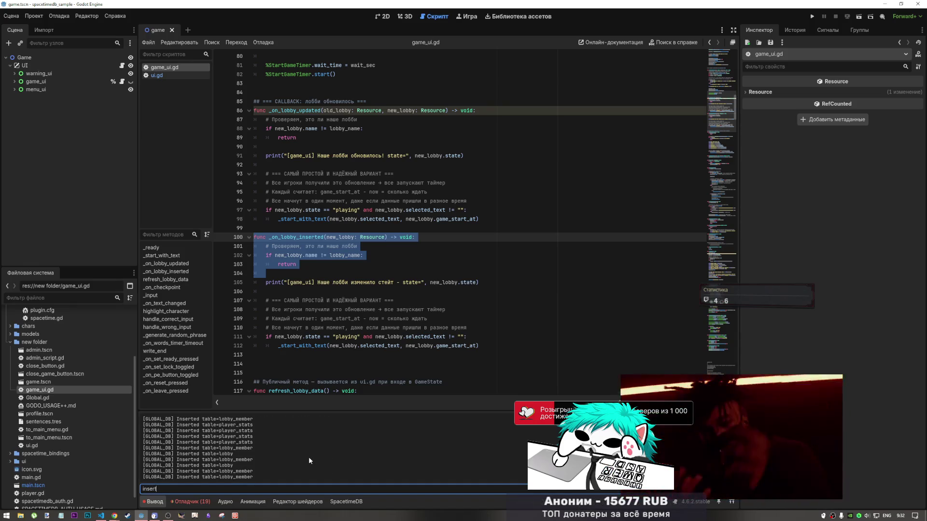
pyautogui.scroll(3, 309, 457)
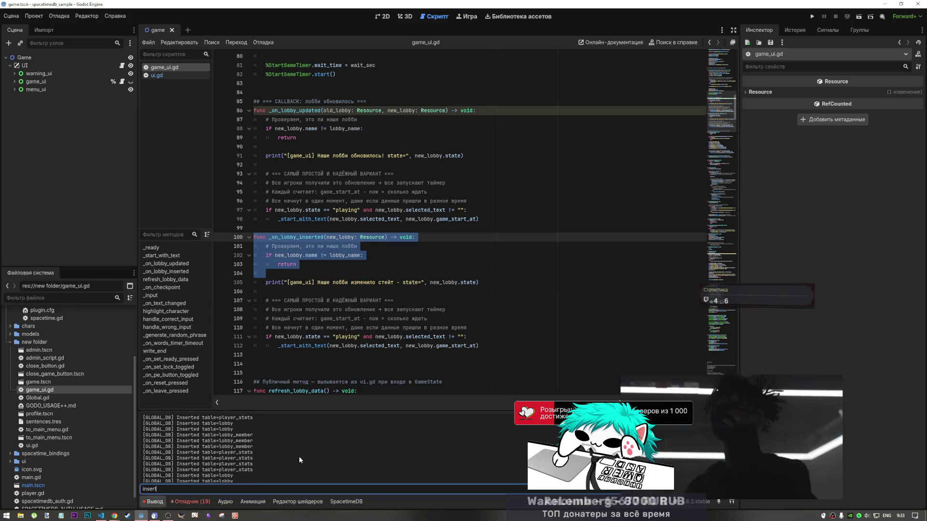
pyautogui.scroll(-5, 299, 456)
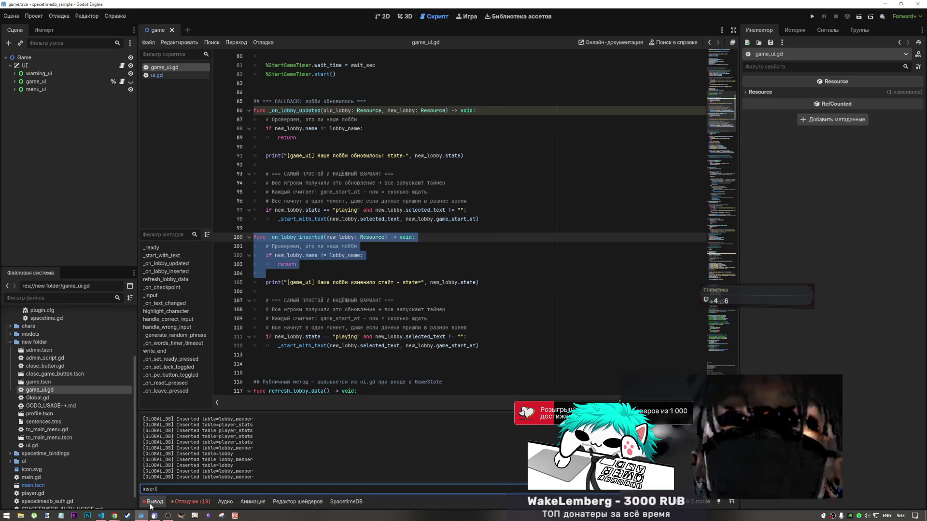
pyautogui.click(236, 449)
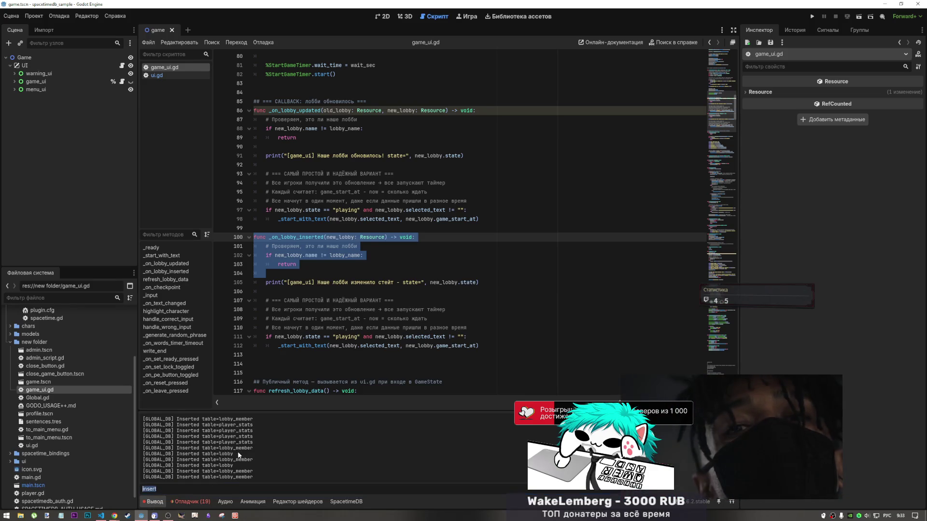
pyautogui.write('изменил')
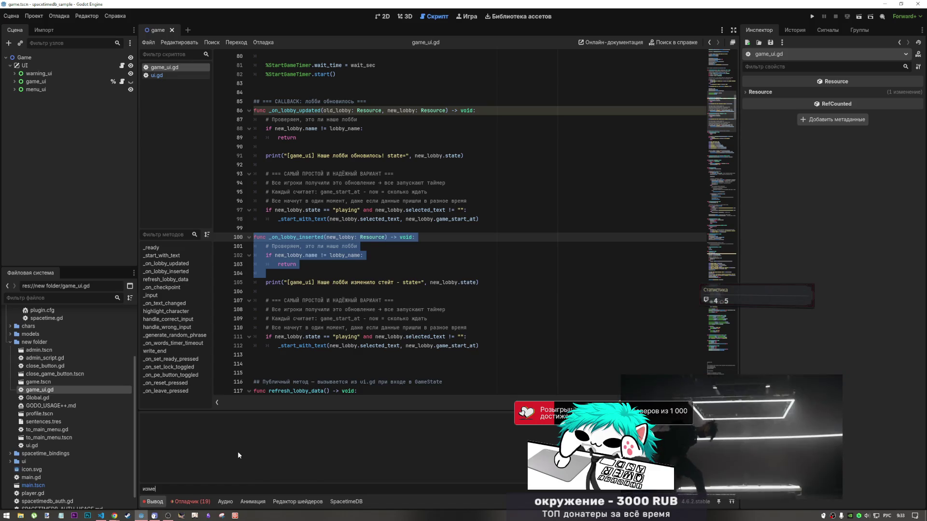
pyautogui.press('BackSpace')
pyautogui.press('BackSpace')
pyautogui.press('BackSpace')
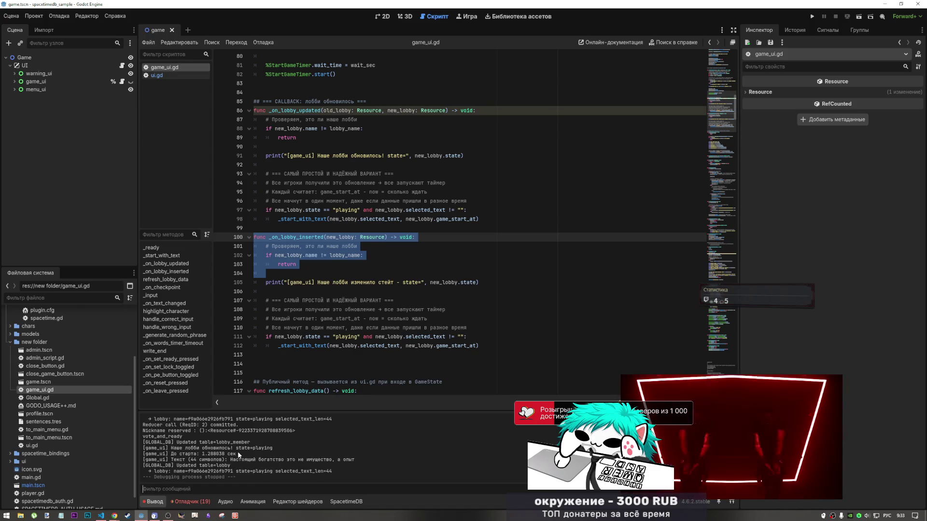
pyautogui.click(470, 354)
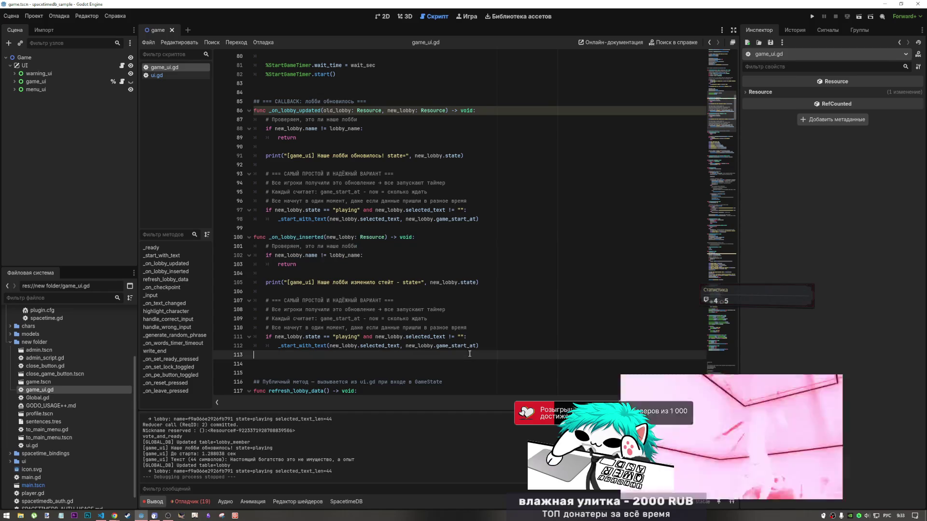
# - Comment out the whole _on_lobby_inserted function on lines 100–112
pyautogui.click(470, 347)
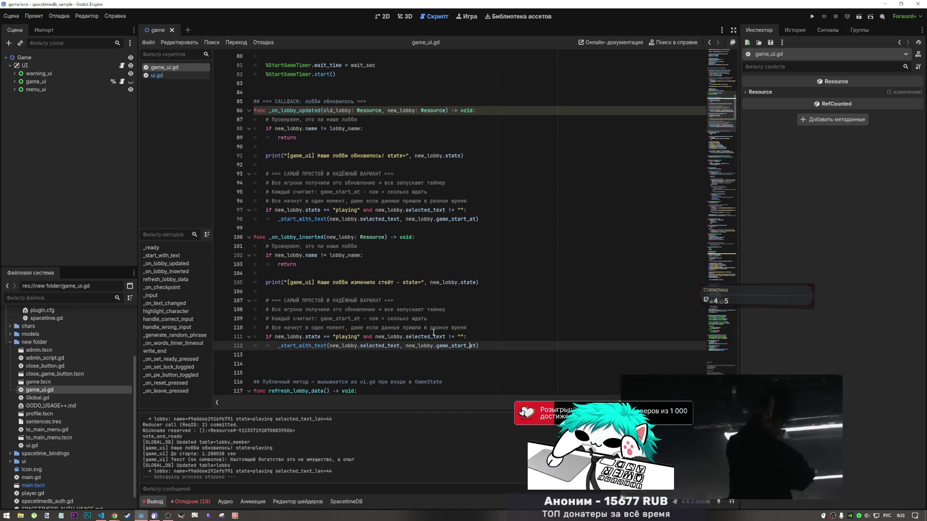
pyautogui.keyDown('shift'); pyautogui.click(254, 236); pyautogui.keyUp('shift')
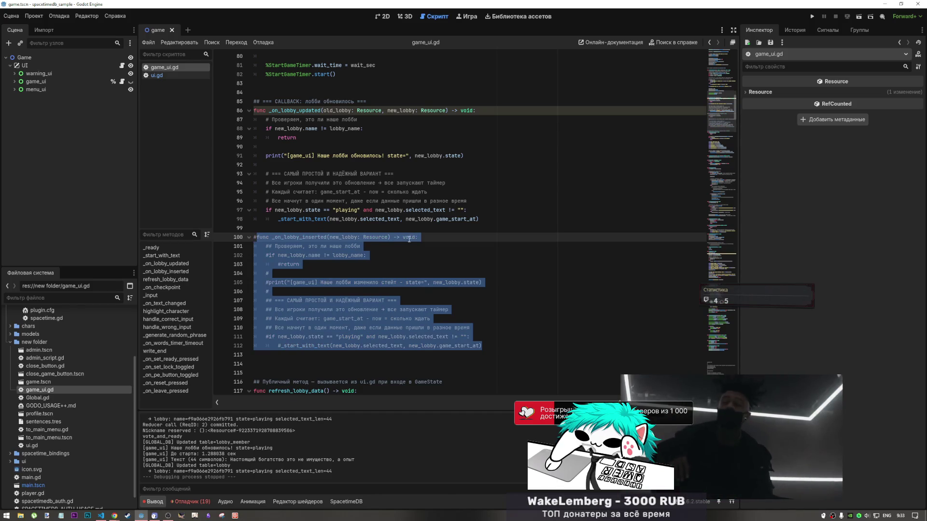
pyautogui.press('Delete')
# - Comment out the lobby on_insert subscription on line 41 and save game_ui.gd
pyautogui.scroll(10, 354, 240)
pyautogui.scroll(3, 354, 240)
pyautogui.click(453, 193)
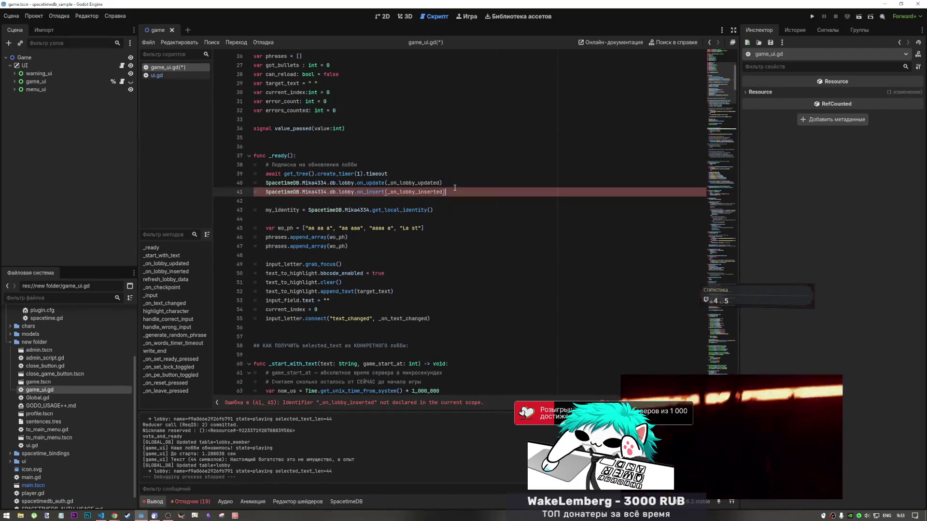
pyautogui.hotkey('ctrl', 'k')
pyautogui.press('Up')
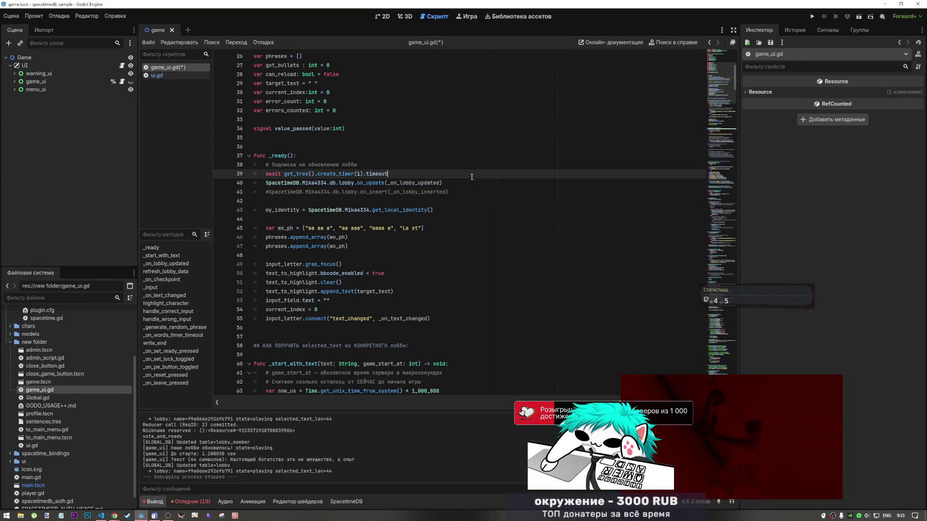
pyautogui.hotkey('ctrl', 's')
pyautogui.scroll(-10, 440, 228)
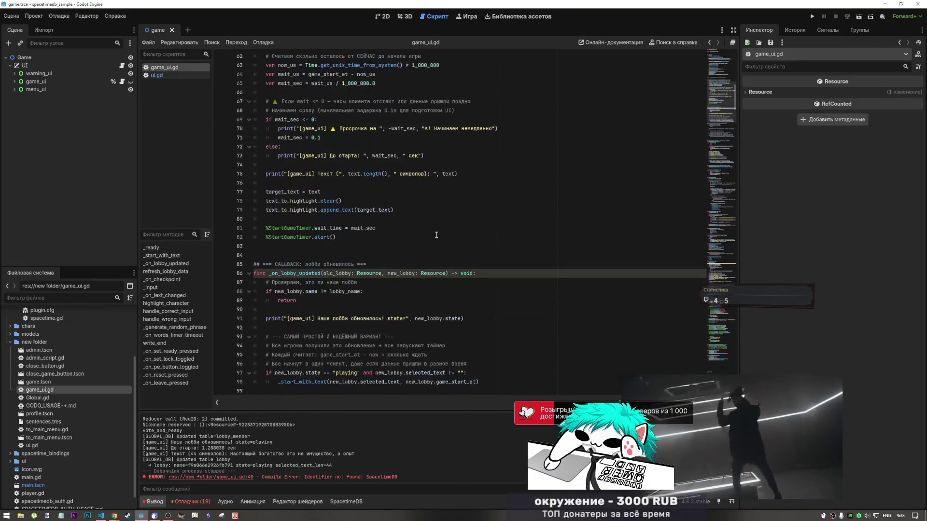
pyautogui.scroll(7, 436, 235)
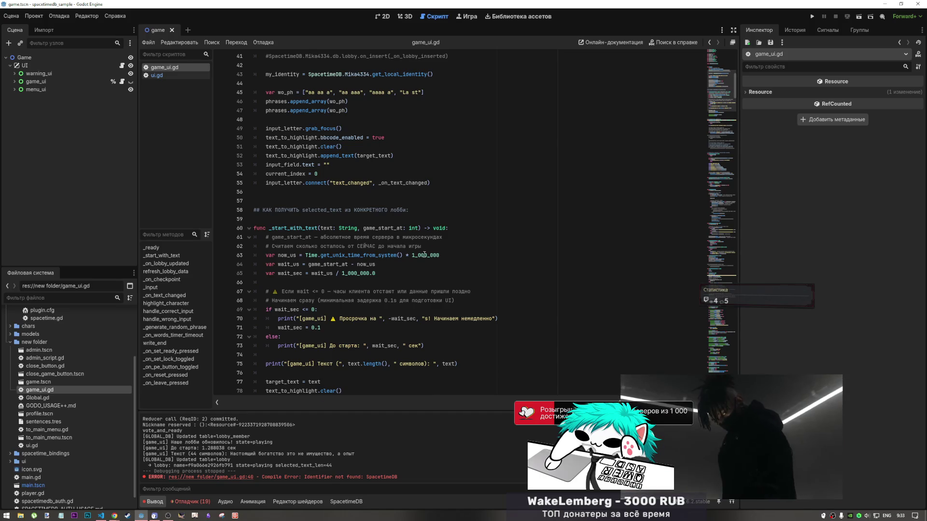
pyautogui.scroll(-5, 338, 193)
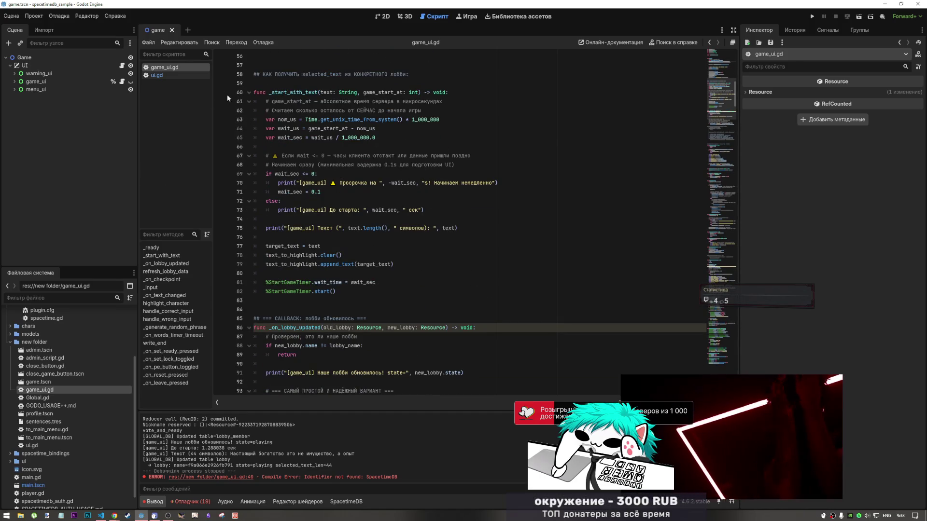
pyautogui.click(34, 16)
pyautogui.moveTo(91, 18)
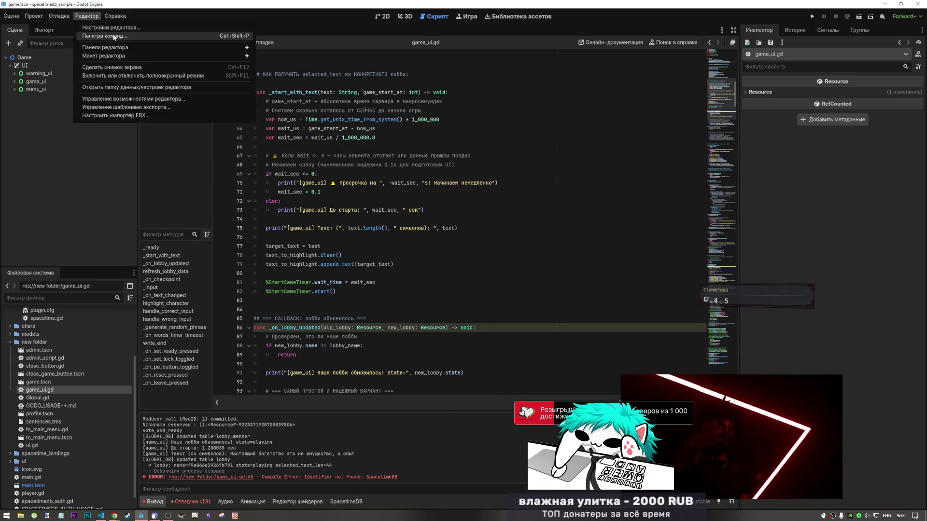
# - Open Editor Settings and go to the Interface Theme section
pyautogui.click(111, 28)
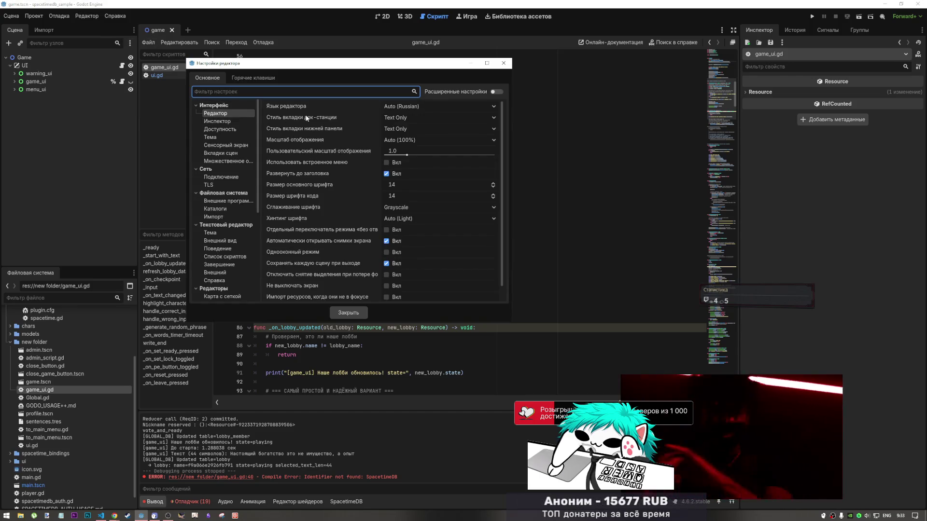
pyautogui.click(225, 121)
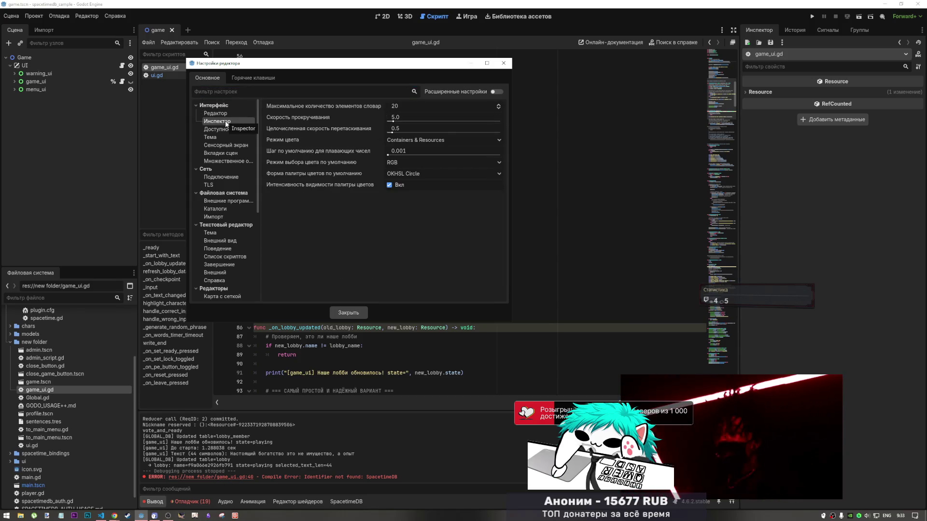
pyautogui.click(225, 114)
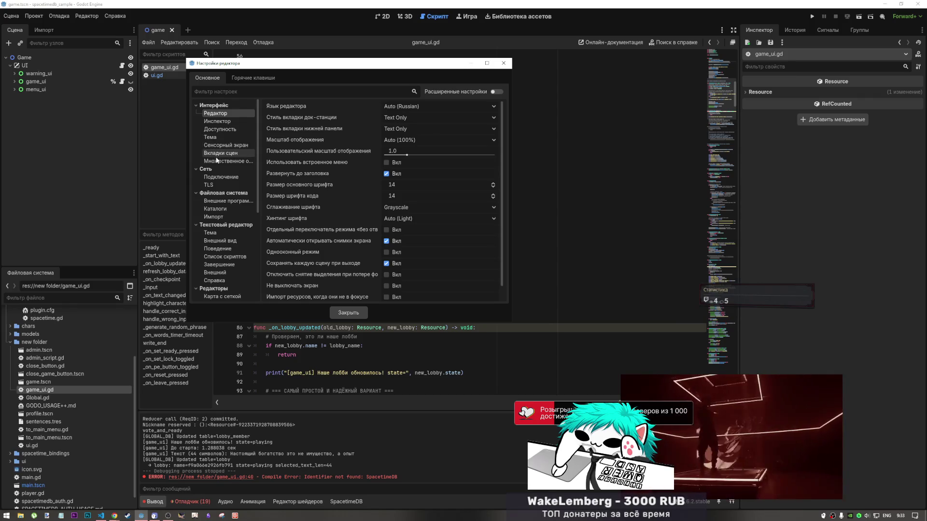
pyautogui.click(227, 137)
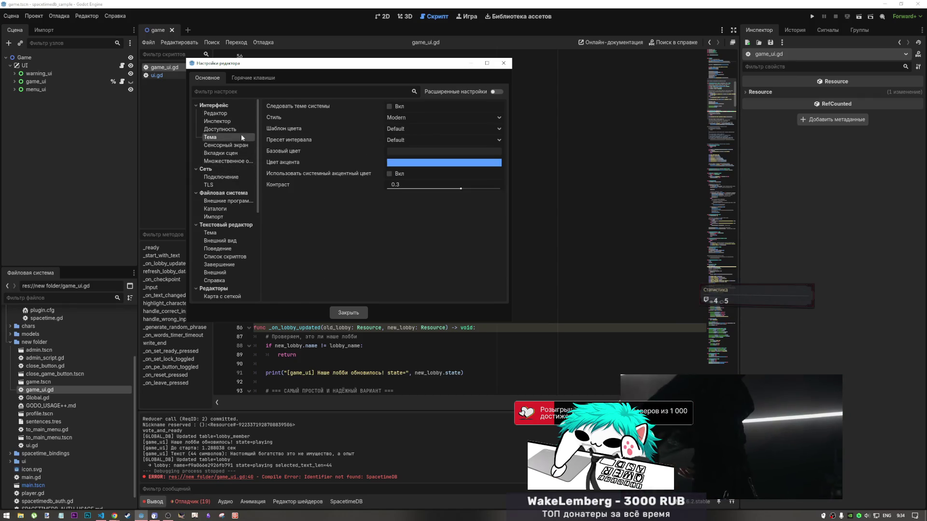
# - Try system theme, system accent and lower contrast, then reset contrast to 0.3 and preset to Default
pyautogui.click(390, 106)
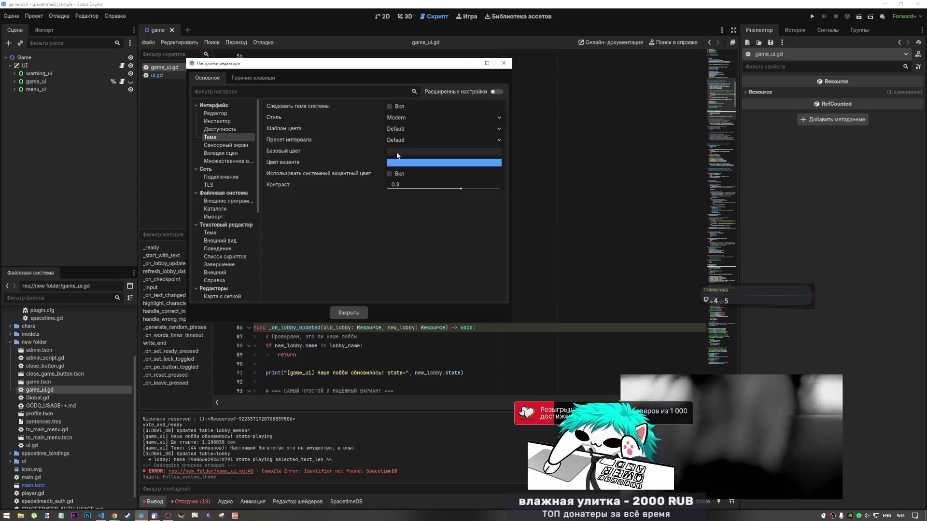
pyautogui.click(387, 176)
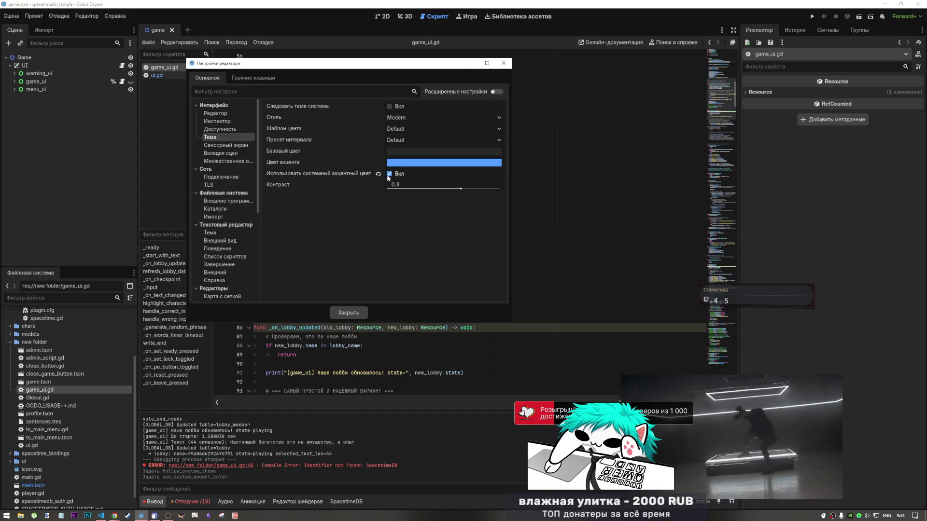
pyautogui.click(387, 176)
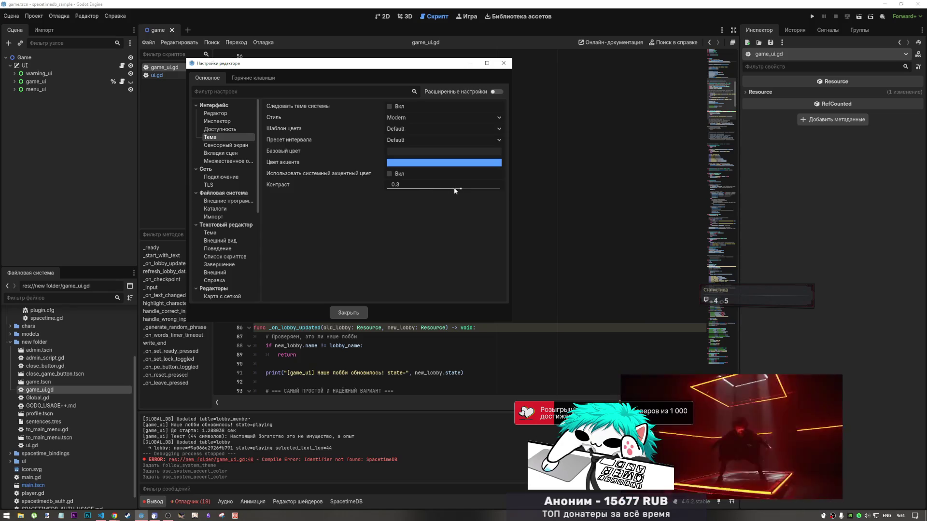
pyautogui.moveTo(462, 192)
pyautogui.mouseDown()
pyautogui.moveTo(435, 189)
pyautogui.moveTo(470, 188)
pyautogui.moveTo(401, 189)
pyautogui.moveTo(486, 189)
pyautogui.moveTo(369, 186)
pyautogui.moveTo(483, 187)
pyautogui.moveTo(390, 187)
pyautogui.mouseUp()
pyautogui.click(378, 184)
pyautogui.click(378, 185)
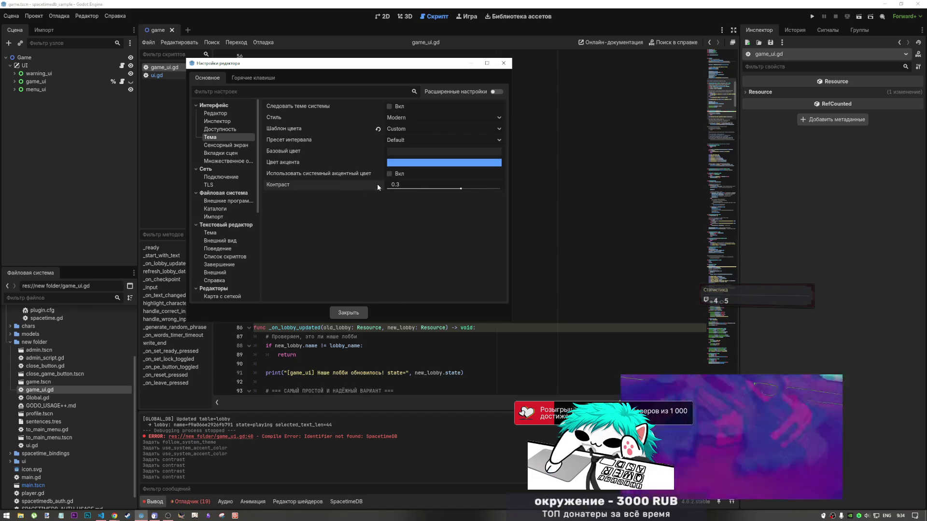
pyautogui.click(377, 130)
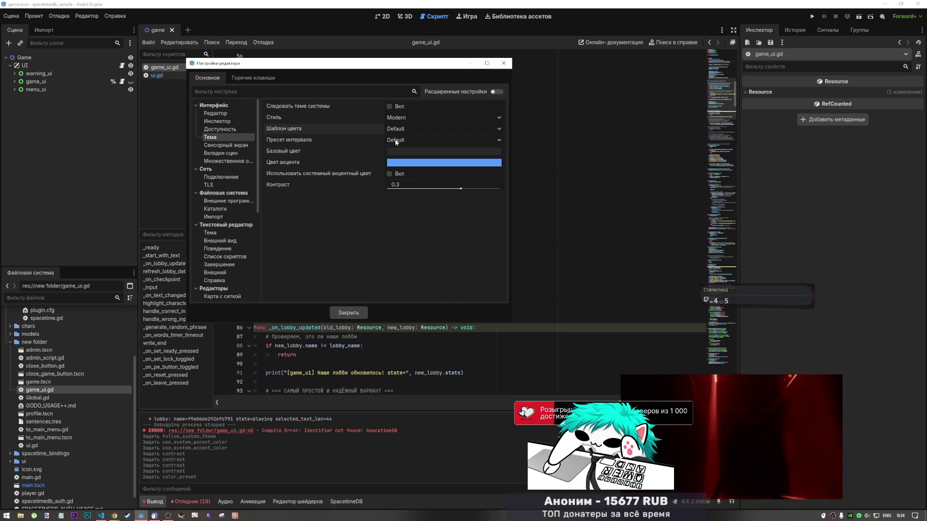
# - Look at the spacing presets and the Accessibility, Touchscreen and Scene Tabs settings without changing anything
pyautogui.click(395, 141)
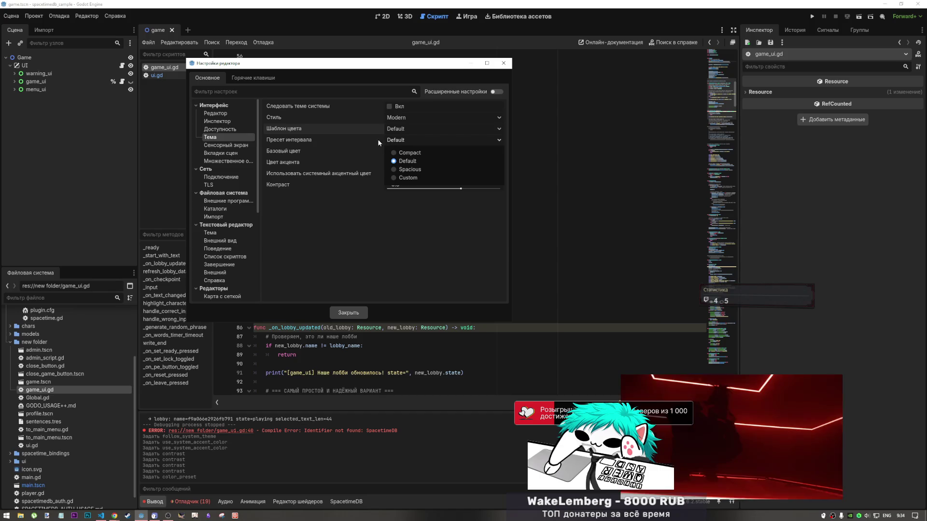
pyautogui.click(327, 137)
pyautogui.click(222, 131)
pyautogui.click(221, 137)
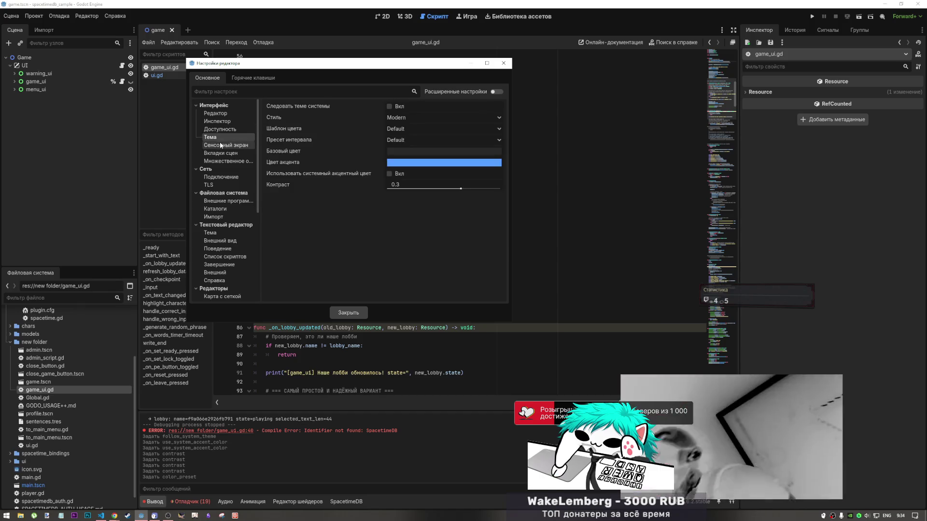
pyautogui.click(222, 146)
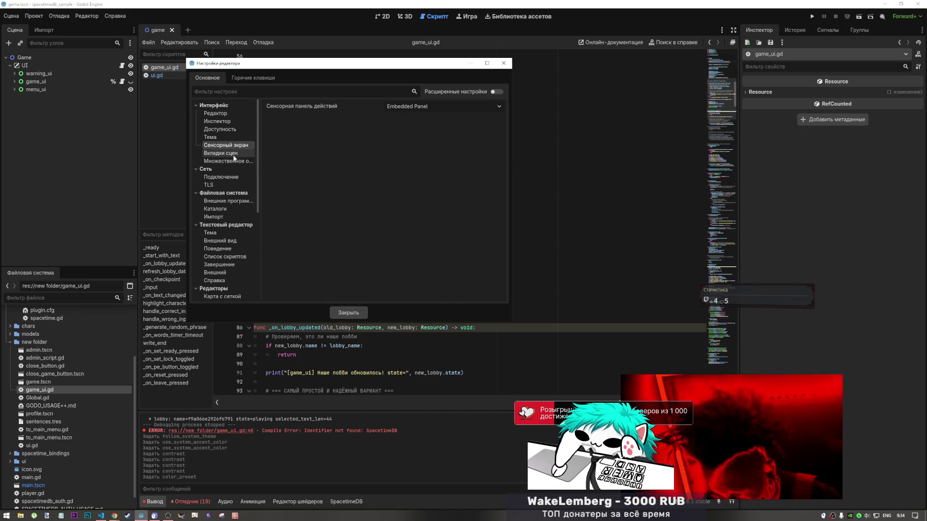
pyautogui.click(230, 153)
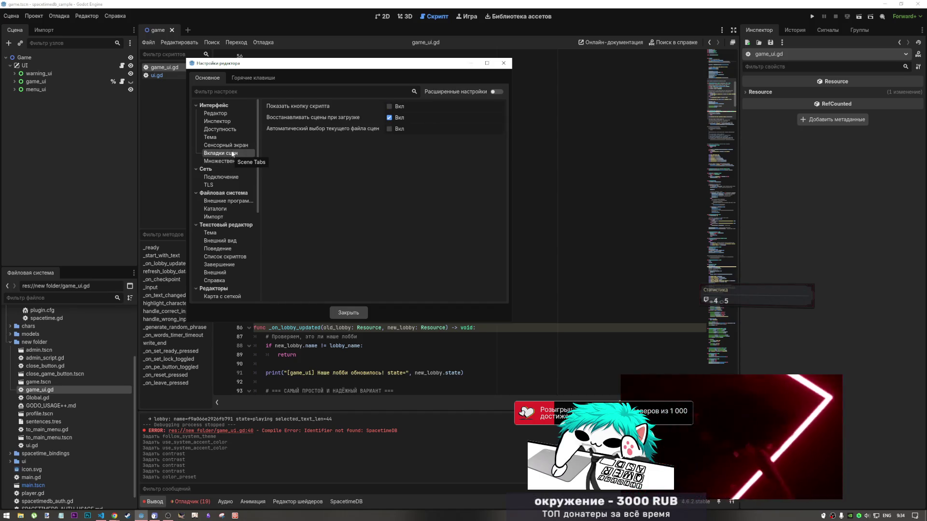
pyautogui.click(225, 114)
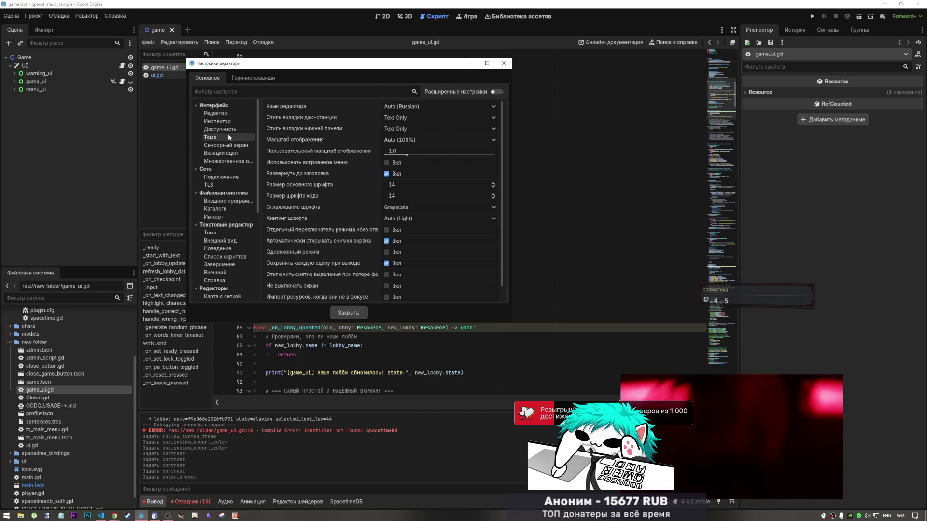
# - Switch between the General and Shortcuts tabs, then close Editor Settings
pyautogui.click(268, 79)
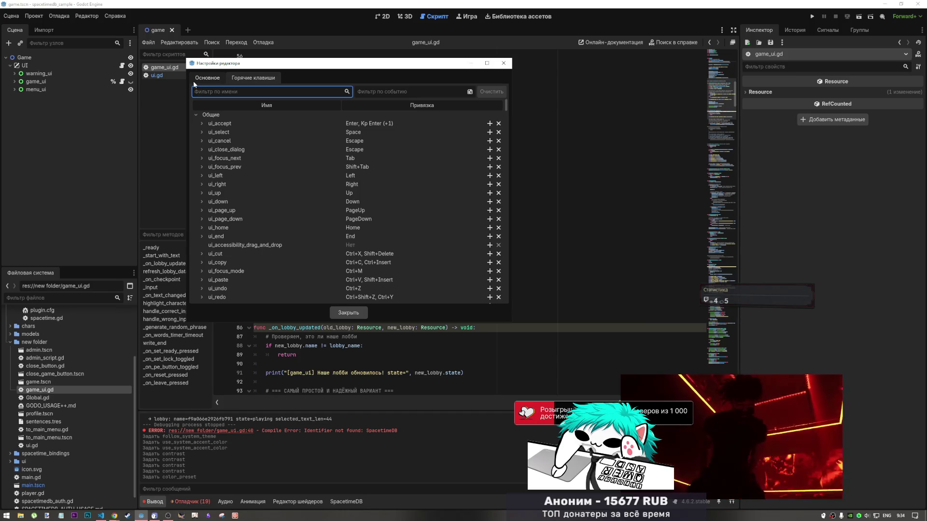
pyautogui.click(195, 79)
pyautogui.click(253, 77)
pyautogui.click(208, 79)
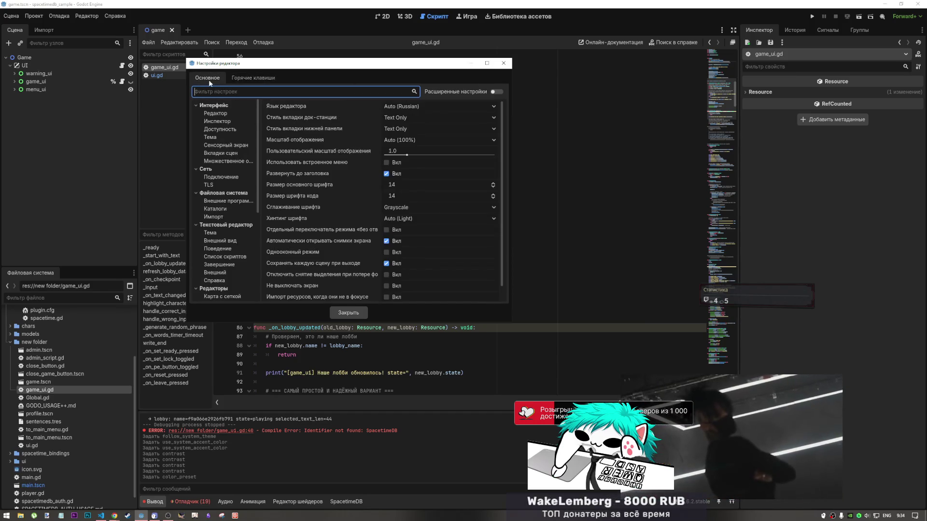
pyautogui.click(249, 78)
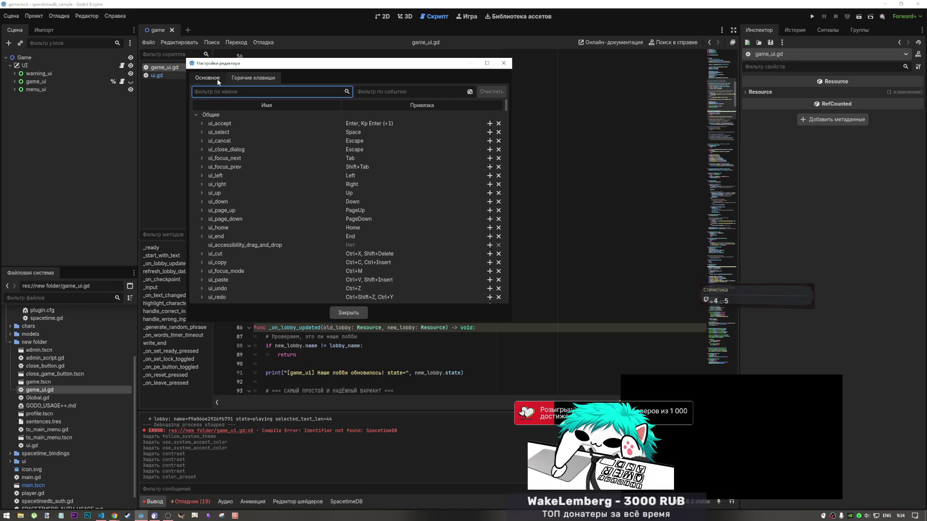
pyautogui.click(218, 82)
pyautogui.click(249, 77)
pyautogui.press('Escape')
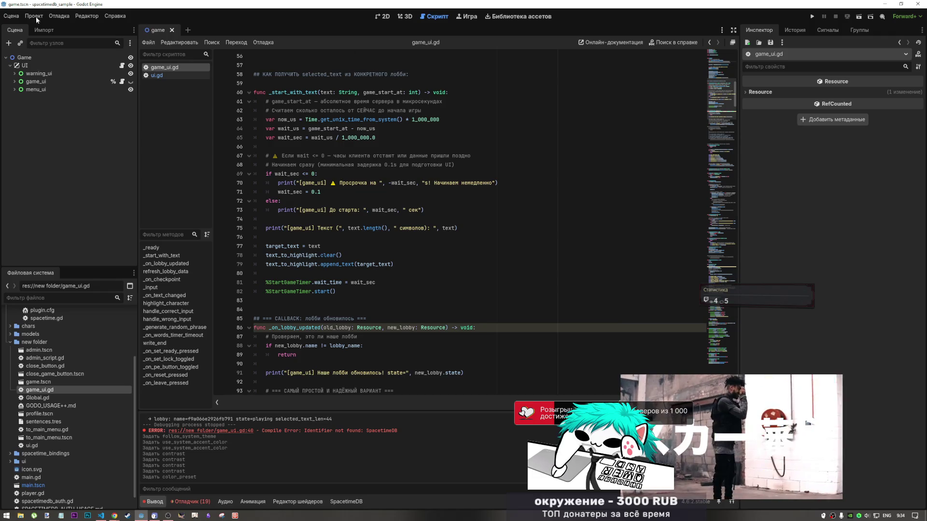
pyautogui.scroll(-5, 331, 186)
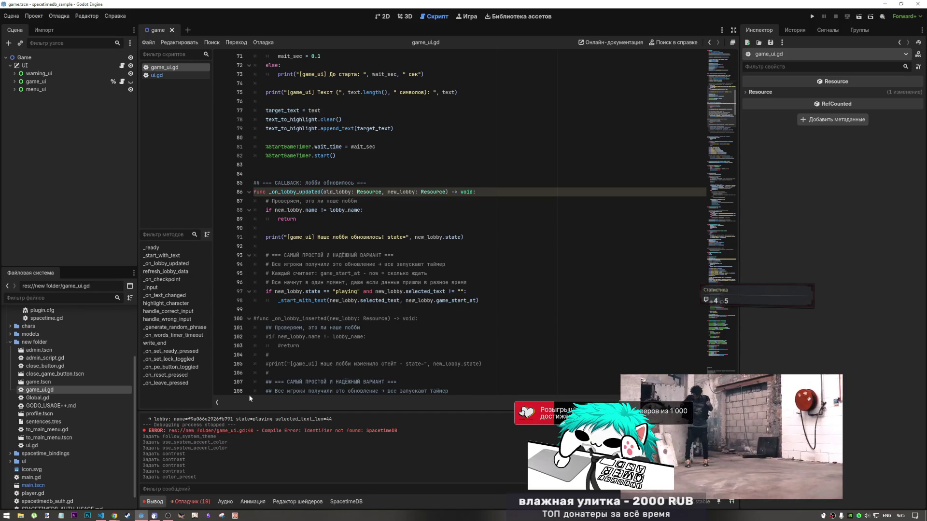
pyautogui.scroll(1, 291, 322)
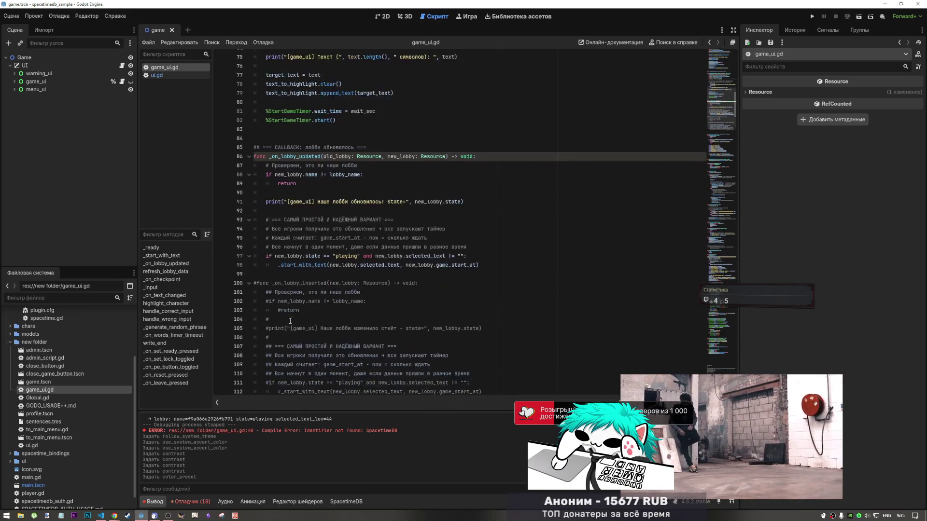
pyautogui.scroll(3, 292, 290)
pyautogui.scroll(-6, 294, 241)
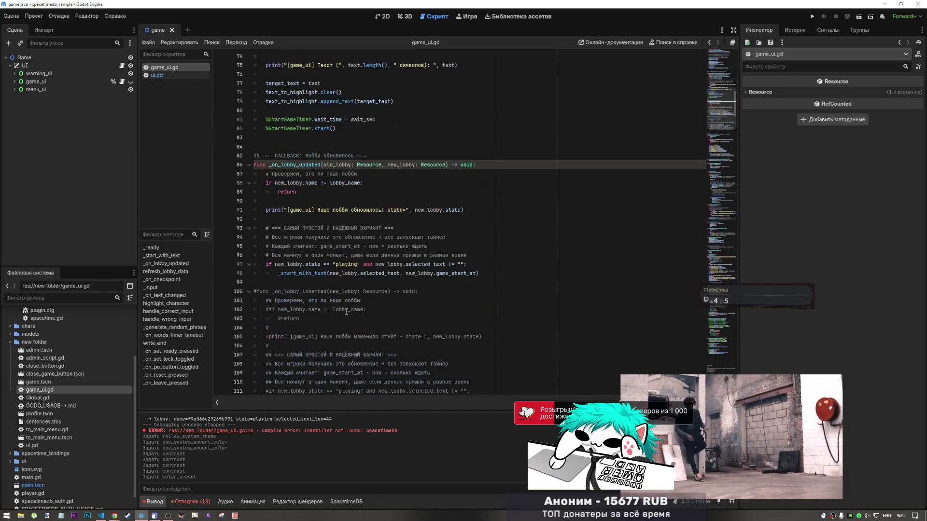
pyautogui.scroll(2, 295, 224)
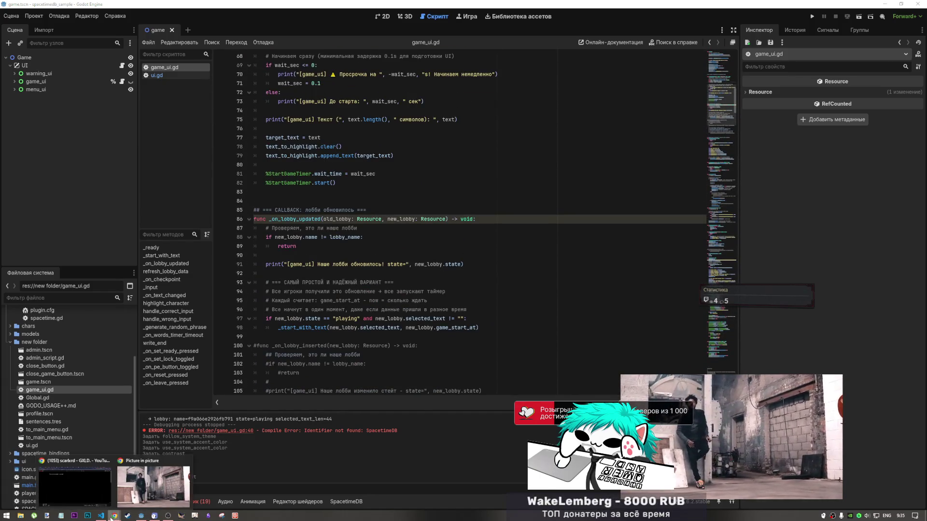
pyautogui.click(101, 516)
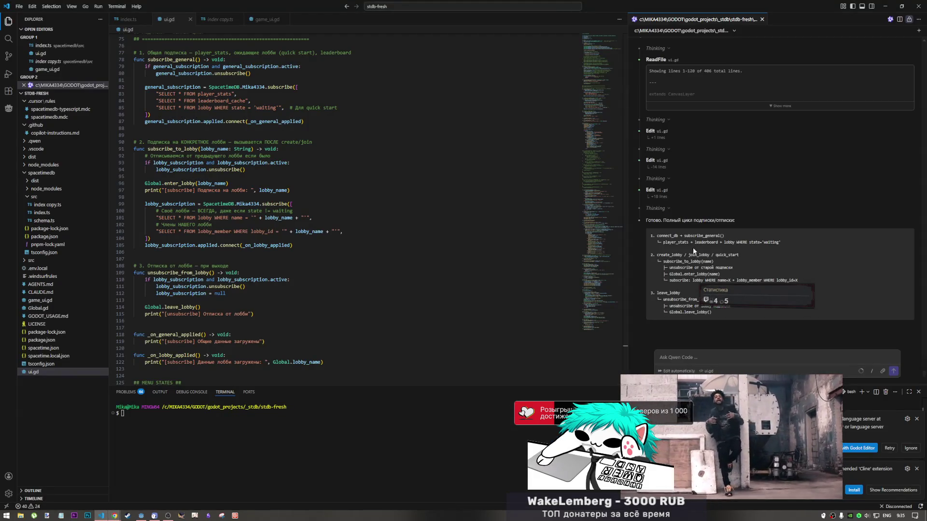
# - Read the assistant's summary of subscribe_general, subscribe_to_lobby and unsubscribe_from_lobby, and select 'lobby'
pyautogui.scroll(5, 686, 240)
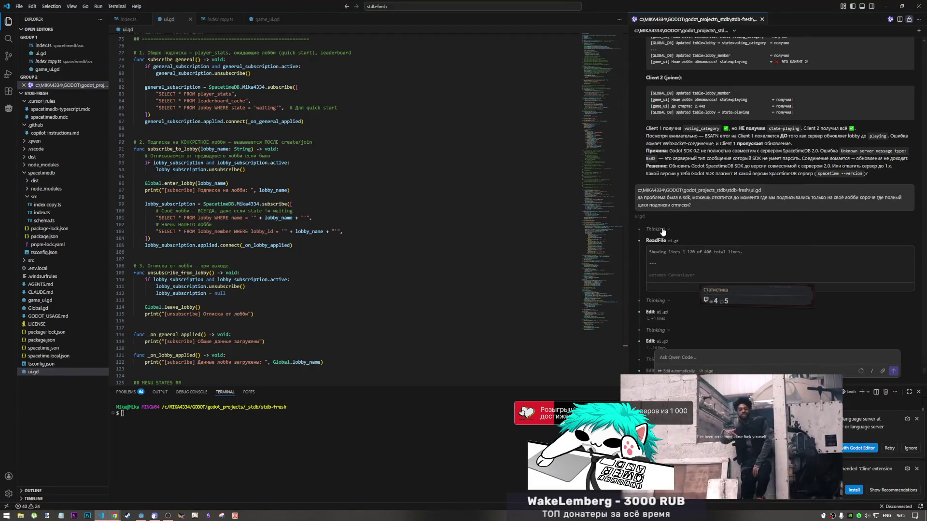
pyautogui.scroll(-4, 695, 251)
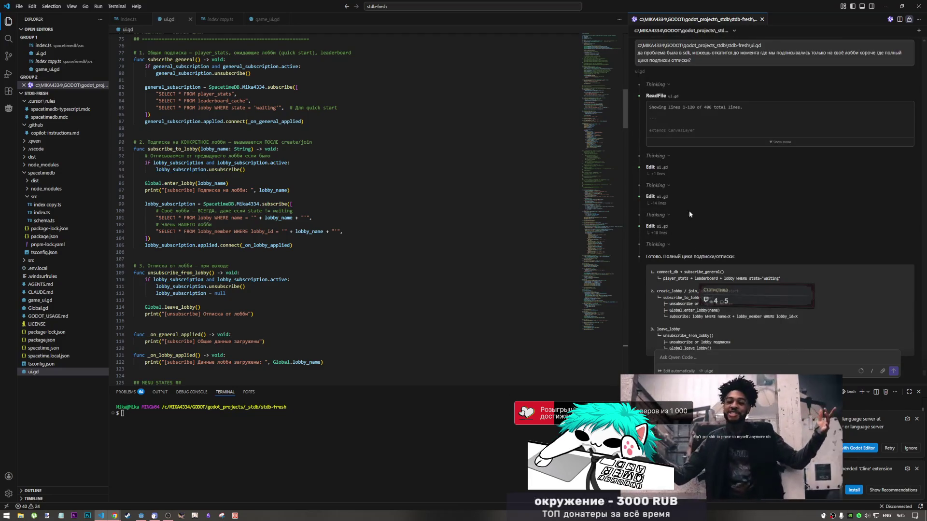
pyautogui.scroll(-2, 703, 236)
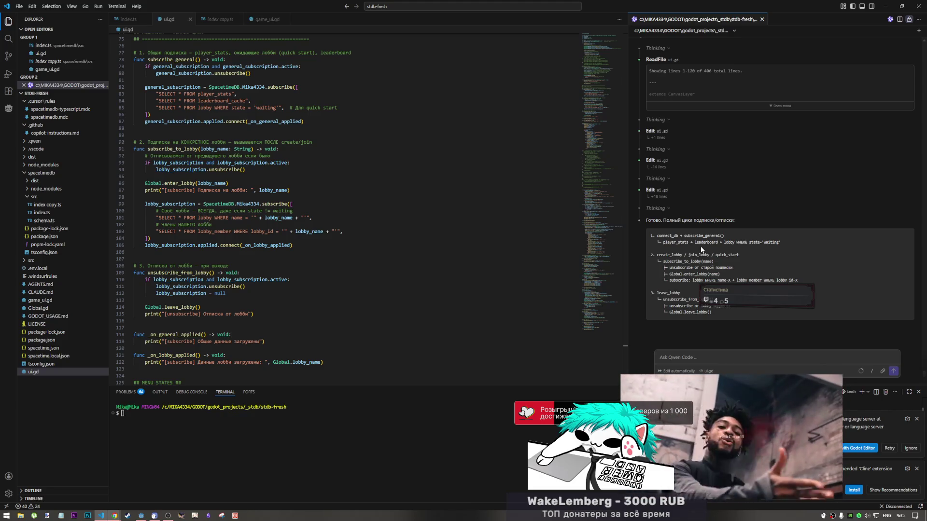
pyautogui.doubleClick(722, 242)
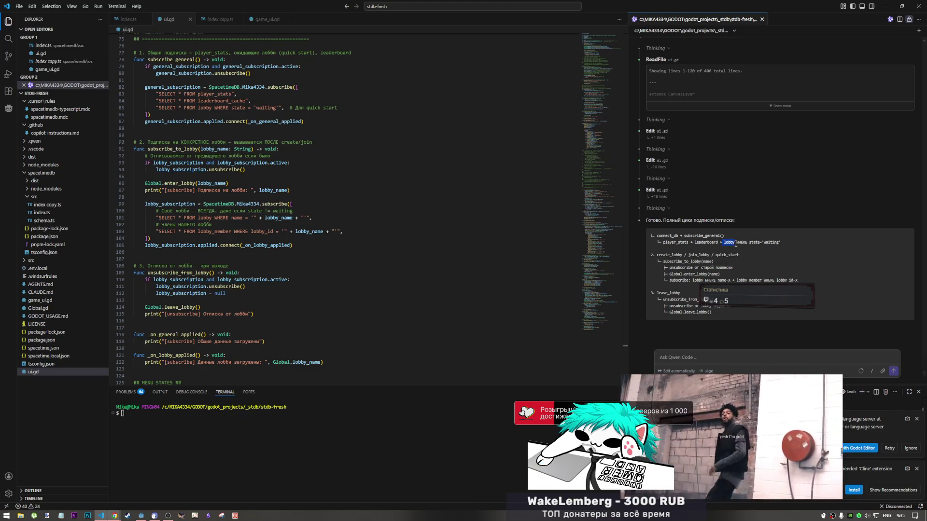
pyautogui.click(255, 197)
pyautogui.scroll(2, 255, 222)
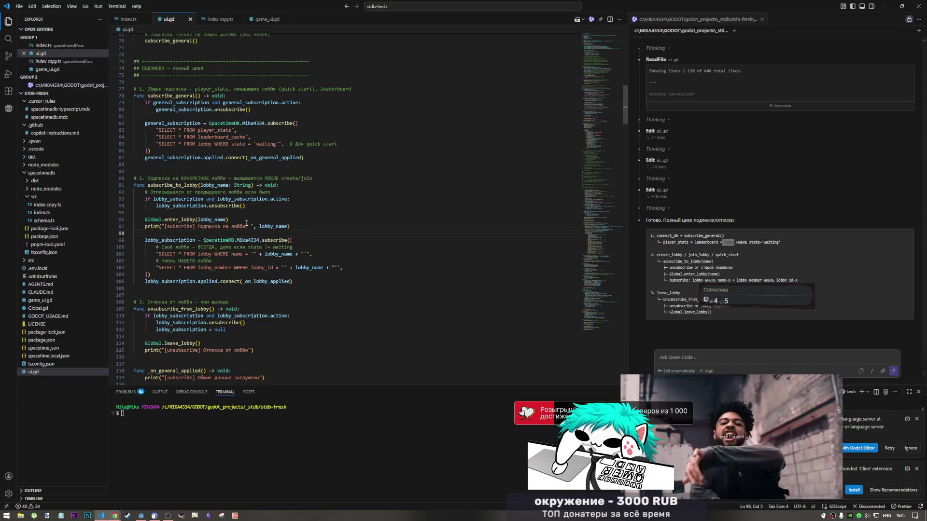
pyautogui.scroll(1, 255, 223)
pyautogui.moveTo(248, 155); pyautogui.dragTo(212, 155)
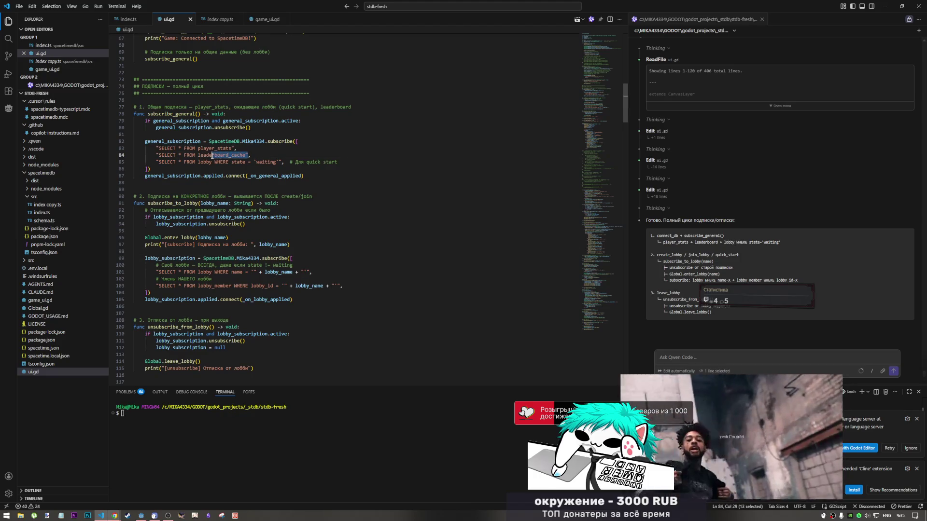
pyautogui.click(212, 156)
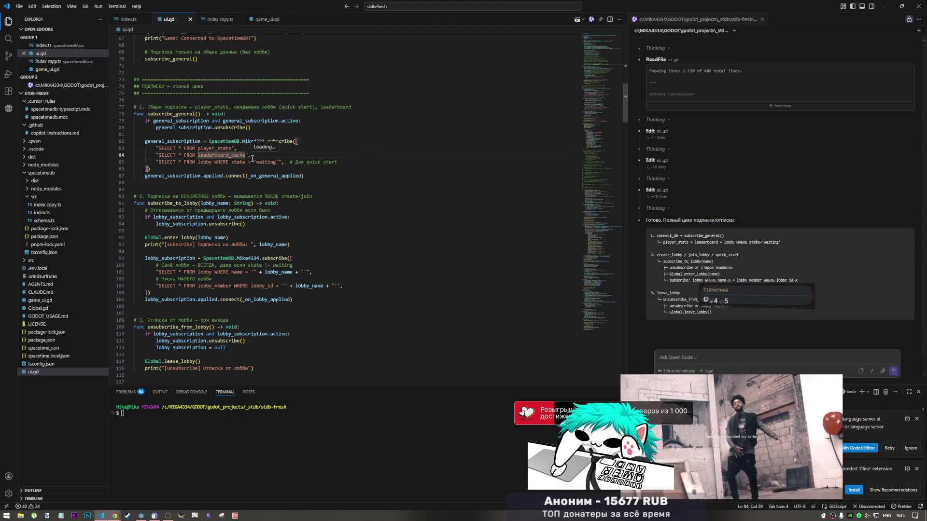
pyautogui.scroll(-3, 192, 178)
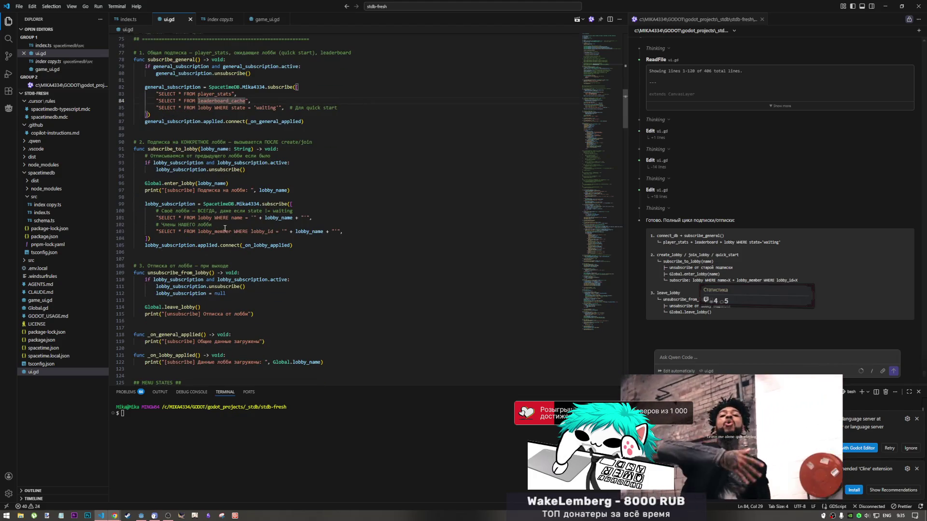
pyautogui.scroll(-3, 227, 228)
pyautogui.scroll(2, 230, 226)
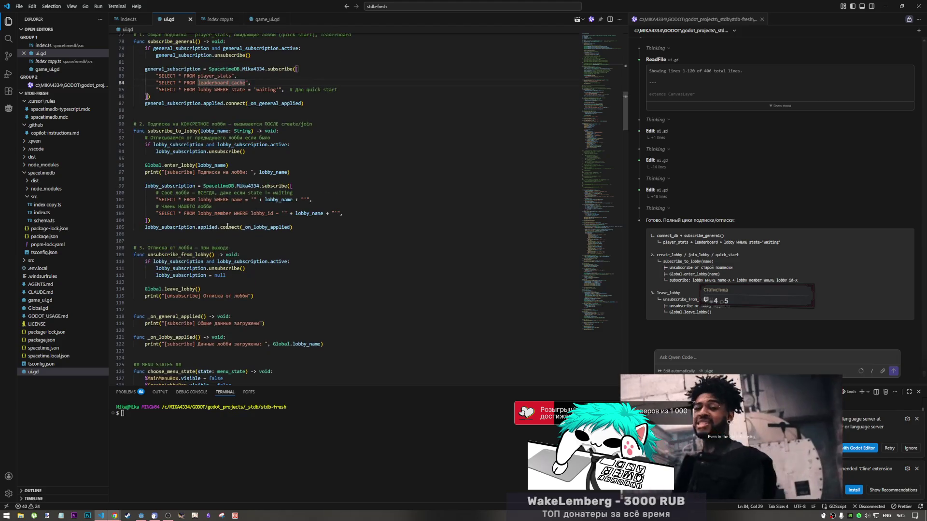
pyautogui.click(274, 214)
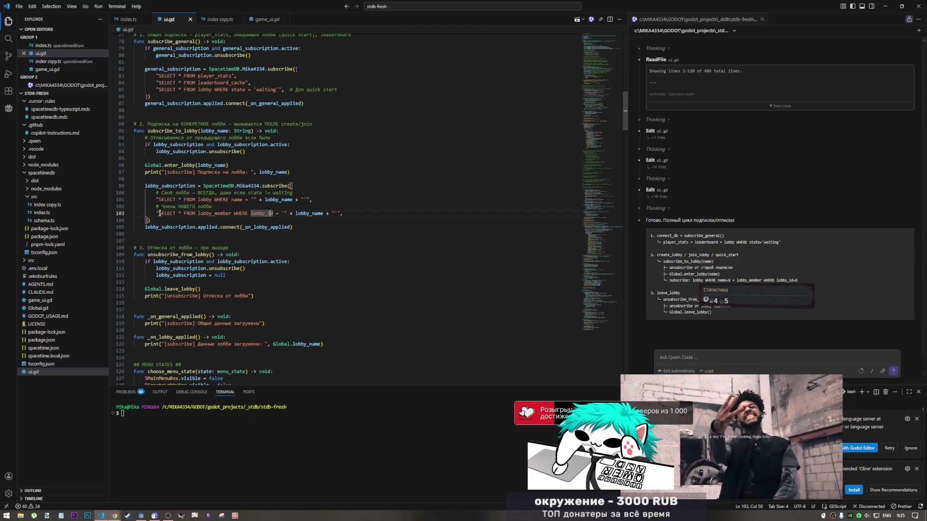
pyautogui.moveTo(158, 213); pyautogui.dragTo(276, 216)
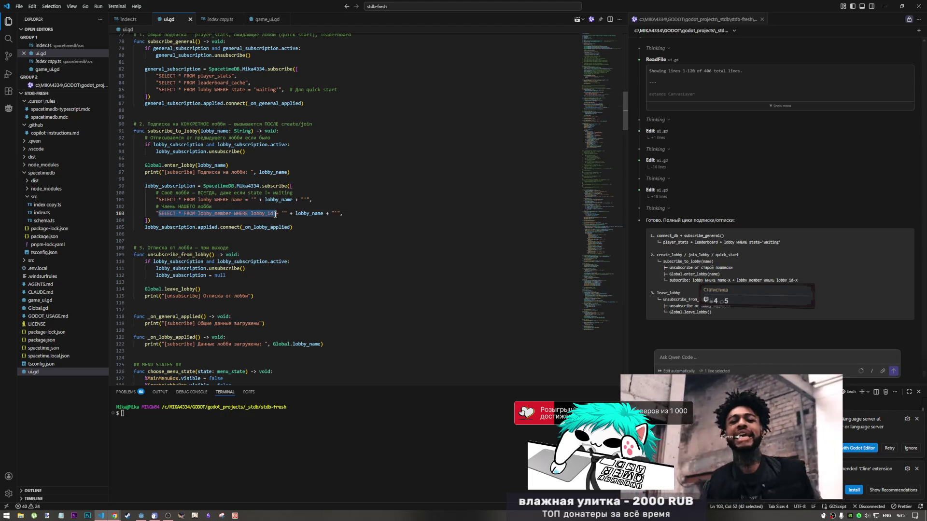
pyautogui.click(276, 217)
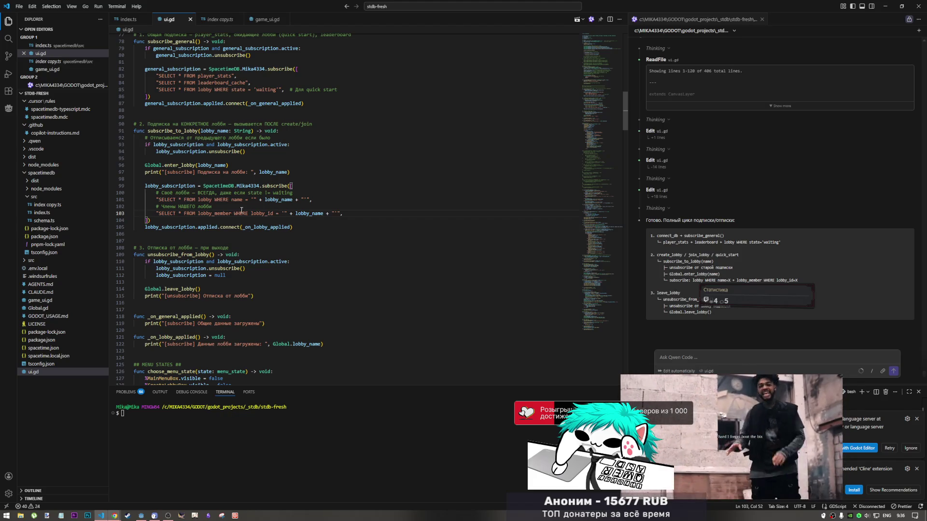
pyautogui.moveTo(252, 213); pyautogui.dragTo(278, 213)
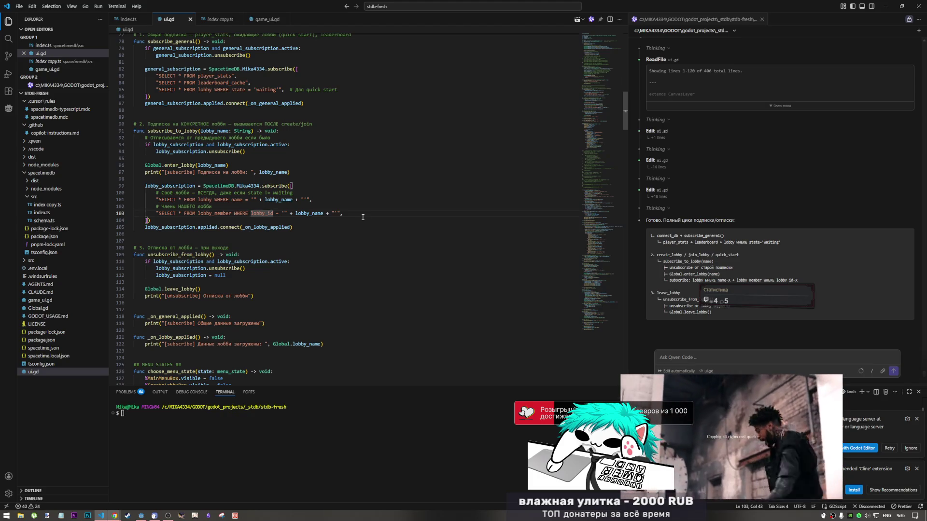
pyautogui.click(800, 407)
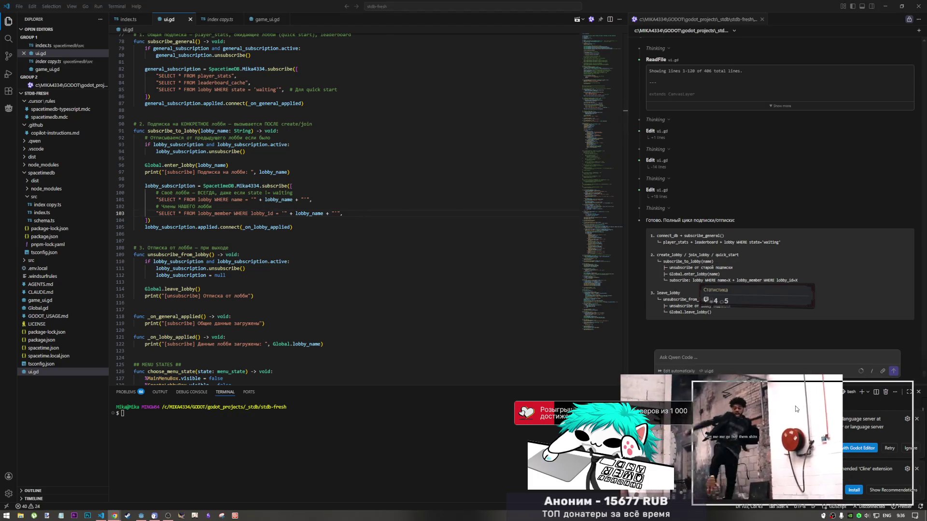
pyautogui.click(249, 193)
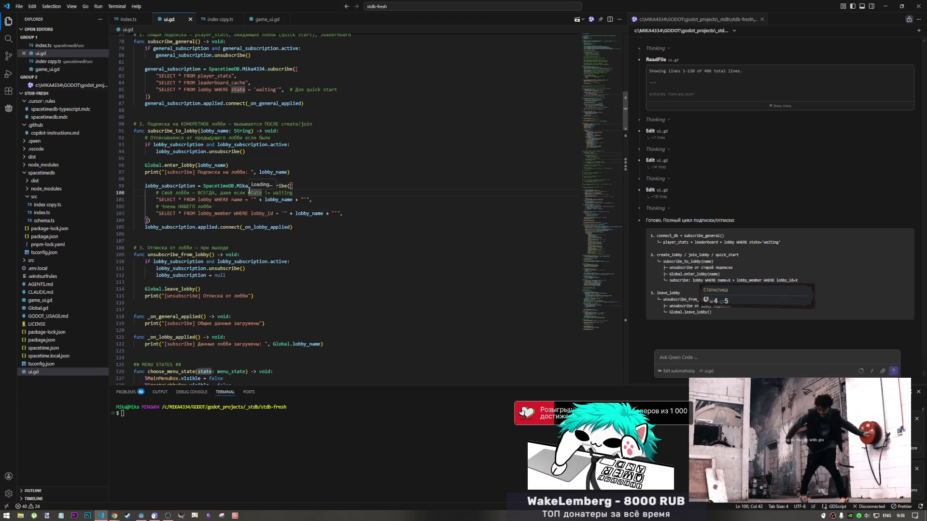
pyautogui.click(114, 516)
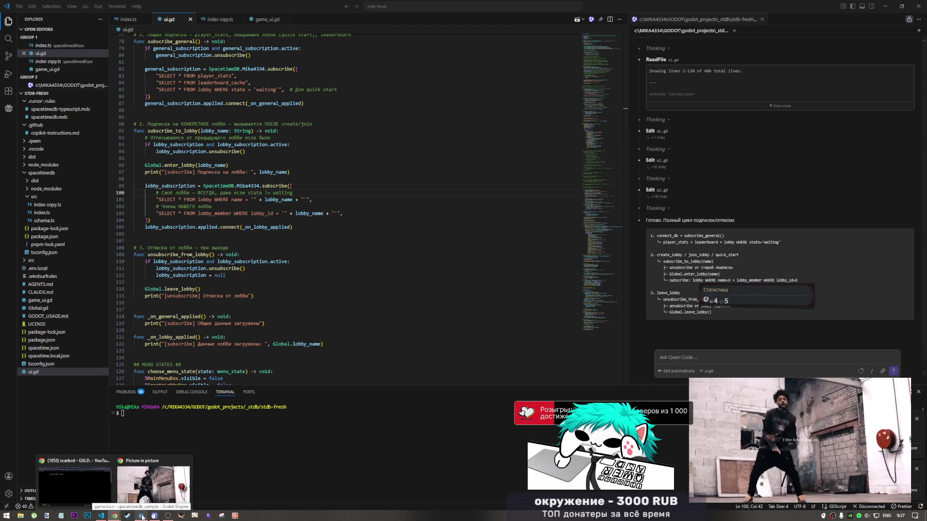
pyautogui.click(142, 516)
# - Look through game_ui.gd around write_end, then open ui.gd at its connect_db code
pyautogui.scroll(10, 351, 296)
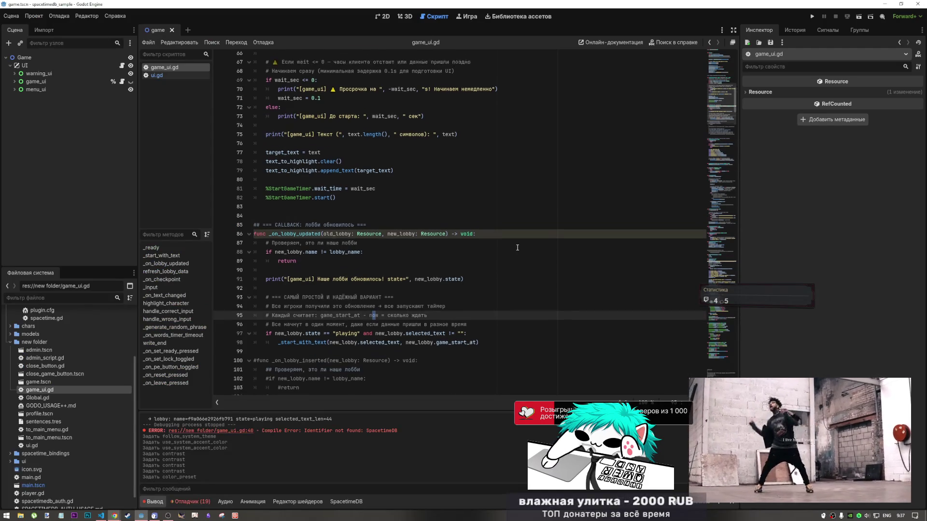
pyautogui.scroll(-15, 447, 220)
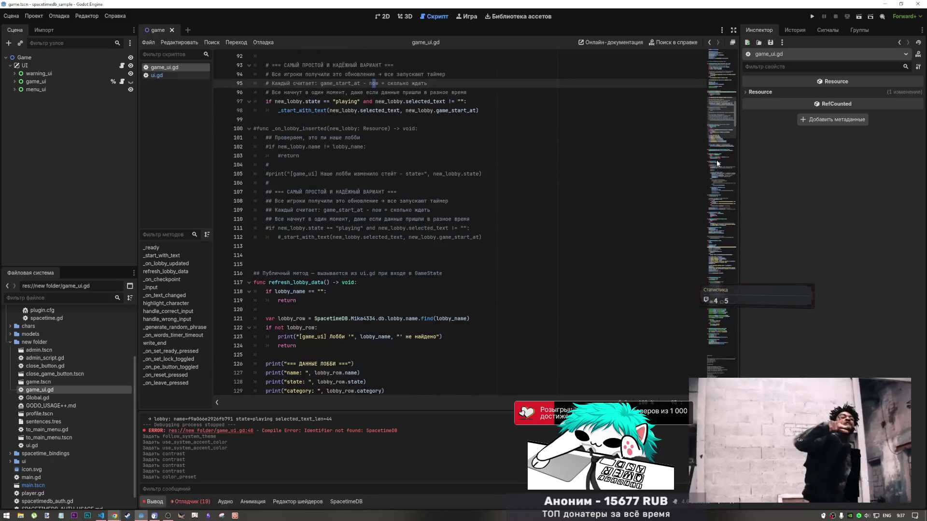
pyautogui.scroll(-20, 716, 160)
pyautogui.scroll(-8, 714, 192)
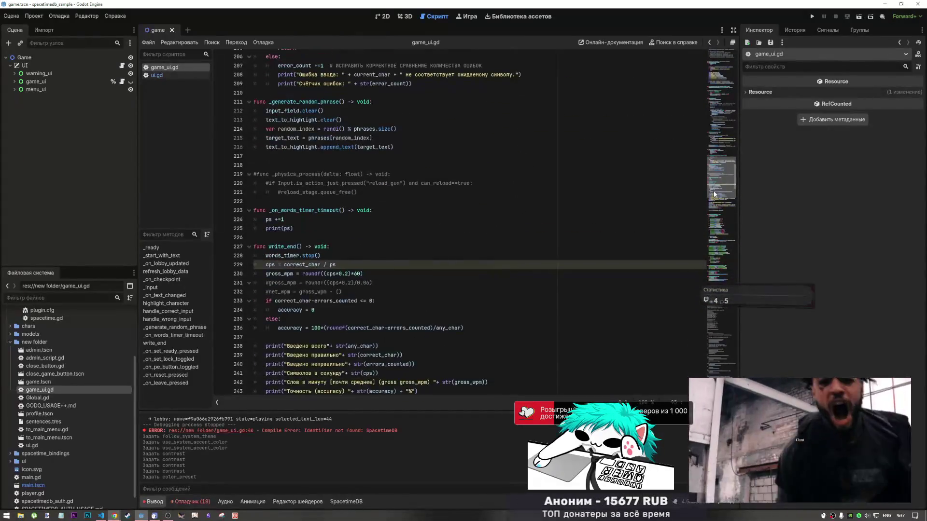
pyautogui.click(384, 209)
pyautogui.scroll(3, 386, 181)
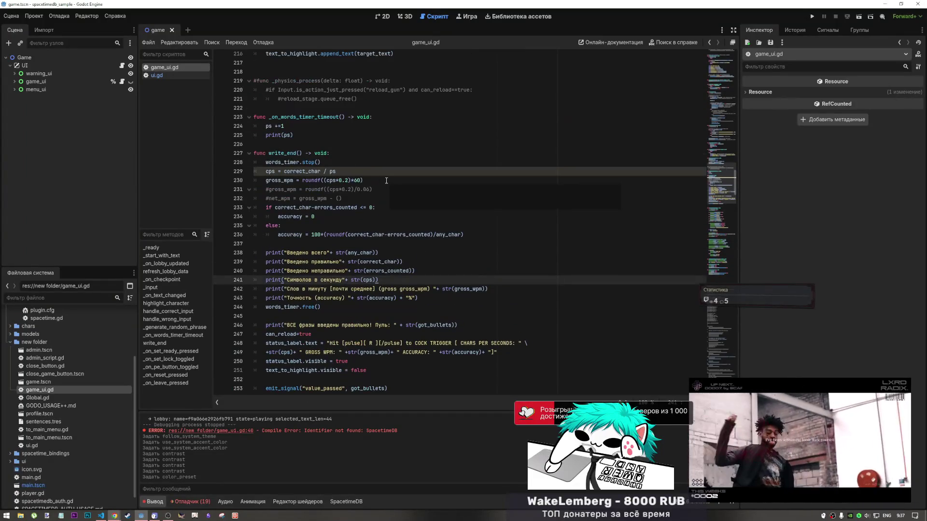
pyautogui.scroll(-6, 406, 185)
pyautogui.moveTo(714, 167)
pyautogui.mouseDown()
pyautogui.moveTo(720, 279)
pyautogui.moveTo(723, 188)
pyautogui.moveTo(724, 202)
pyautogui.moveTo(722, 192)
pyautogui.moveTo(701, 192)
pyautogui.mouseUp()
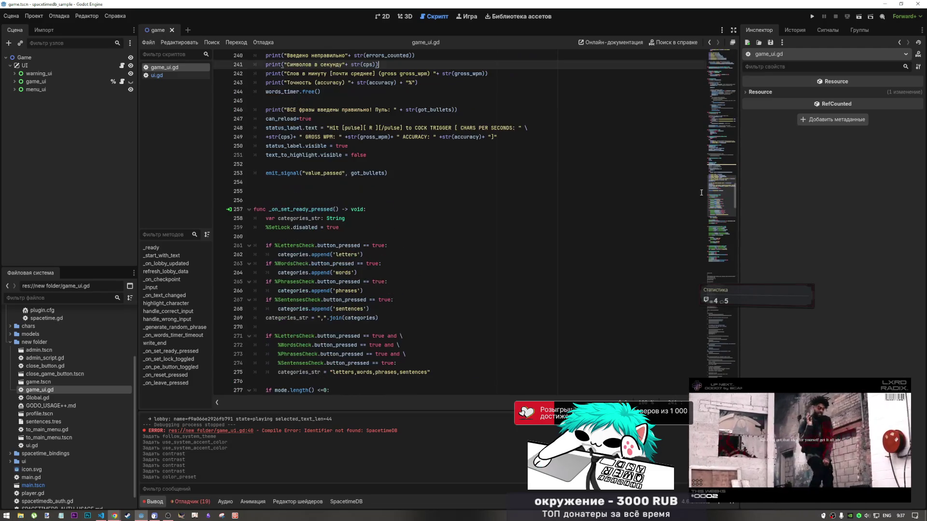
pyautogui.click(181, 74)
pyautogui.scroll(-8, 628, 177)
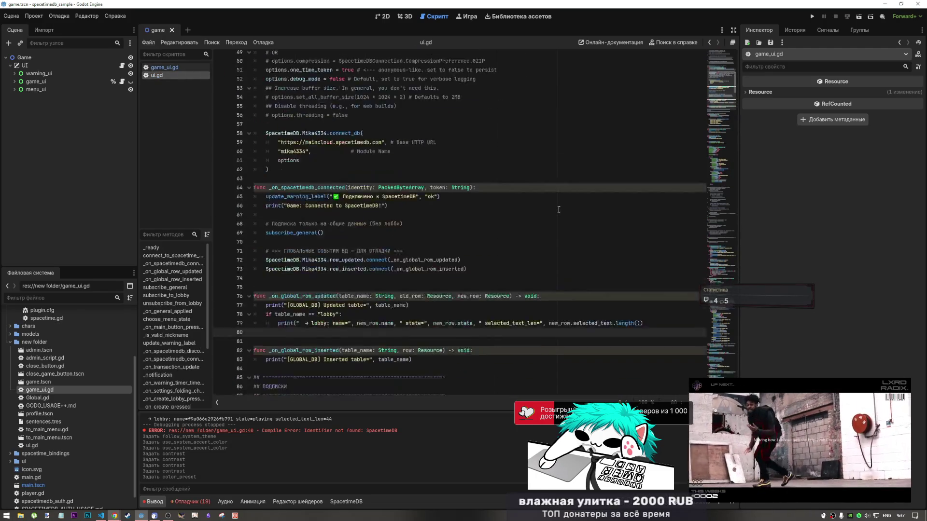
# - Jump to _on_transaction_update in ui.gd and select line 268's commented committed_update.tables print
pyautogui.scroll(-4, 627, 177)
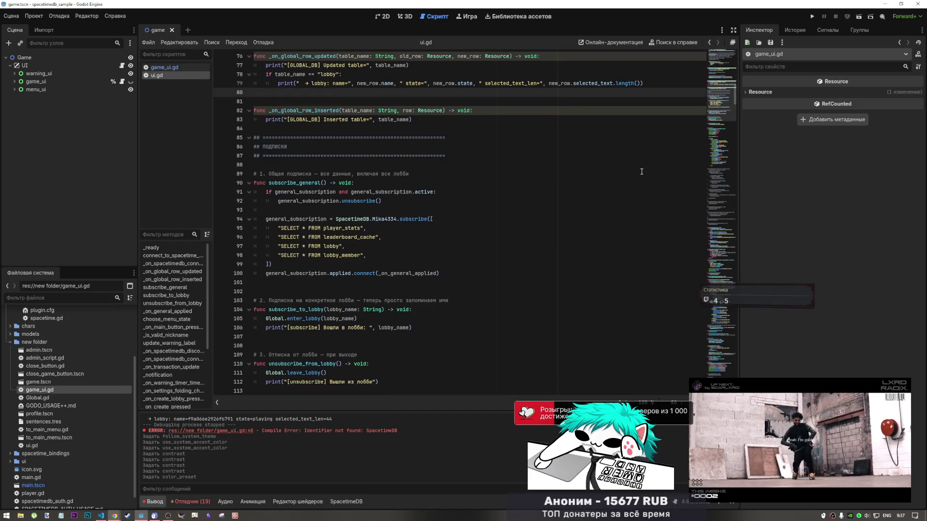
pyautogui.scroll(-5, 642, 171)
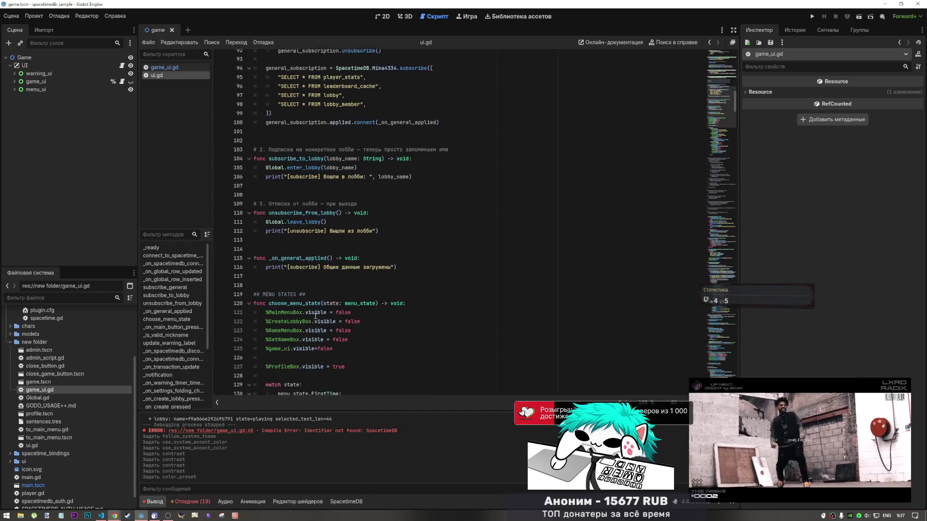
pyautogui.scroll(8, 316, 313)
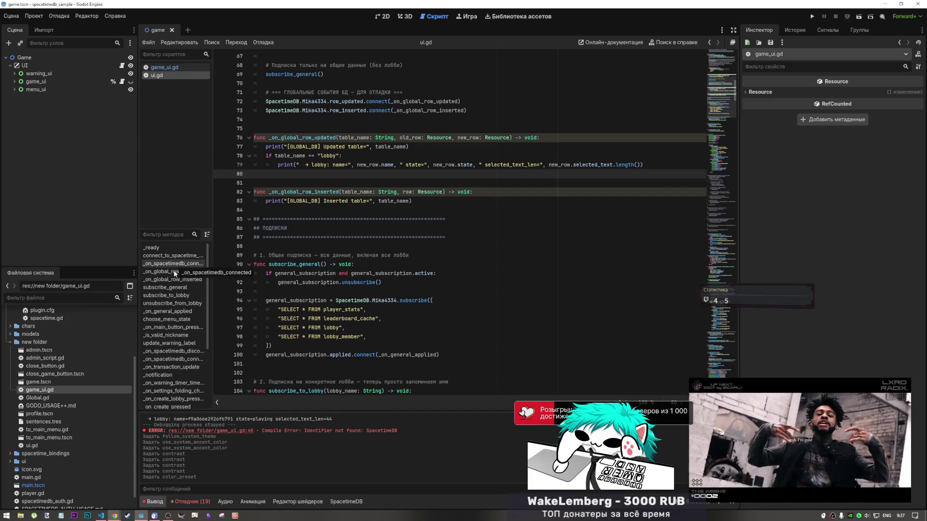
pyautogui.scroll(-3, 173, 338)
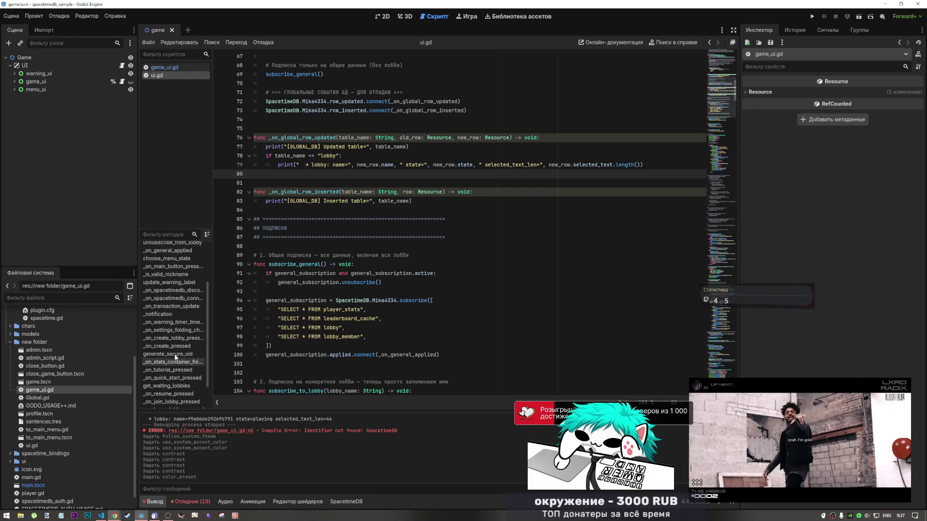
pyautogui.click(181, 306)
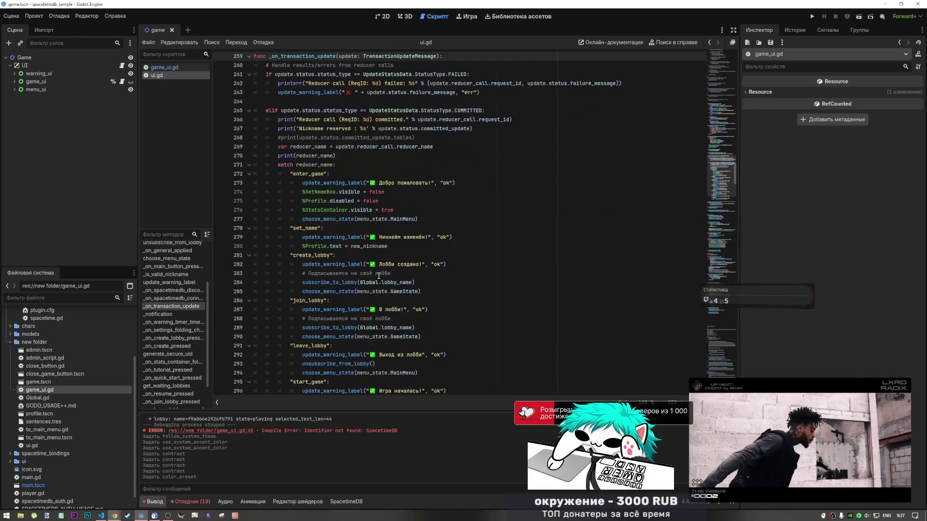
pyautogui.scroll(-3, 378, 276)
pyautogui.scroll(5, 379, 276)
pyautogui.click(425, 191)
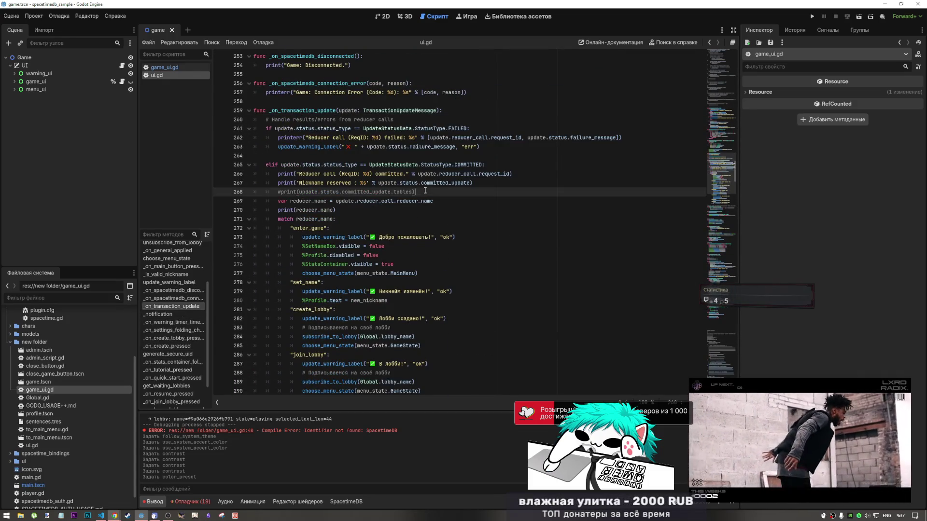
pyautogui.moveTo(428, 191); pyautogui.dragTo(134, 189)
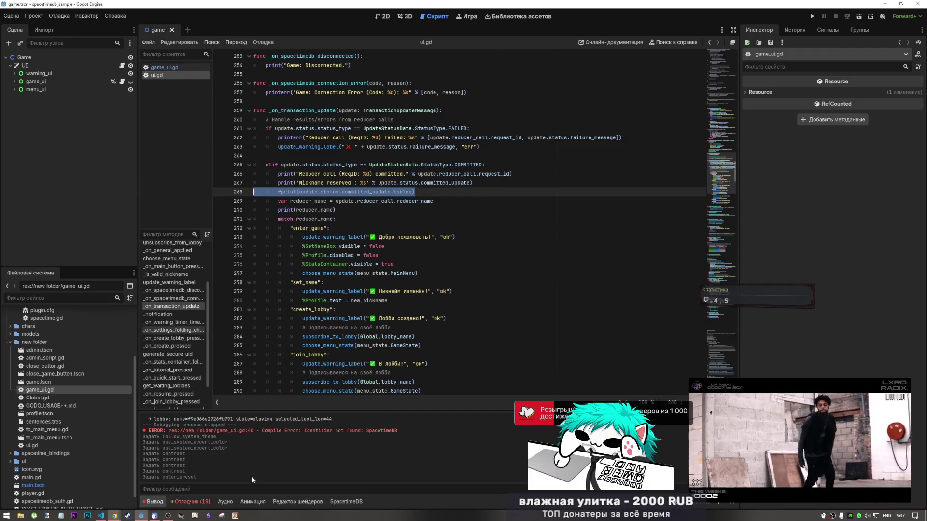
pyautogui.click(158, 502)
# - Review the Output log's lobby and nickname entries, select the resource id, then edit ui.gd line 267
pyautogui.click(157, 501)
pyautogui.scroll(10, 212, 452)
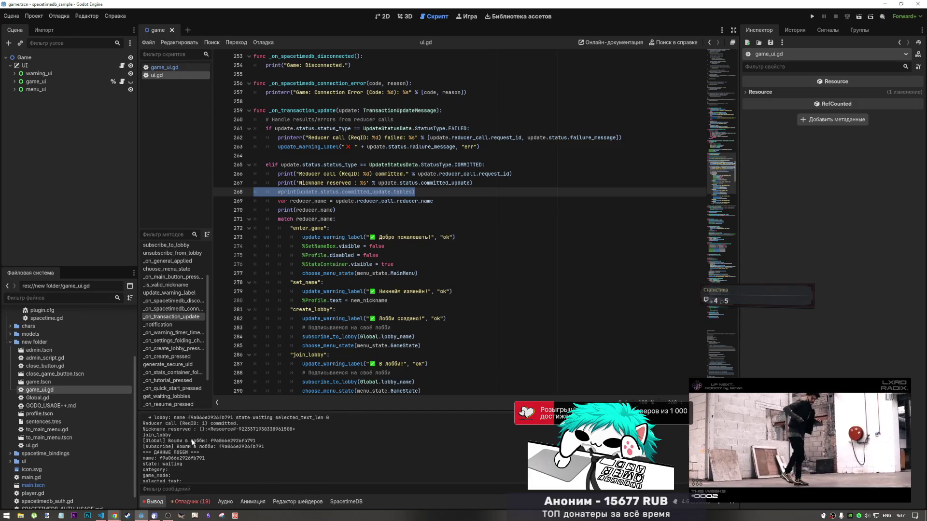
pyautogui.scroll(-5, 192, 442)
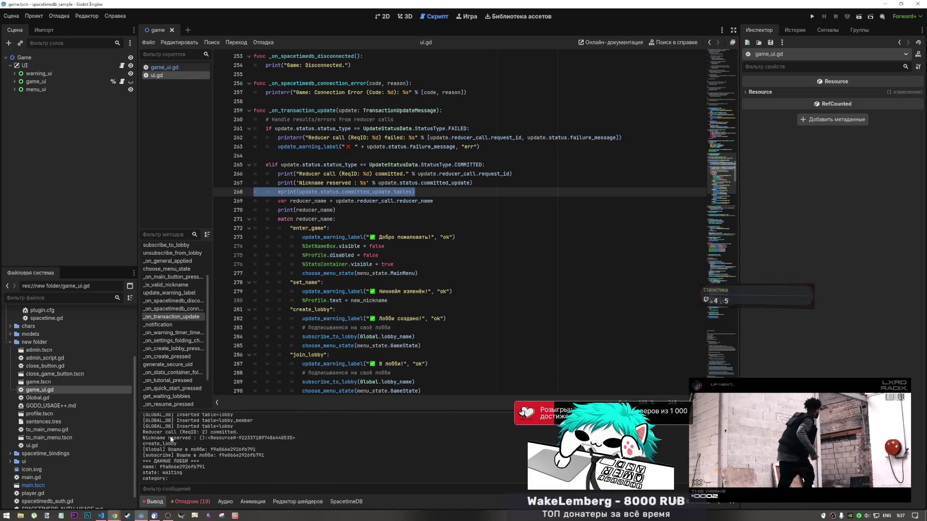
pyautogui.scroll(15, 172, 437)
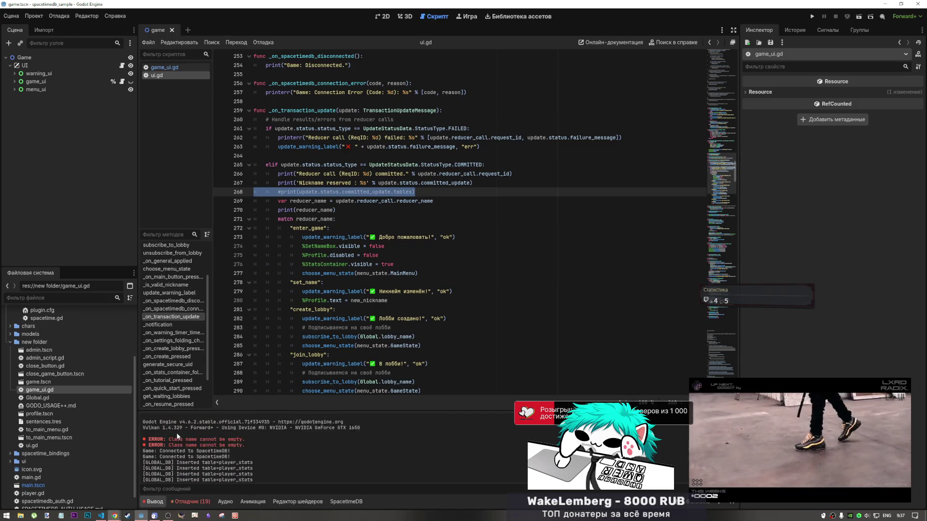
pyautogui.scroll(-3, 177, 436)
pyautogui.scroll(-5, 218, 469)
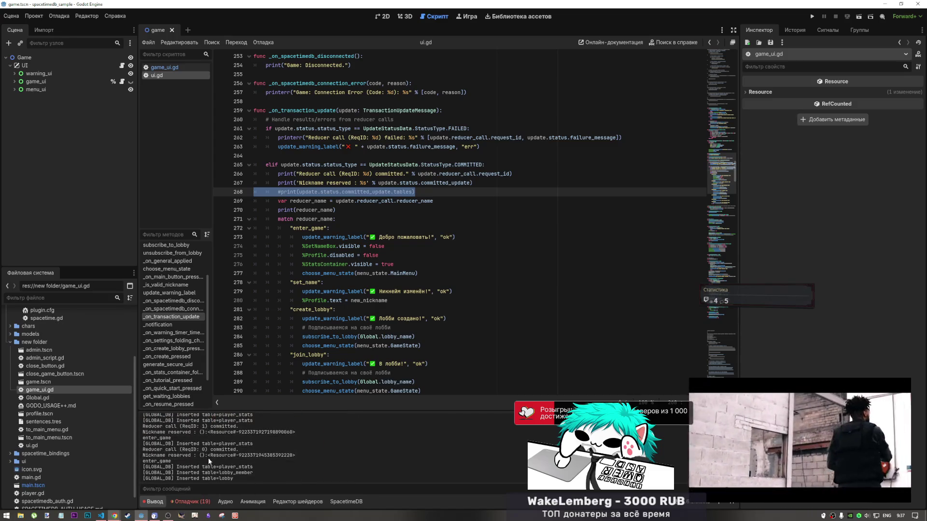
pyautogui.scroll(1, 254, 428)
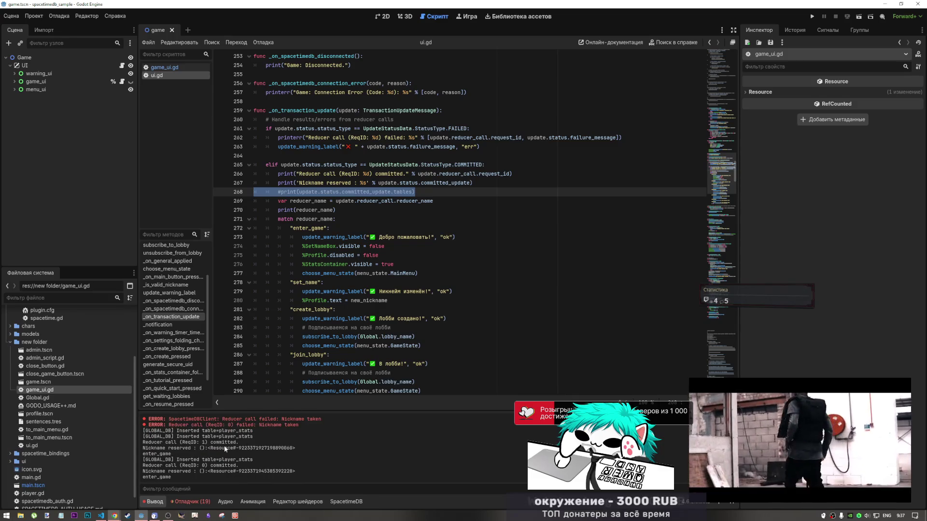
pyautogui.scroll(-1, 218, 458)
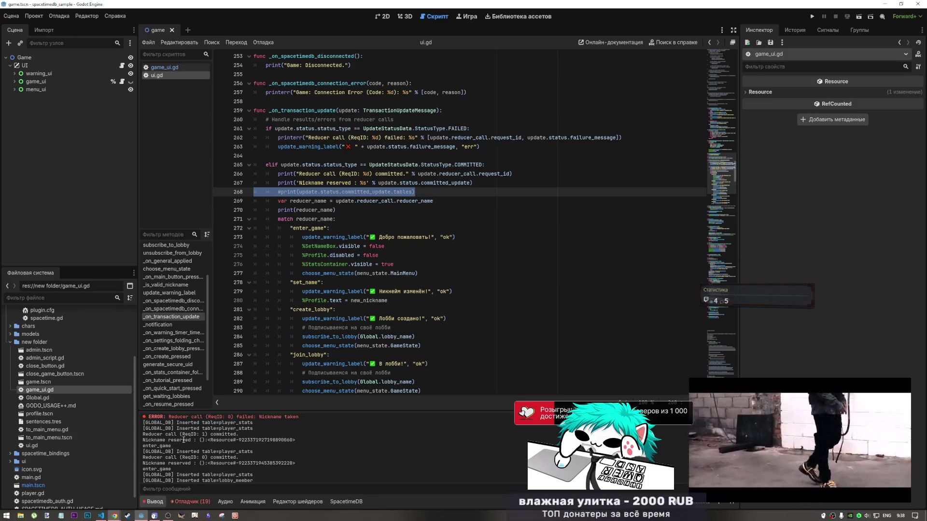
pyautogui.moveTo(206, 441); pyautogui.dragTo(275, 442)
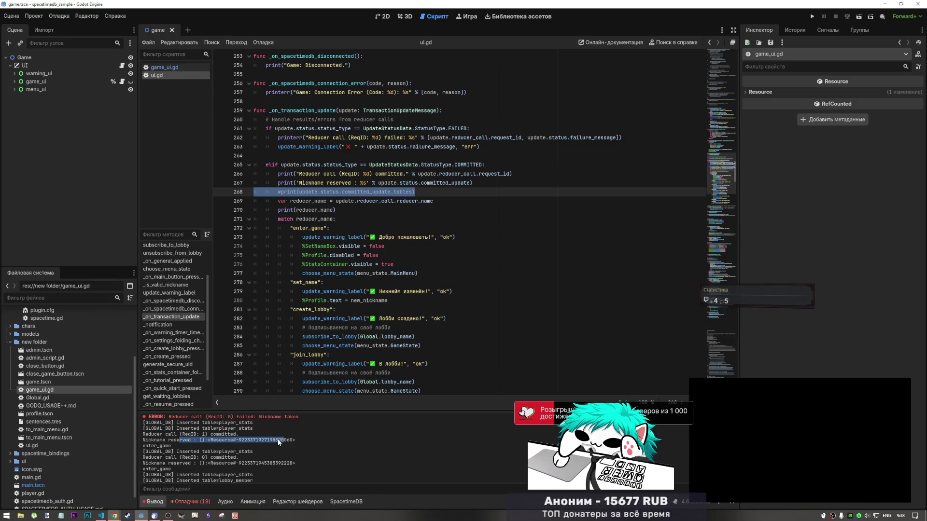
pyautogui.click(469, 183)
pyautogui.write('.')
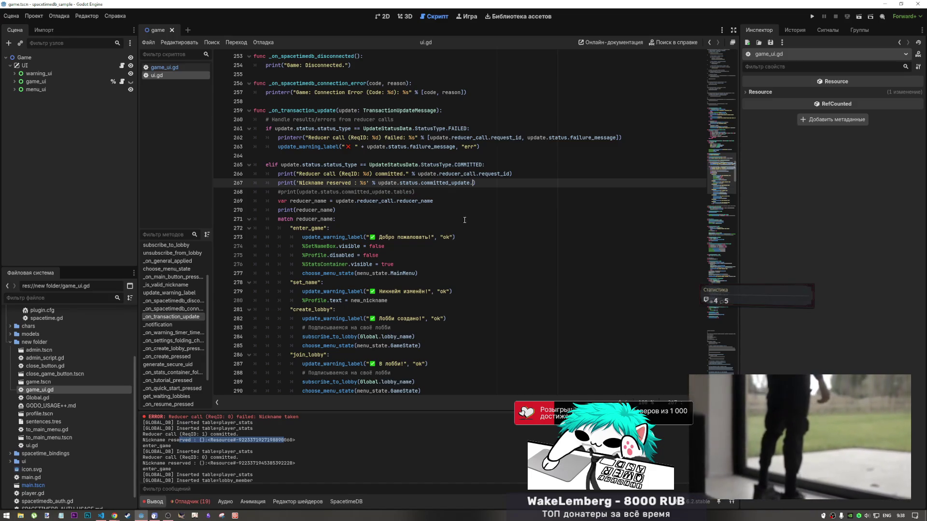
# - Remove the stray dot and trace committed_update through DatabaseUpdateData to TableUpdateData's inserts field
pyautogui.press('BackSpace')
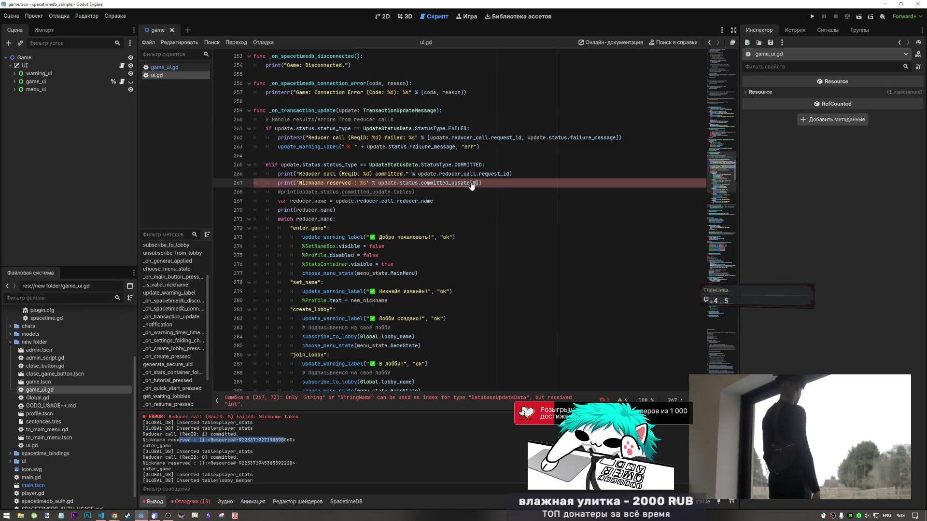
pyautogui.keyDown('ctrl'); pyautogui.click(471, 183); pyautogui.keyUp('ctrl')
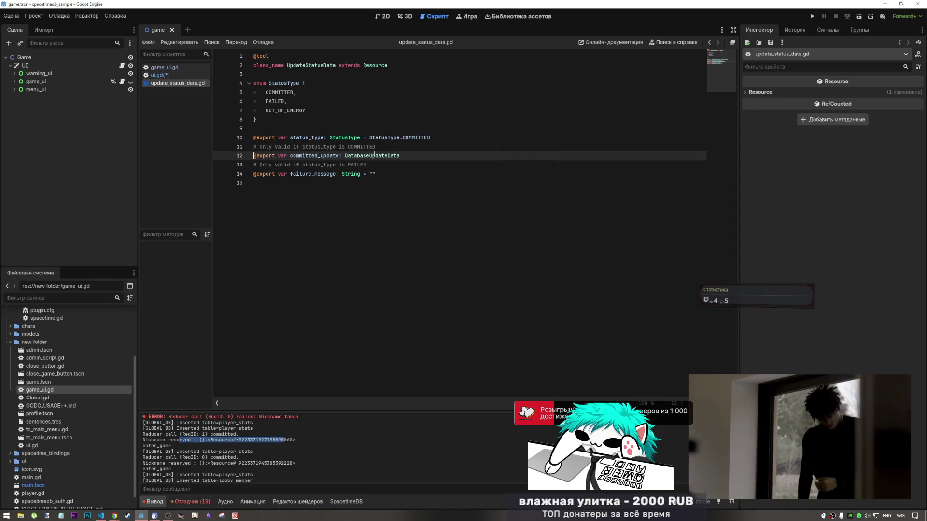
pyautogui.keyDown('ctrl'); pyautogui.click(374, 155); pyautogui.keyUp('ctrl')
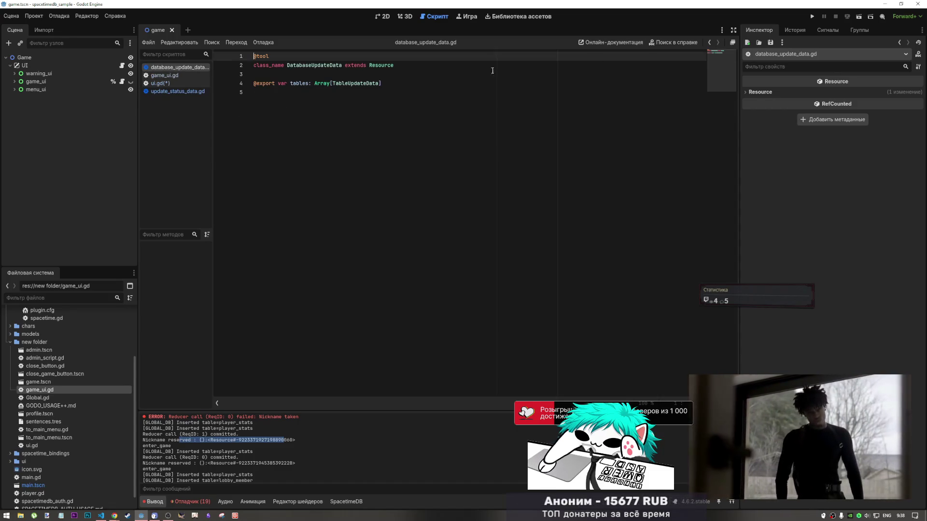
pyautogui.keyDown('ctrl'); pyautogui.click(366, 82); pyautogui.keyUp('ctrl')
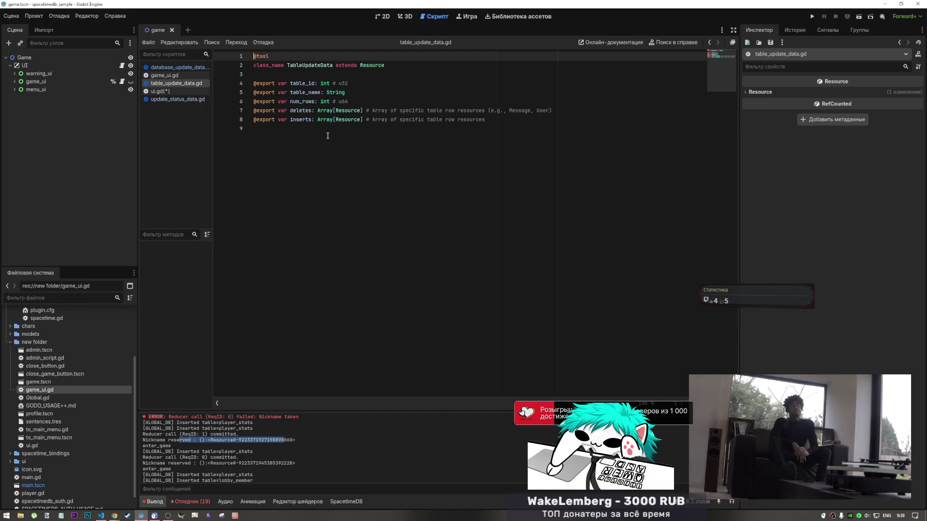
pyautogui.click(313, 123)
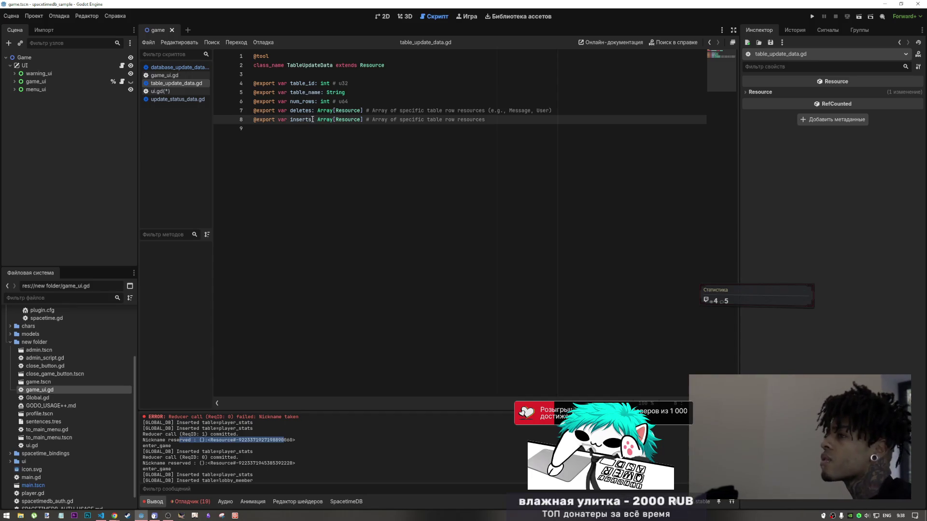
pyautogui.doubleClick(293, 120)
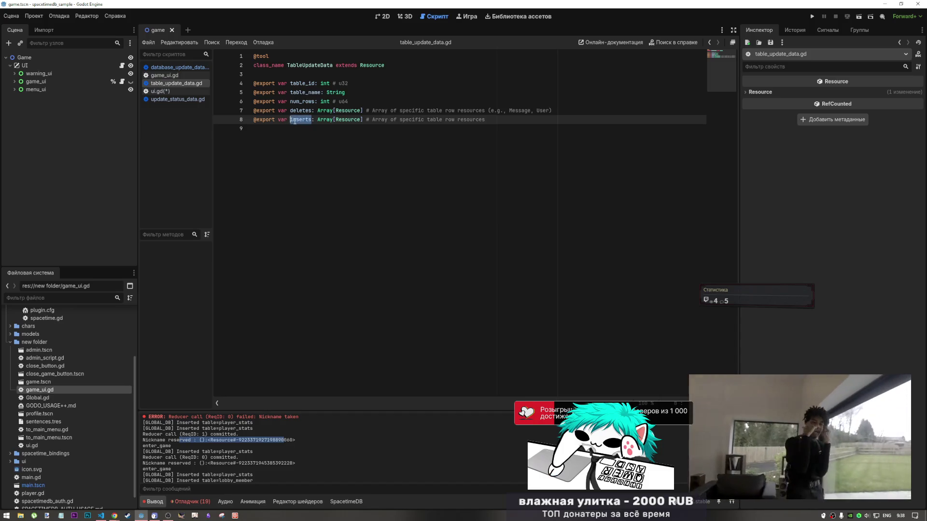
pyautogui.click(160, 91)
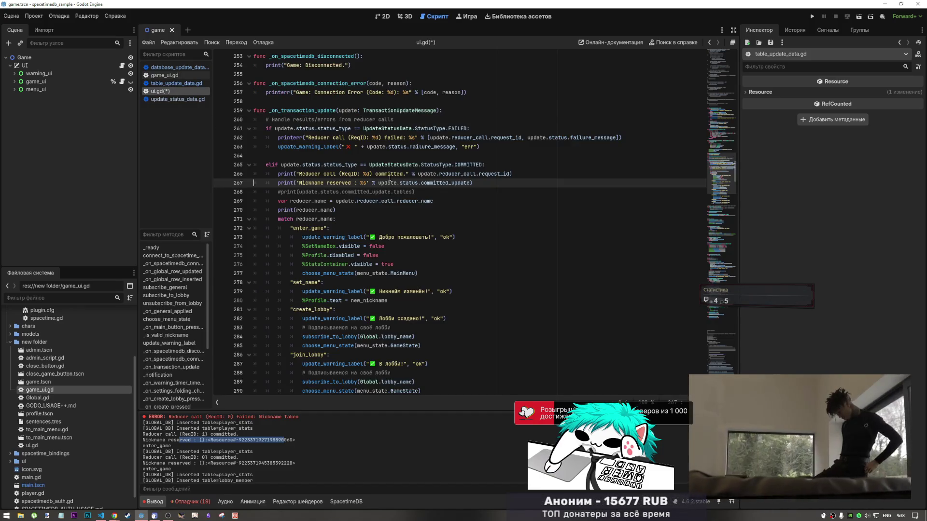
# - Append .inserts[0 to line 267, save, and inspect the DatabaseUpdateData and TableUpdateData definitions
pyautogui.click(469, 183)
pyautogui.write('.inserts')
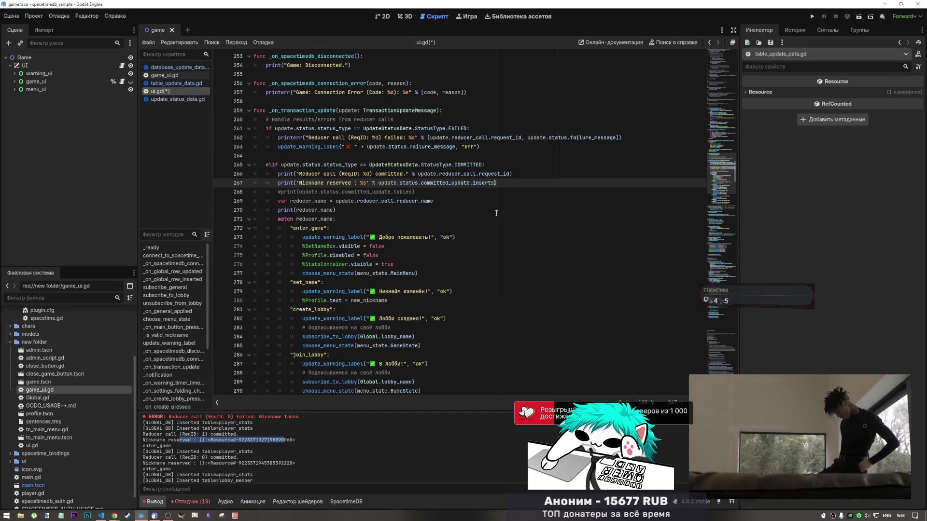
pyautogui.write('[0')
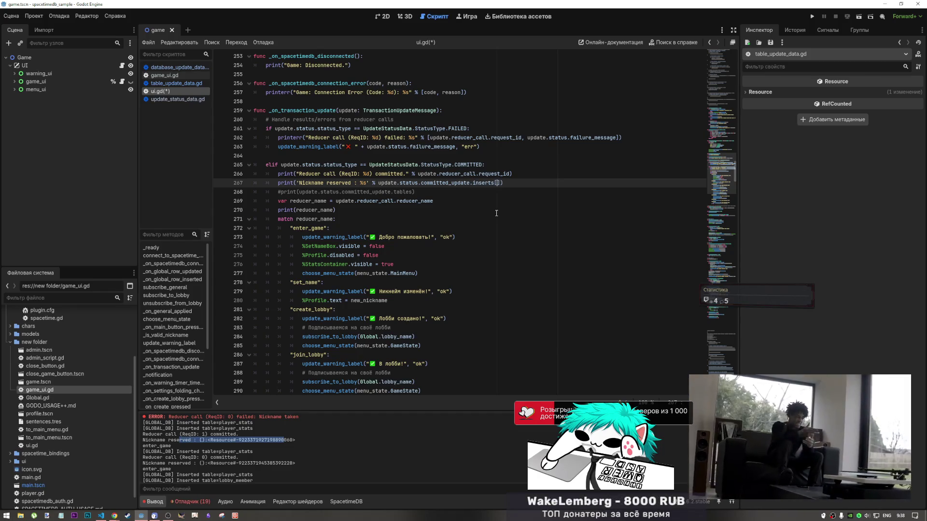
pyautogui.hotkey('ctrl', 's')
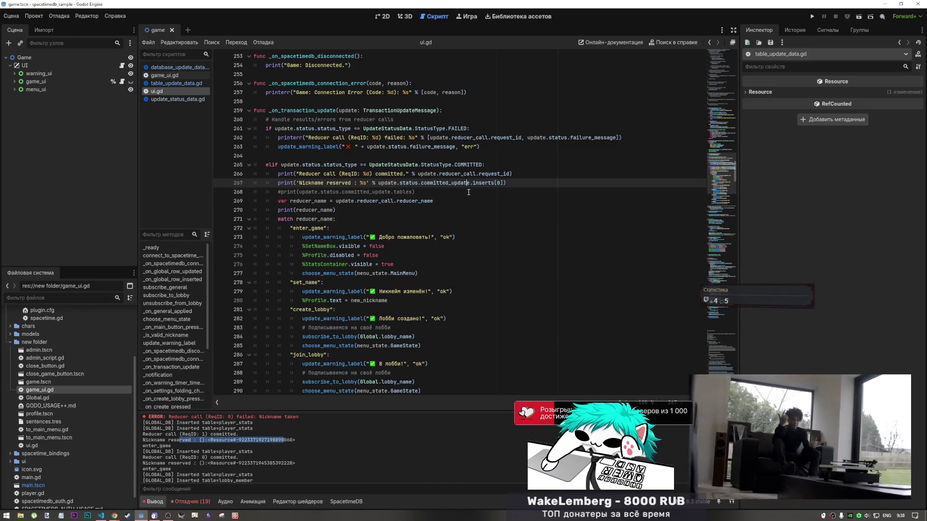
pyautogui.click(169, 100)
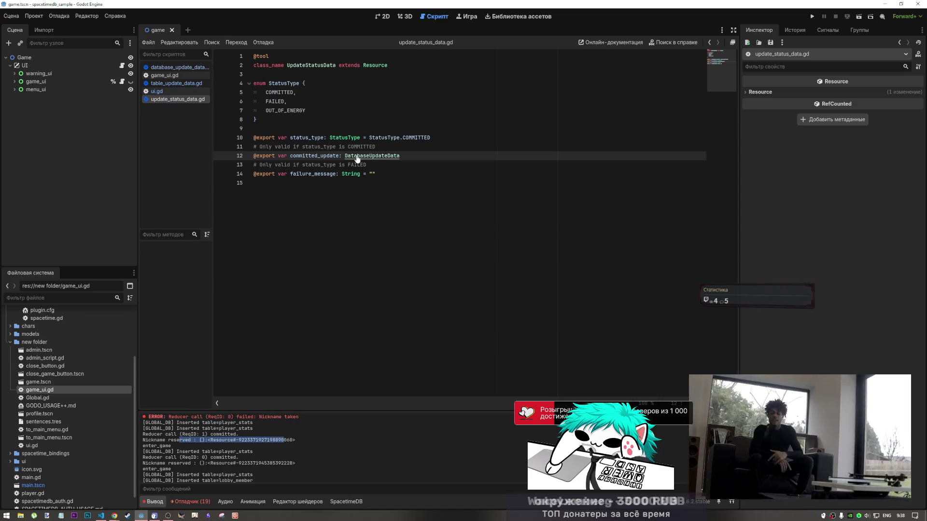
pyautogui.keyDown('ctrl'); pyautogui.click(357, 156); pyautogui.keyUp('ctrl')
pyautogui.keyDown('ctrl'); pyautogui.click(352, 84); pyautogui.keyUp('ctrl')
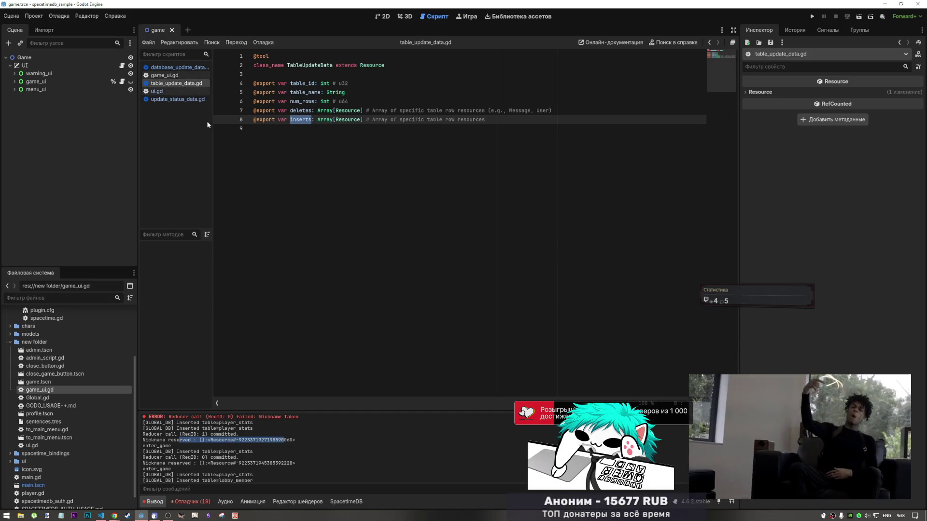
# - Recheck the data-class scripts, then insert .tables after committed_update on line 267
pyautogui.click(179, 70)
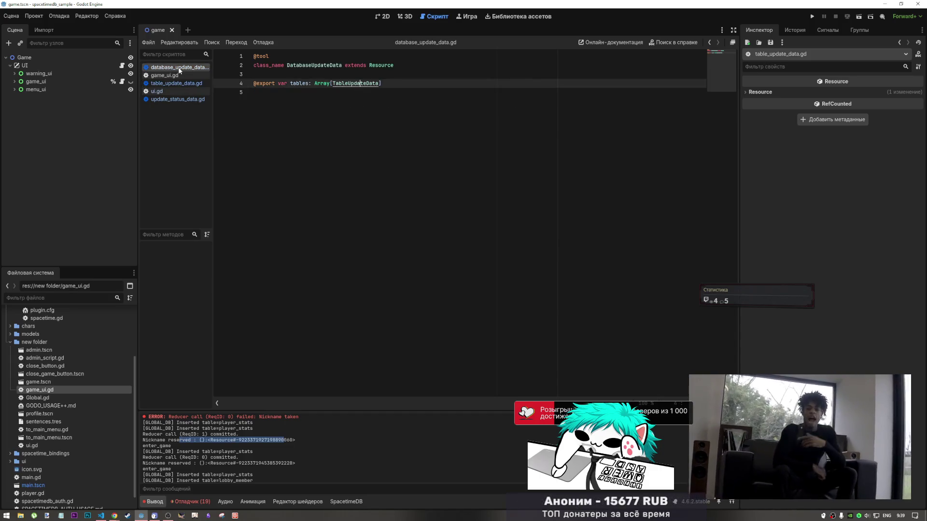
pyautogui.click(177, 83)
pyautogui.click(174, 98)
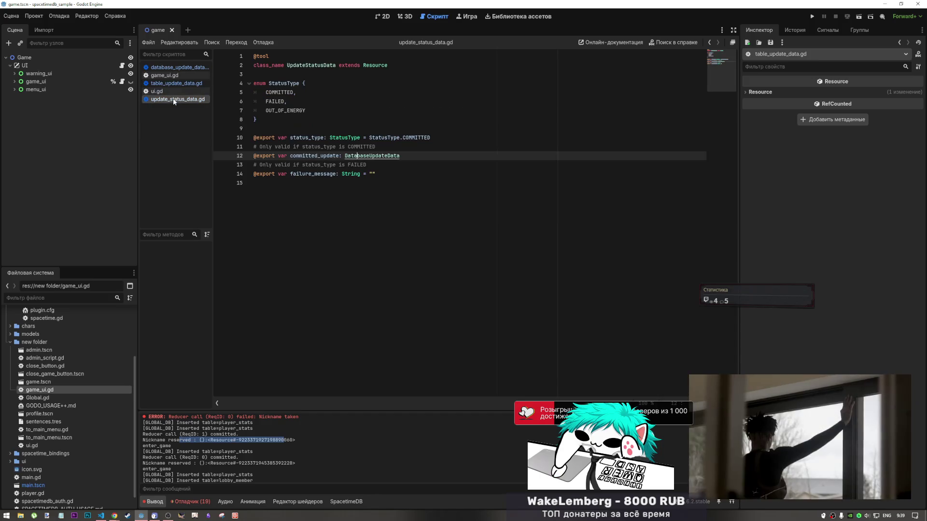
pyautogui.click(159, 92)
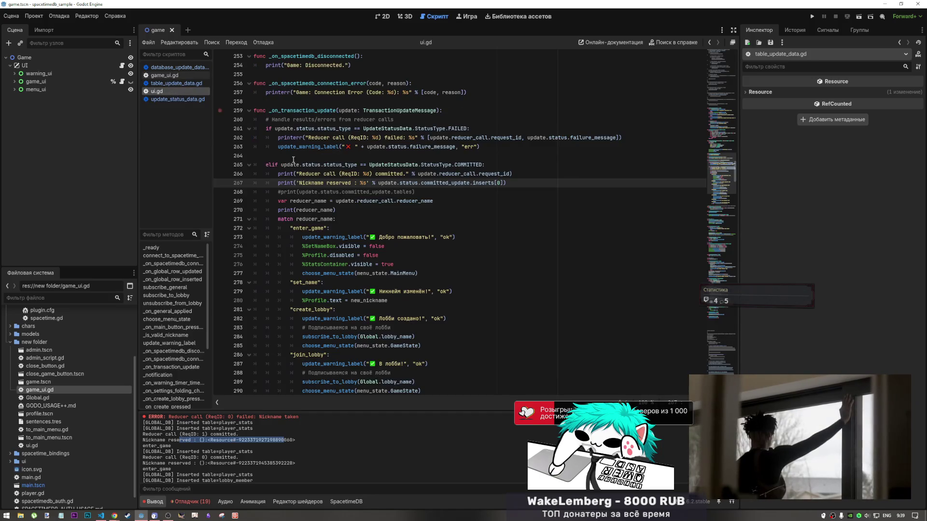
pyautogui.click(469, 183)
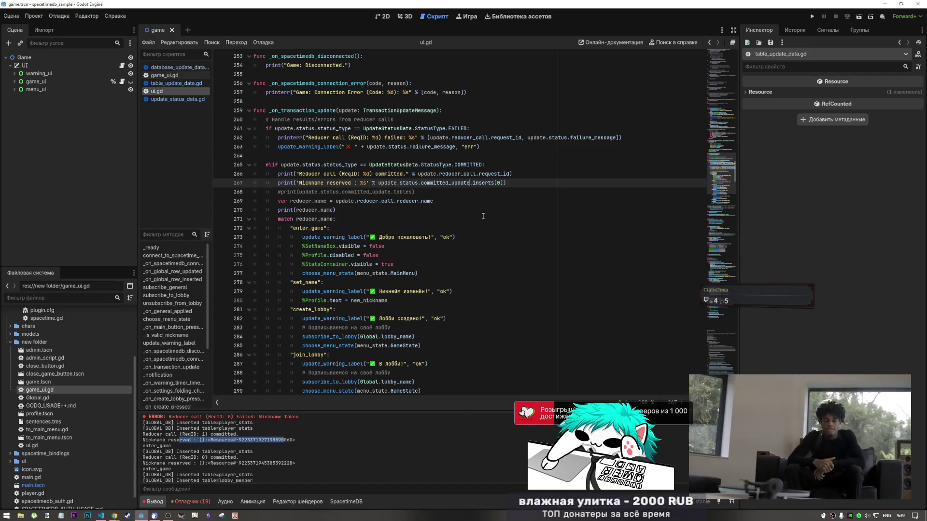
pyautogui.write('ta.')
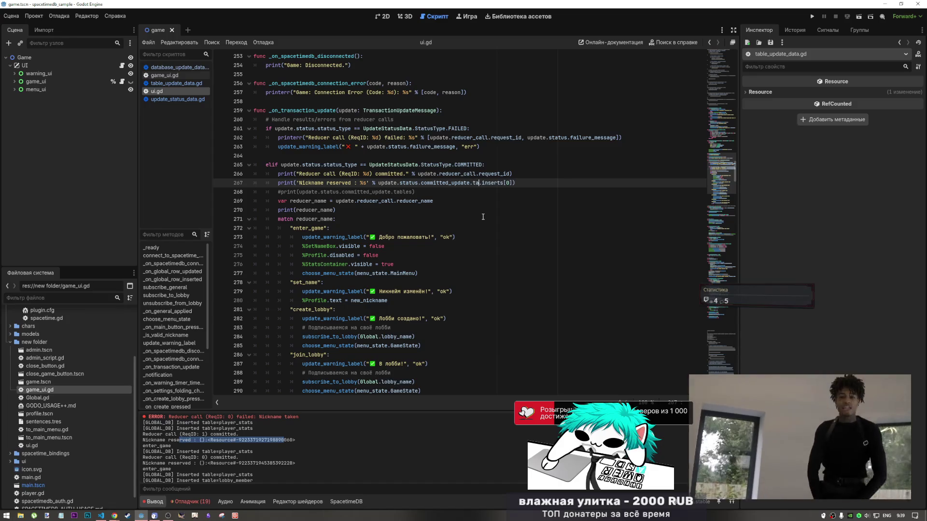
pyautogui.write('tables[0')
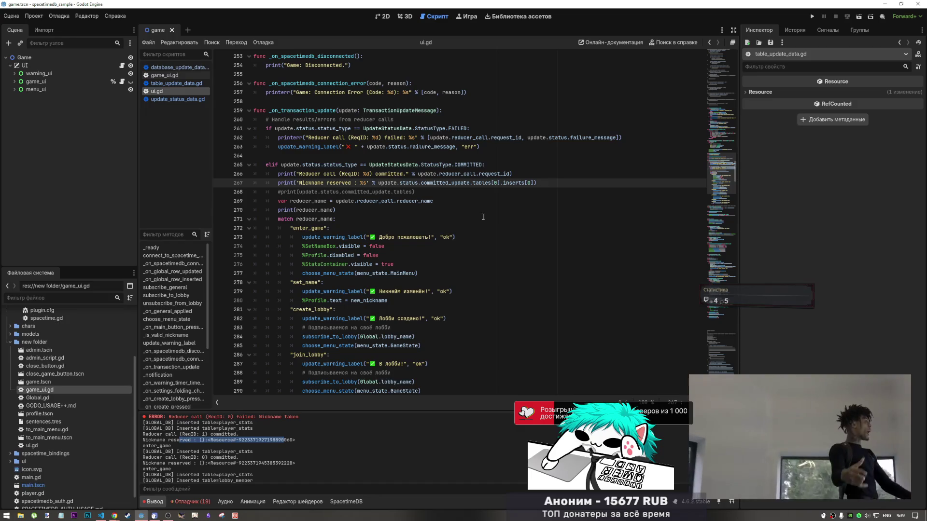
pyautogui.press('Up')
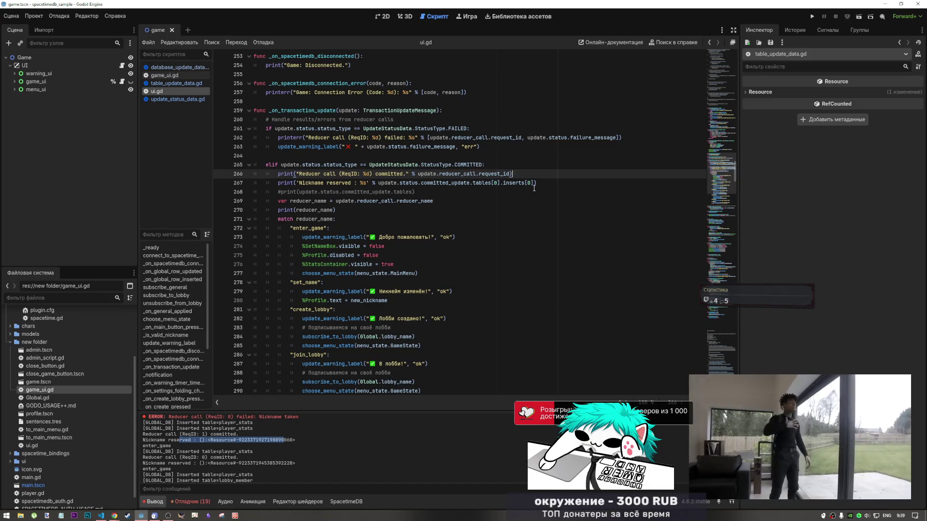
# - Close update_status_data.gd, table_update_data.gd and database_update_data.gd, then scroll ui.gd past line 270
pyautogui.click(534, 188)
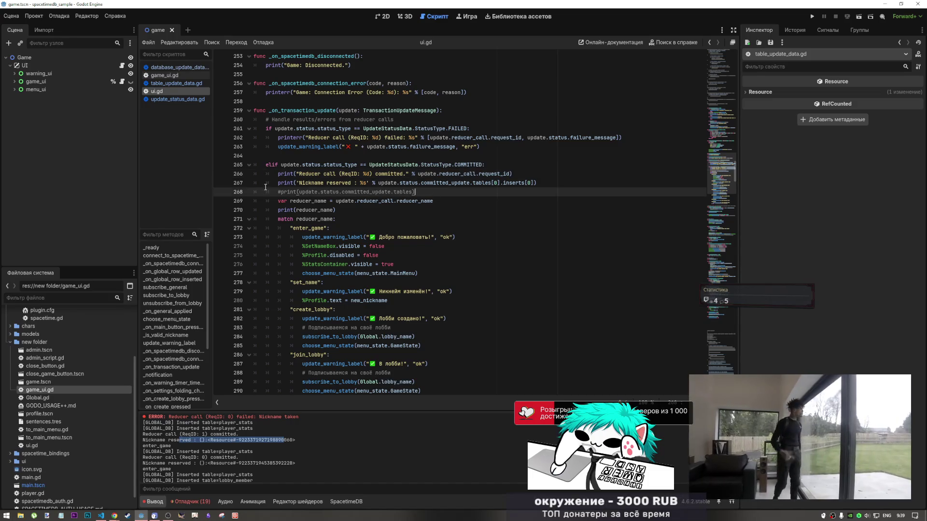
pyautogui.middleClick(201, 99)
pyautogui.middleClick(191, 83)
pyautogui.middleClick(174, 68)
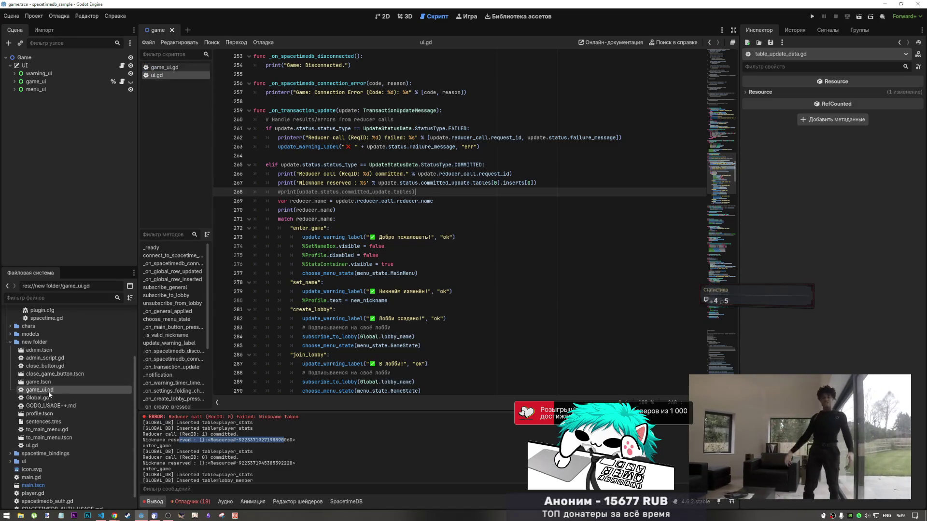
pyautogui.scroll(-1, 66, 390)
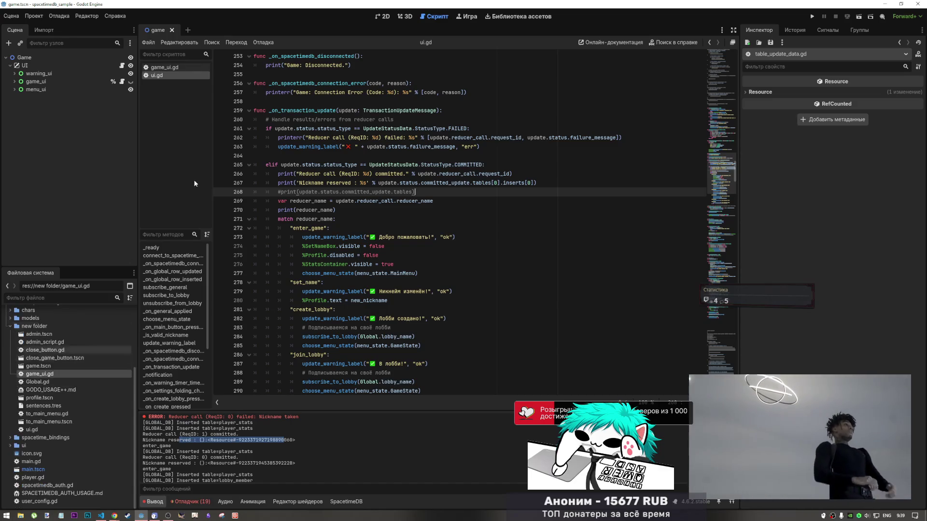
pyautogui.click(357, 210)
pyautogui.scroll(-1, 365, 259)
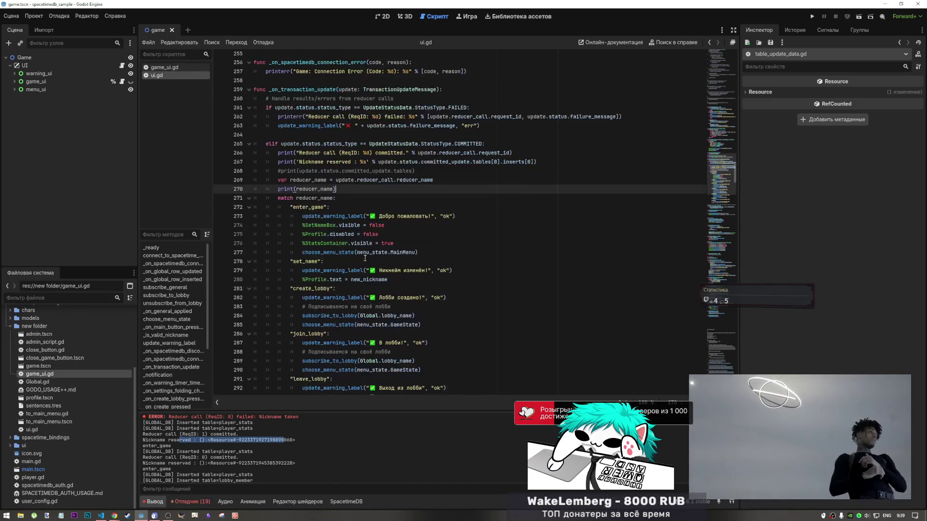
pyautogui.scroll(-20, 365, 258)
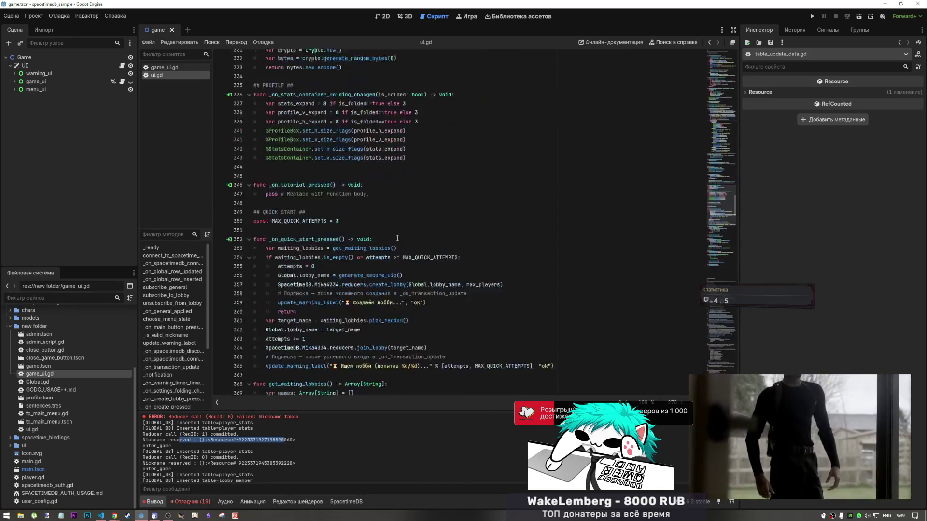
pyautogui.moveTo(724, 232)
pyautogui.mouseDown()
pyautogui.moveTo(723, 266)
pyautogui.moveTo(718, 60)
pyautogui.mouseUp()
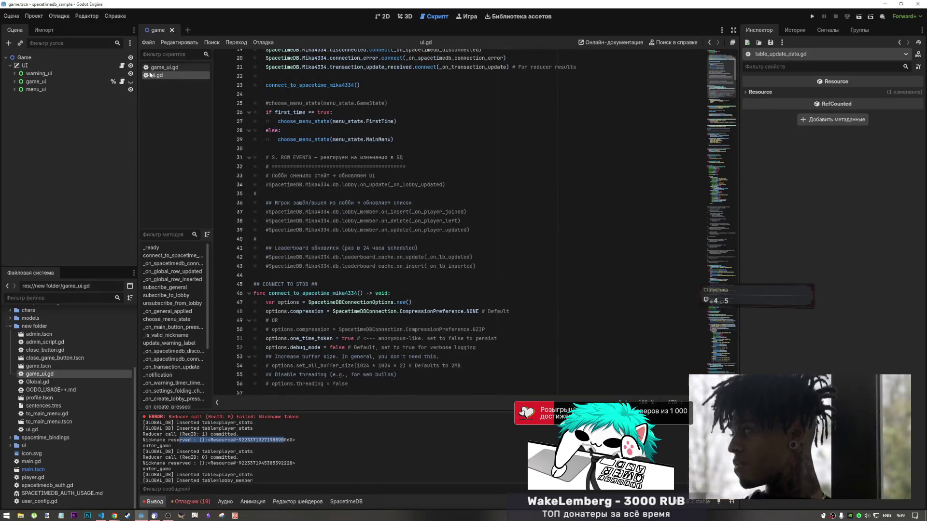
# - Switch to game_ui.gd and scroll past write_end toward _on_lobby_updated
pyautogui.click(153, 67)
pyautogui.moveTo(713, 174)
pyautogui.mouseDown()
pyautogui.moveTo(713, 202)
pyautogui.moveTo(713, 184)
pyautogui.mouseUp()
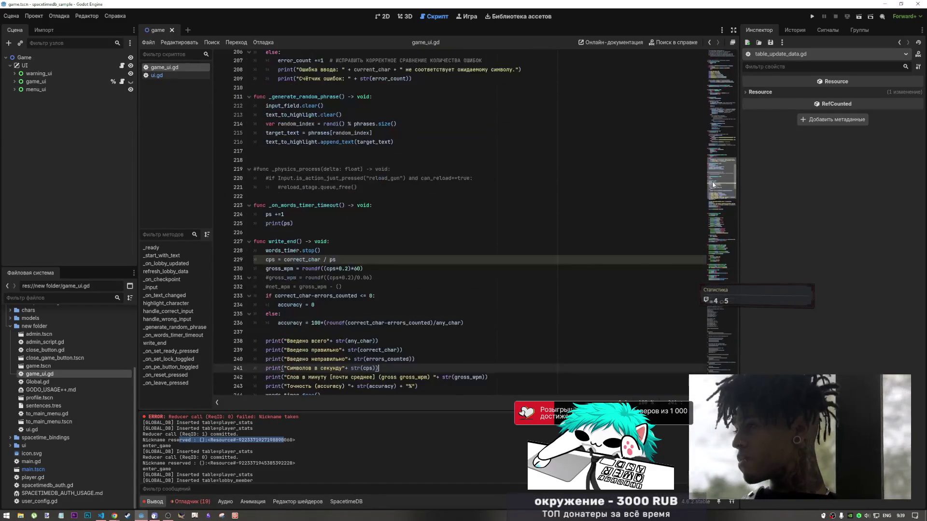
pyautogui.click(338, 251)
pyautogui.scroll(-3, 337, 250)
pyautogui.click(338, 251)
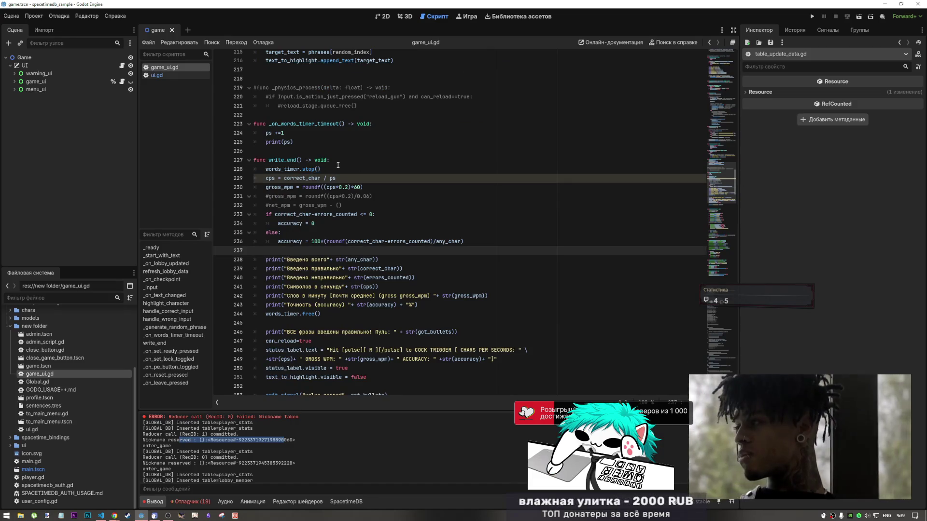
pyautogui.moveTo(723, 195); pyautogui.dragTo(723, 103)
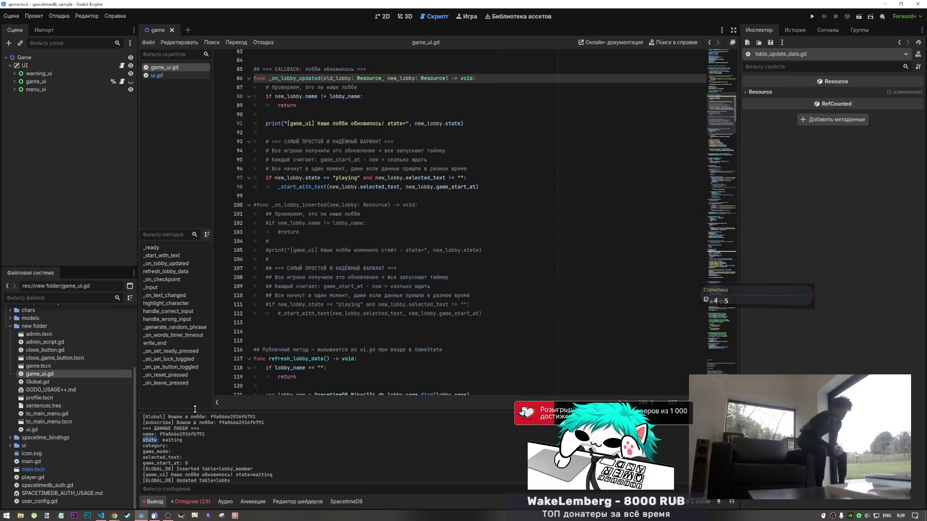
# - Search game_ui.gd for 'state' and then 'category', checking the lobby data in the log
pyautogui.click(470, 243)
pyautogui.hotkey('ctrl', 'f')
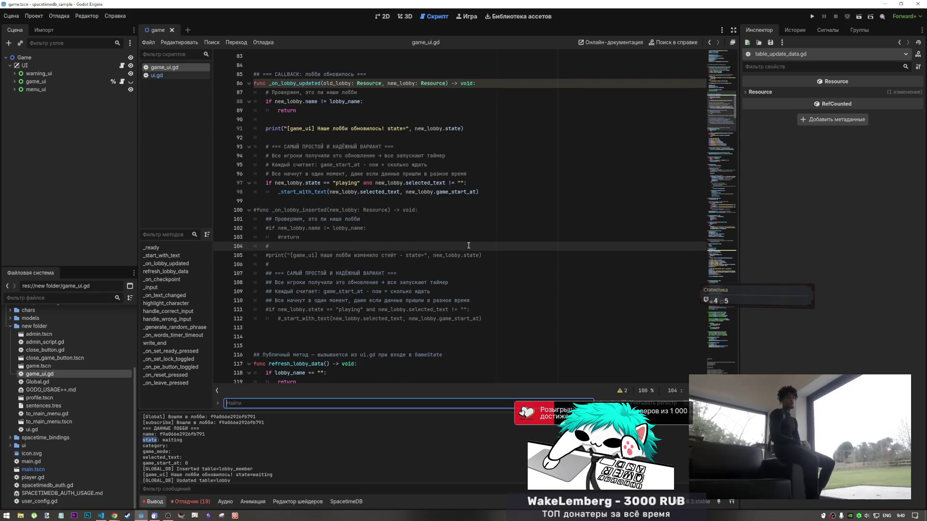
pyautogui.write('state')
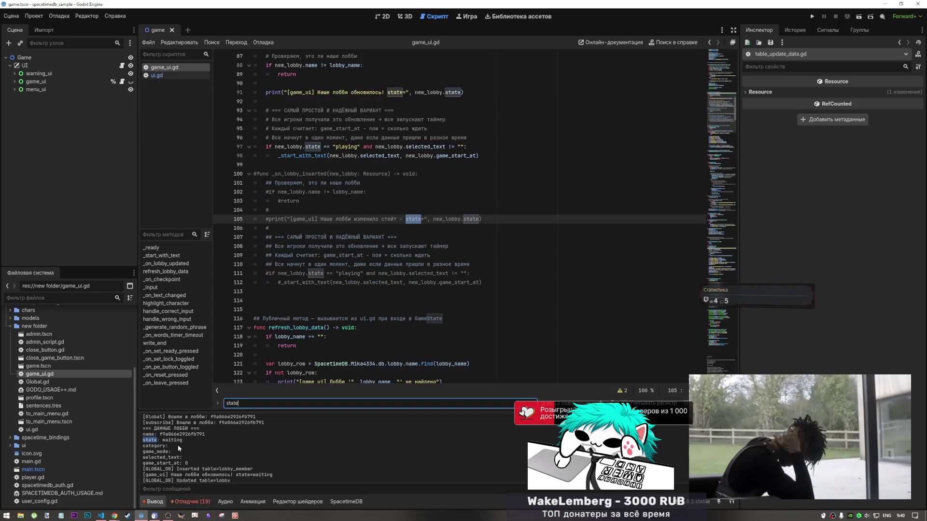
pyautogui.click(165, 450)
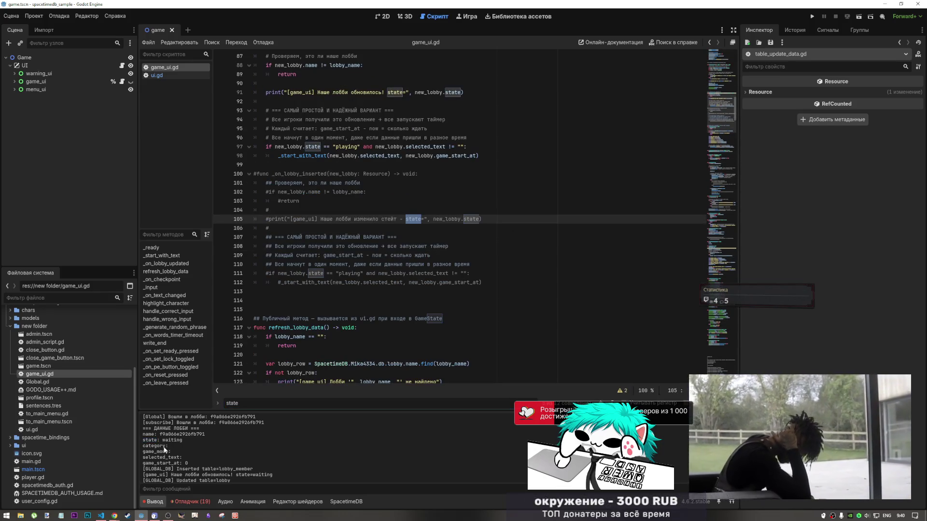
pyautogui.click(521, 224)
pyautogui.hotkey('ctrl', 'f')
pyautogui.write('category')
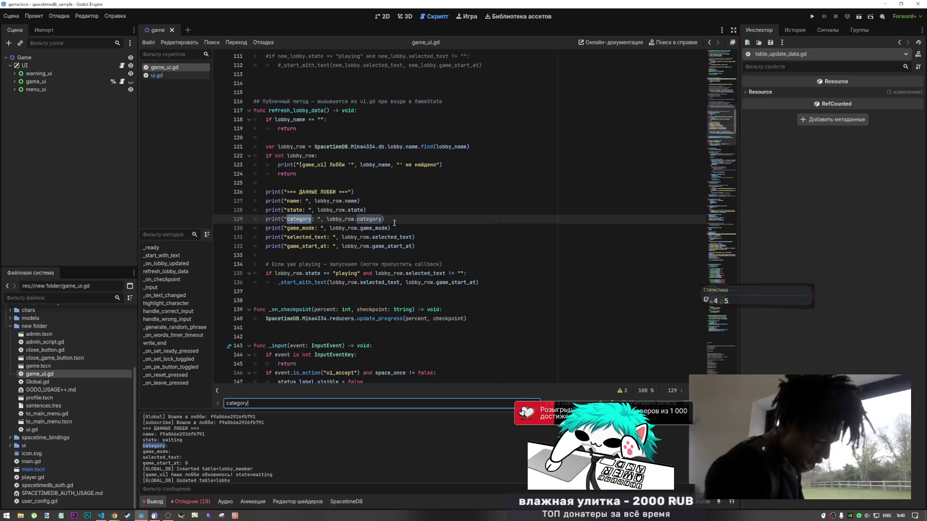
# - Select refresh_lobby_data on line 117 and scroll through the surrounding game_ui.gd code
pyautogui.scroll(4, 338, 222)
pyautogui.click(306, 220)
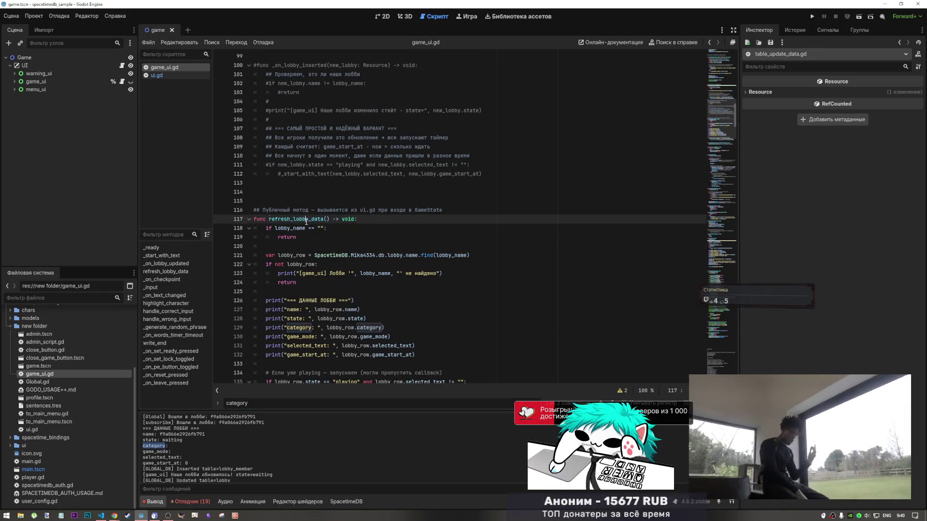
pyautogui.doubleClick(306, 219)
pyautogui.scroll(9, 309, 217)
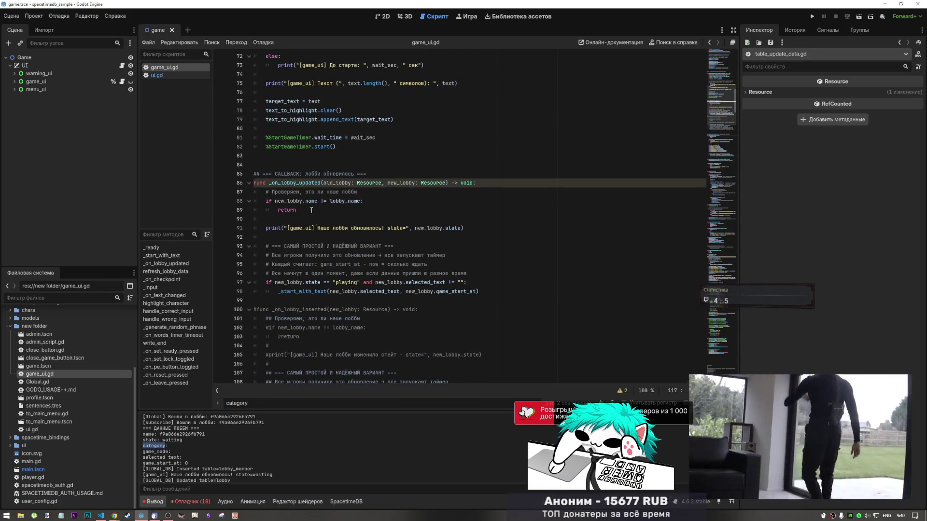
pyautogui.scroll(8, 312, 210)
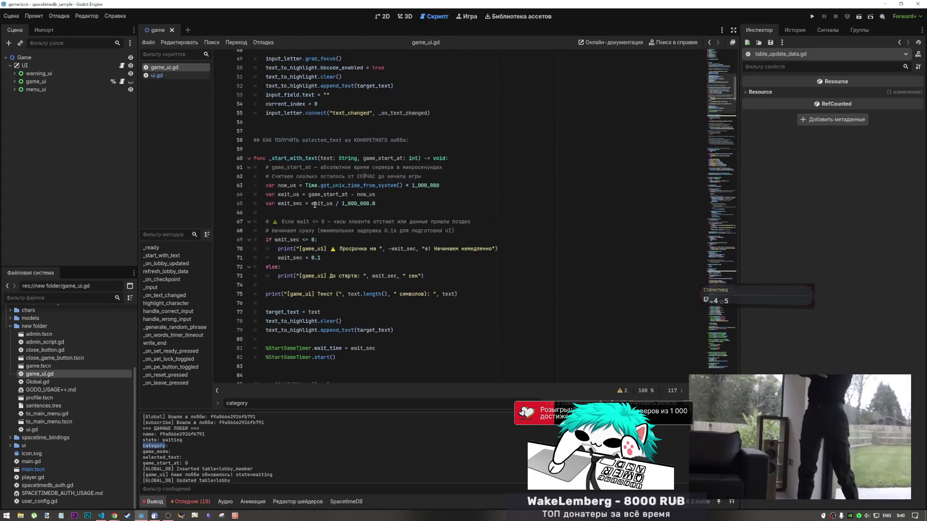
pyautogui.scroll(9, 315, 205)
pyautogui.scroll(3, 317, 205)
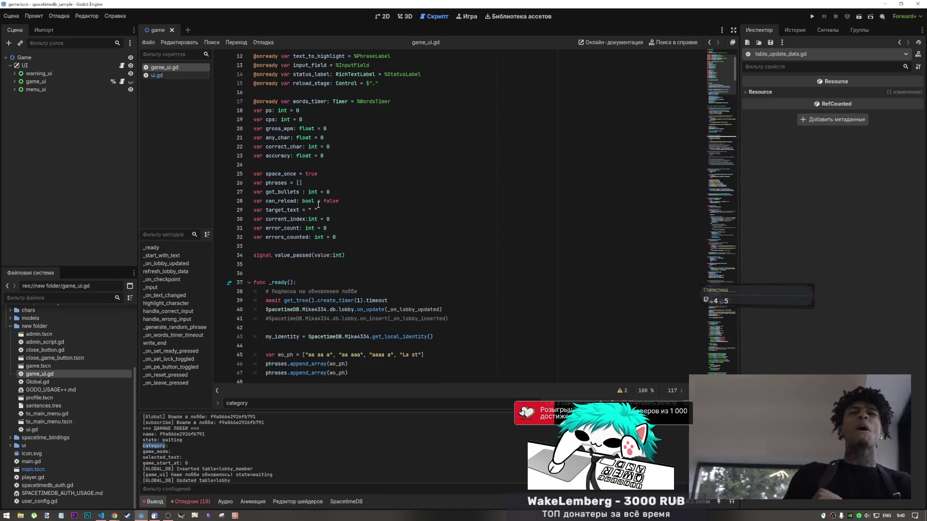
pyautogui.scroll(-10, 317, 208)
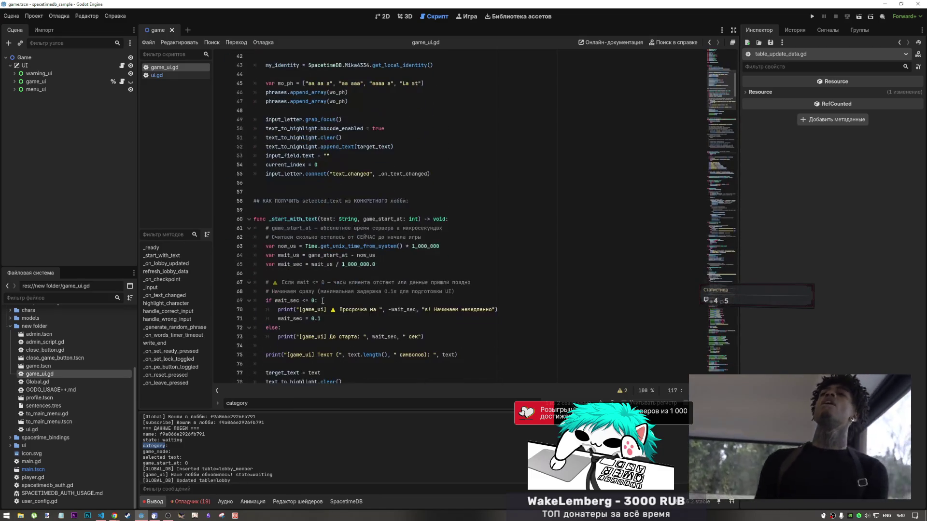
pyautogui.scroll(-5, 314, 233)
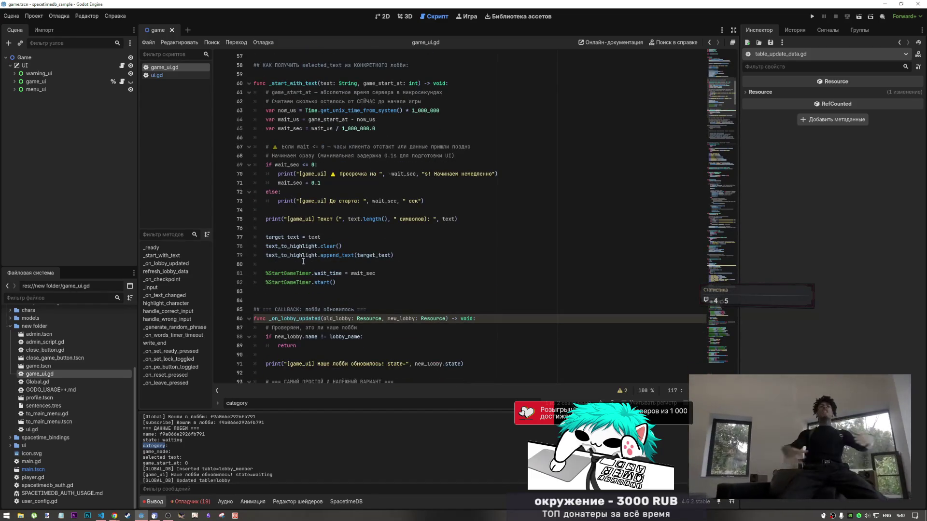
pyautogui.scroll(-2, 302, 262)
pyautogui.scroll(-8, 326, 280)
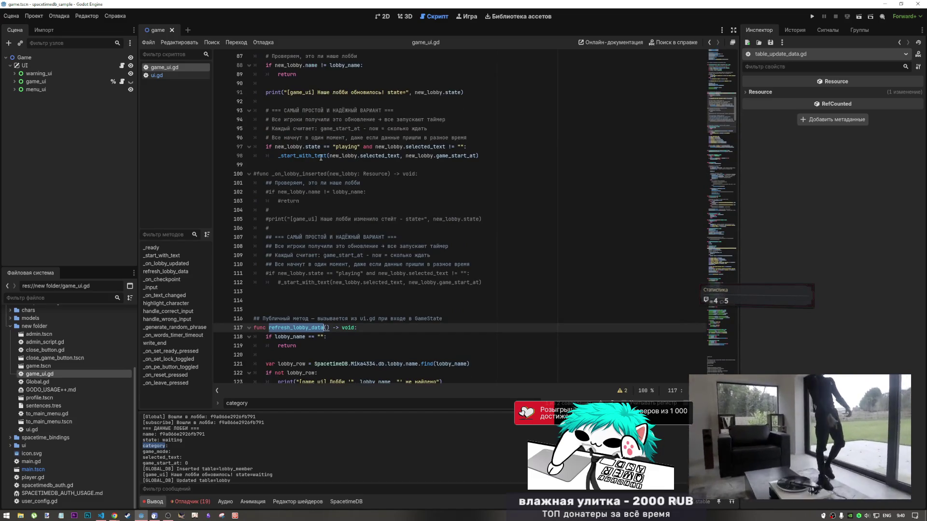
# - Load the refresh_lobby_data name into the find bar and switch to ui.gd
pyautogui.click(313, 156)
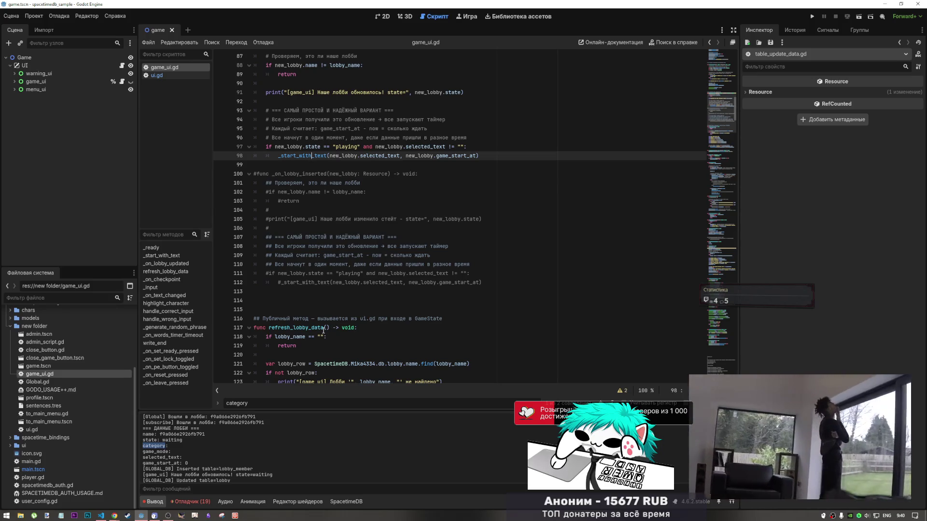
pyautogui.moveTo(326, 328); pyautogui.dragTo(265, 329)
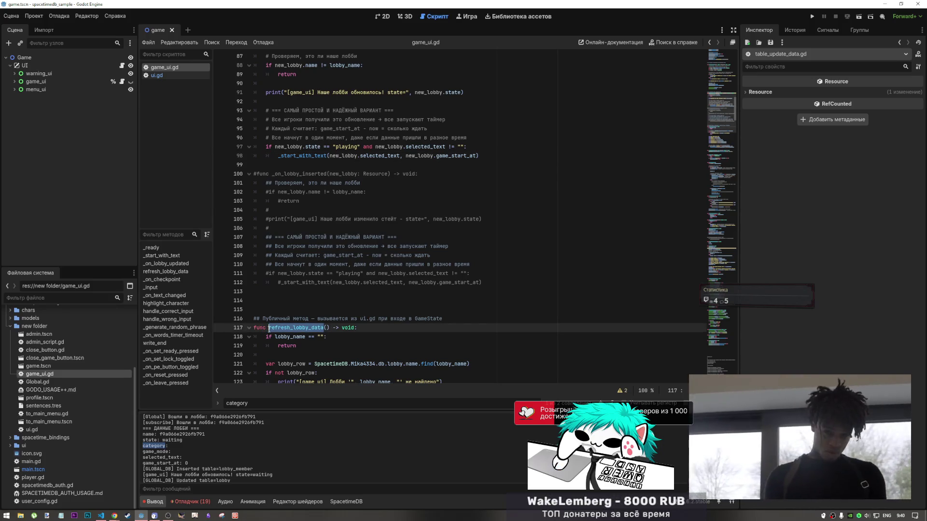
pyautogui.hotkey('ctrl', 'f')
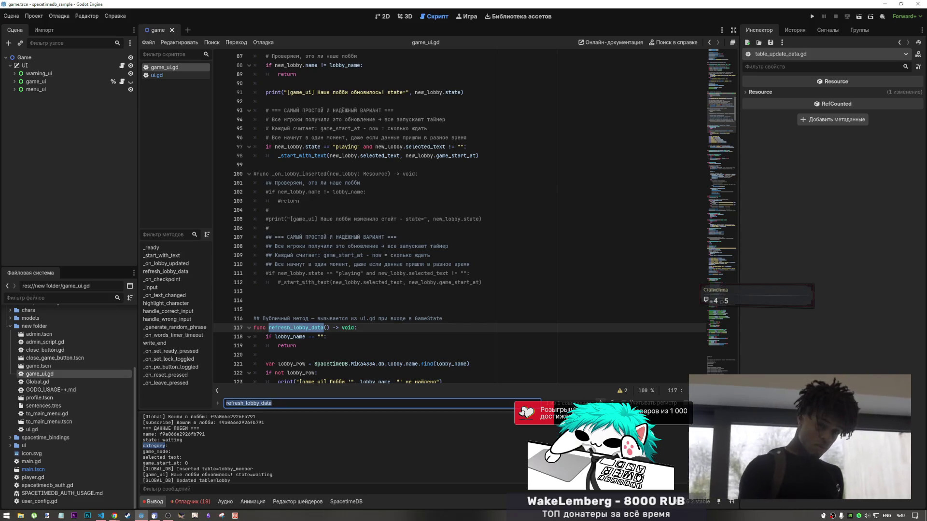
pyautogui.click(171, 74)
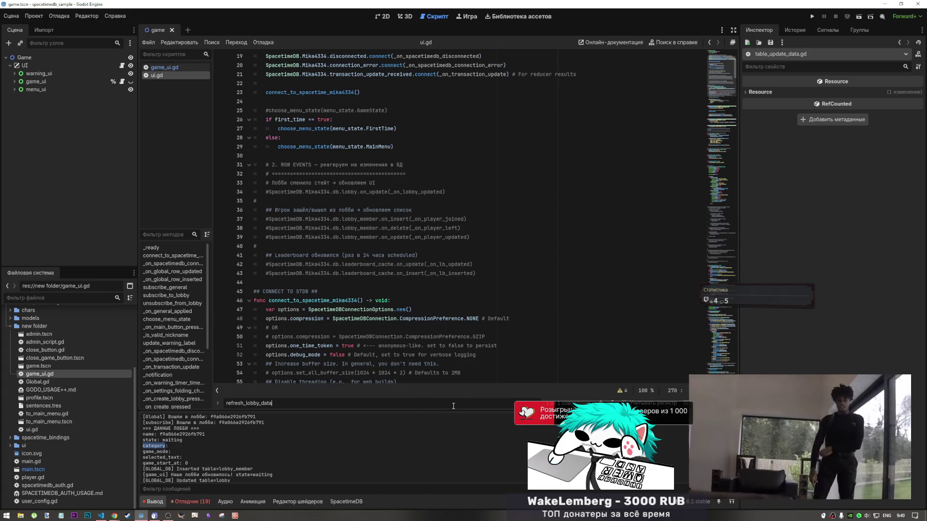
# - Find the refresh_lobby_data call on ui.gd line 152 and inspect GameState on line 145
pyautogui.press('Return')
pyautogui.click(392, 220)
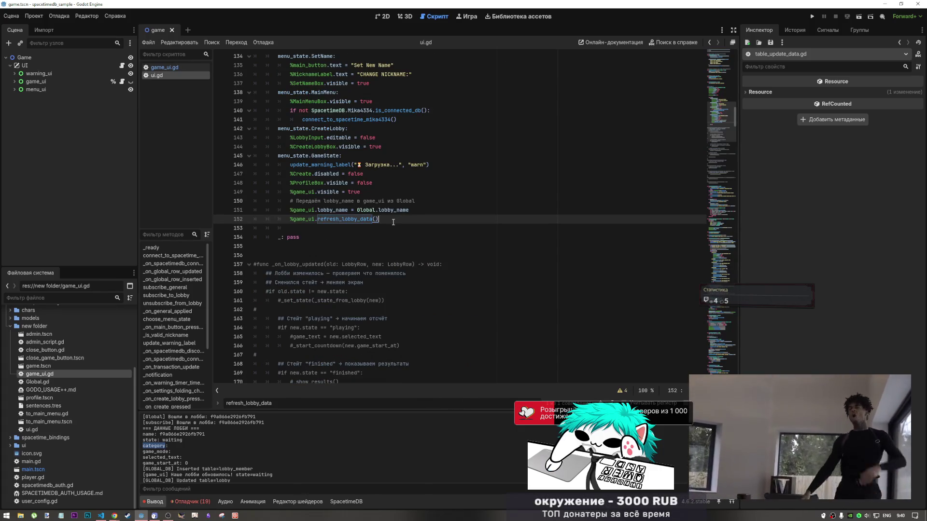
pyautogui.click(393, 223)
pyautogui.click(391, 220)
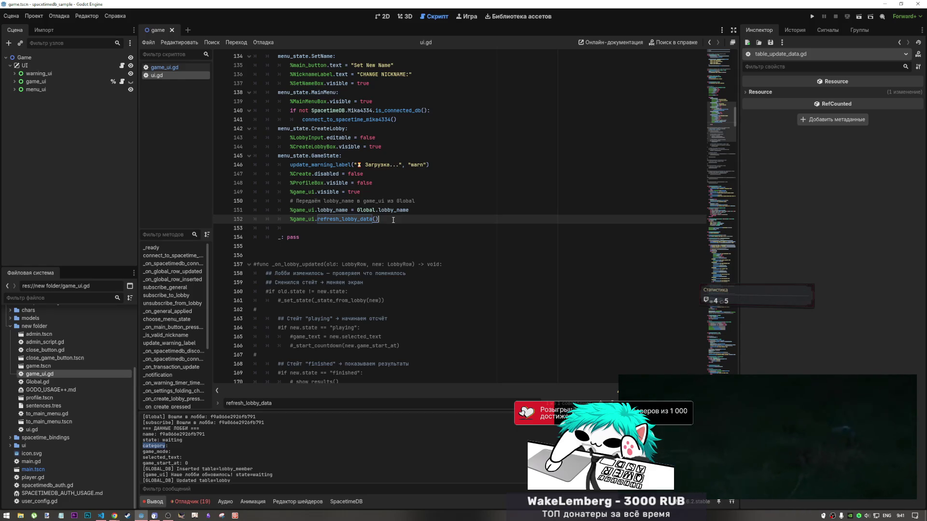
pyautogui.click(337, 156)
# - Search ui.gd for menu_state.GameState and step through its matches back to line 145
pyautogui.moveTo(340, 155); pyautogui.dragTo(278, 155)
pyautogui.hotkey('ctrl', 'f')
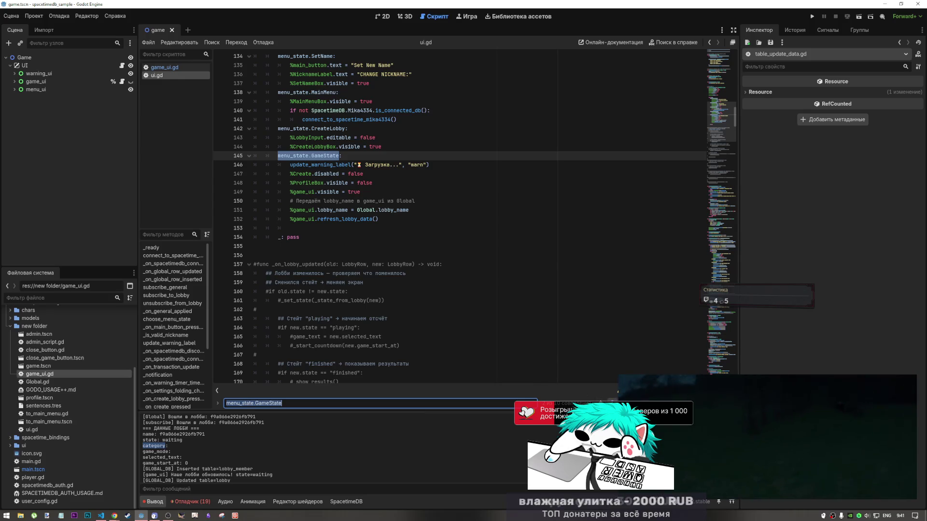
pyautogui.press('Return')
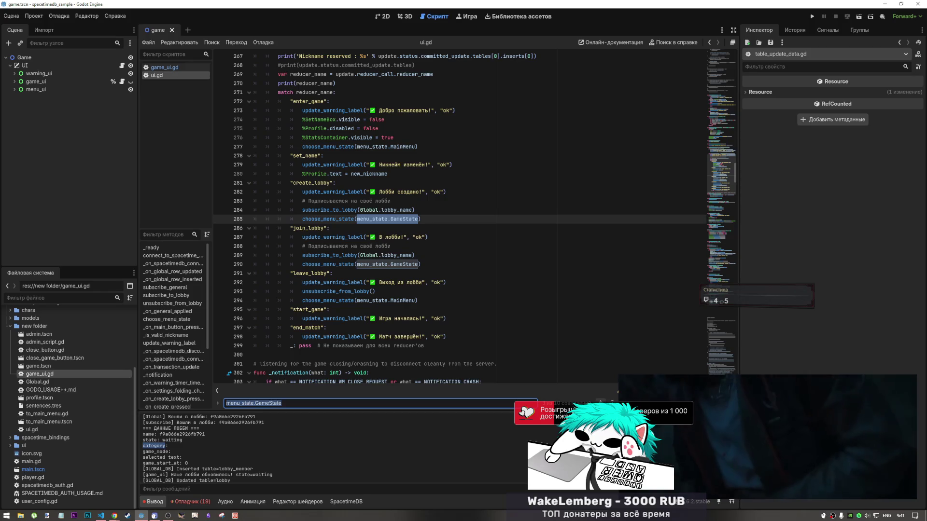
pyautogui.hotkey('shift', 'Return')
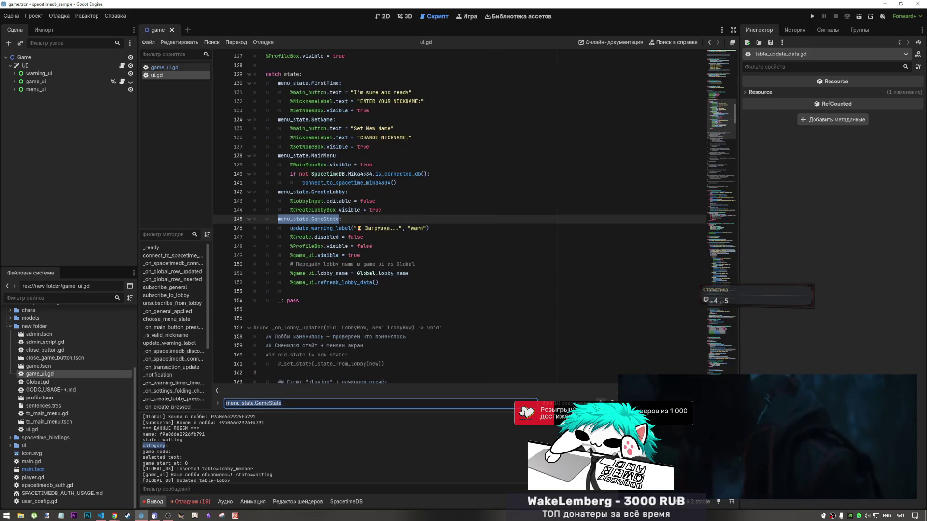
pyautogui.click(398, 287)
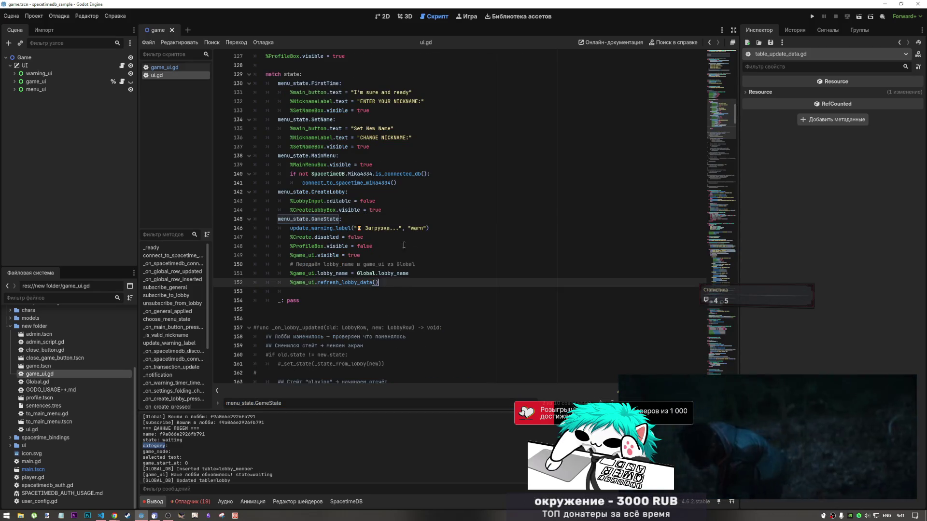
# - In game_ui.gd, jump via _on_lobby_updated to the refresh_lobby_data function
pyautogui.click(169, 67)
pyautogui.scroll(1, 289, 186)
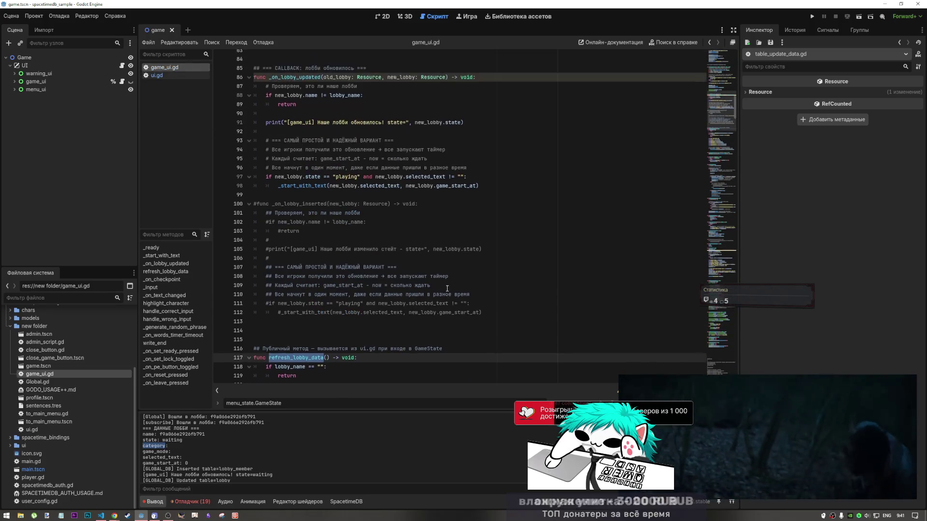
pyautogui.click(166, 264)
pyautogui.scroll(-2, 444, 286)
pyautogui.click(166, 271)
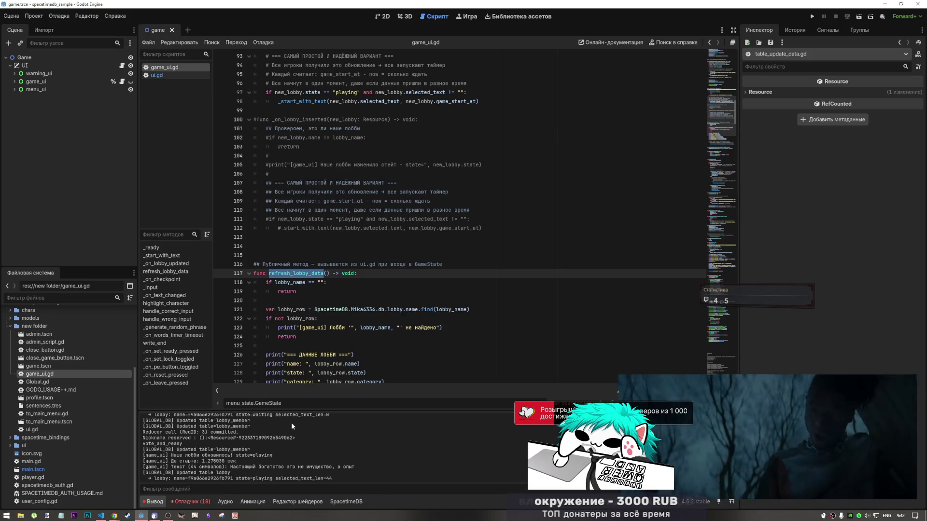
# - Scroll through refresh_lobby_data in game_ui.gd to locate the _start_with_text call
pyautogui.scroll(-1, 306, 363)
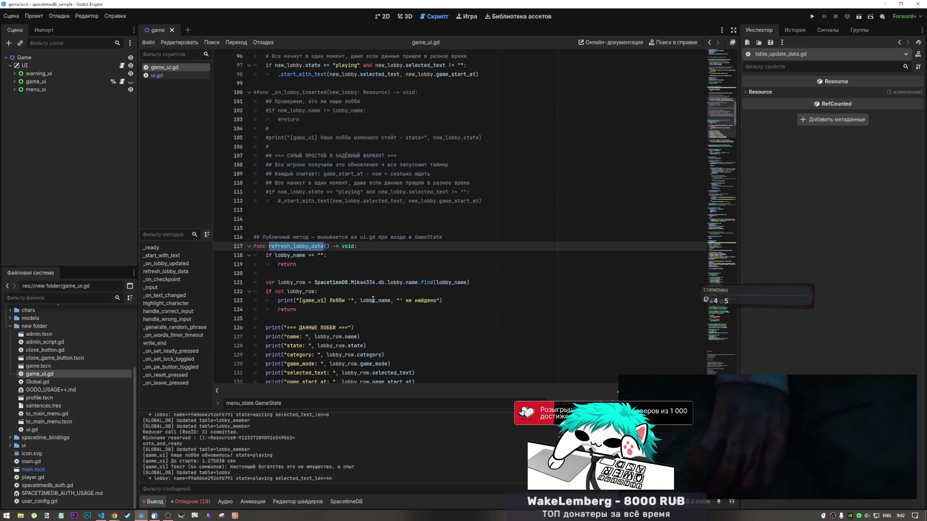
pyautogui.moveTo(372, 301)
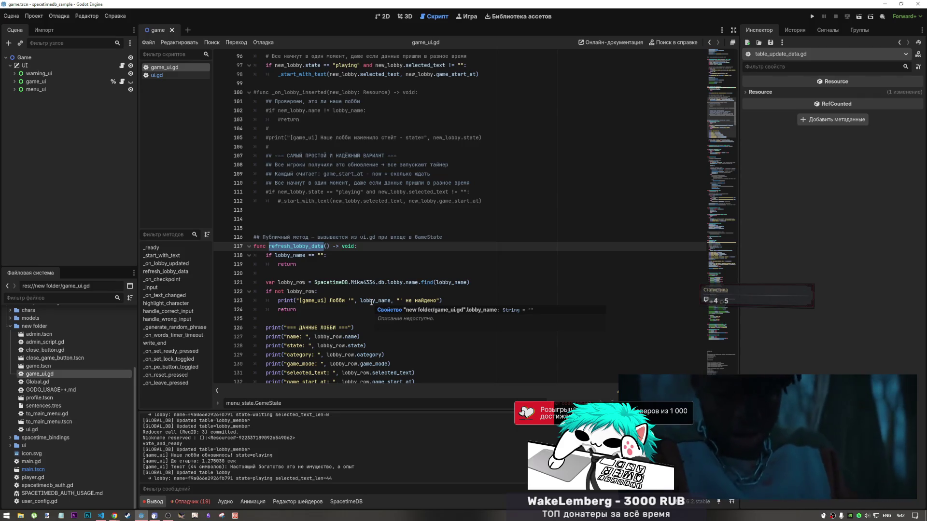
pyautogui.scroll(4, 372, 302)
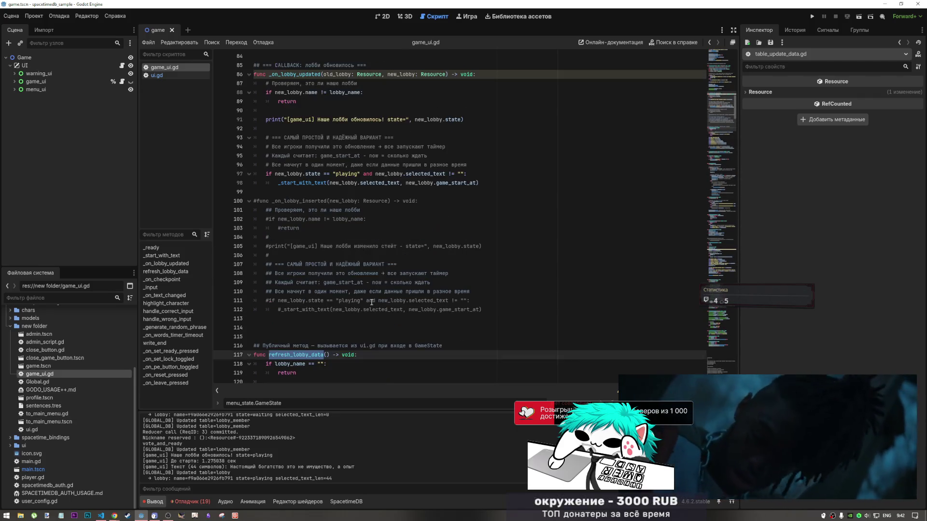
pyautogui.scroll(13, 371, 302)
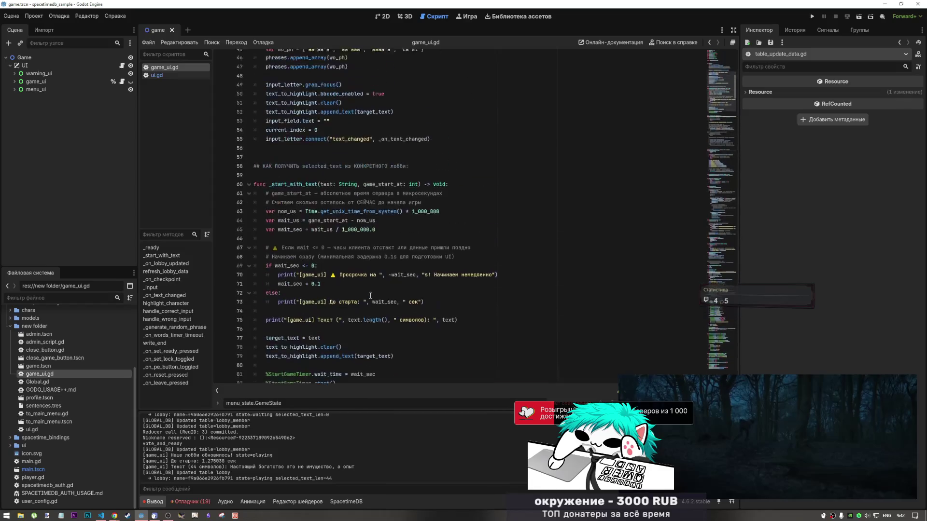
pyautogui.scroll(-7, 370, 295)
pyautogui.scroll(-1, 369, 298)
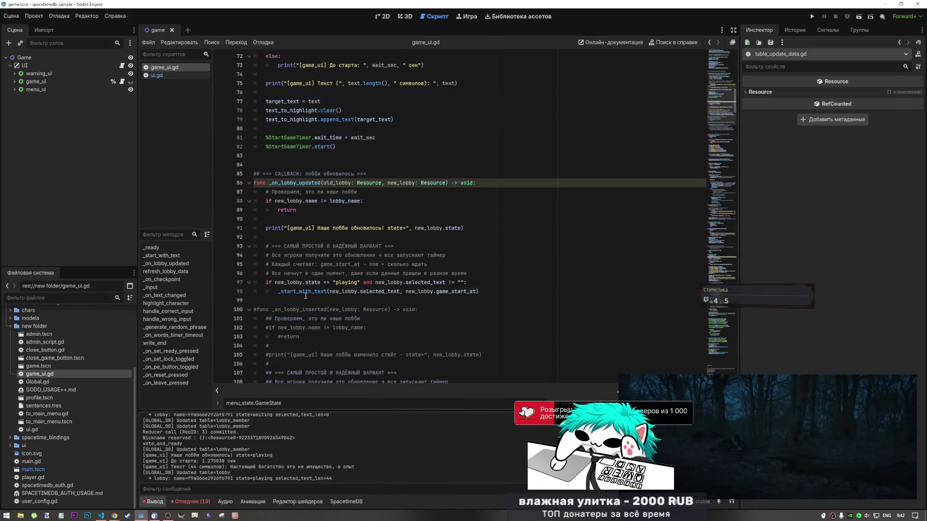
# - Jump to the _start_with_text definition, read through it, and return to ui.gd
pyautogui.click(304, 294)
pyautogui.keyDown('ctrl'); pyautogui.click(305, 292); pyautogui.keyUp('ctrl')
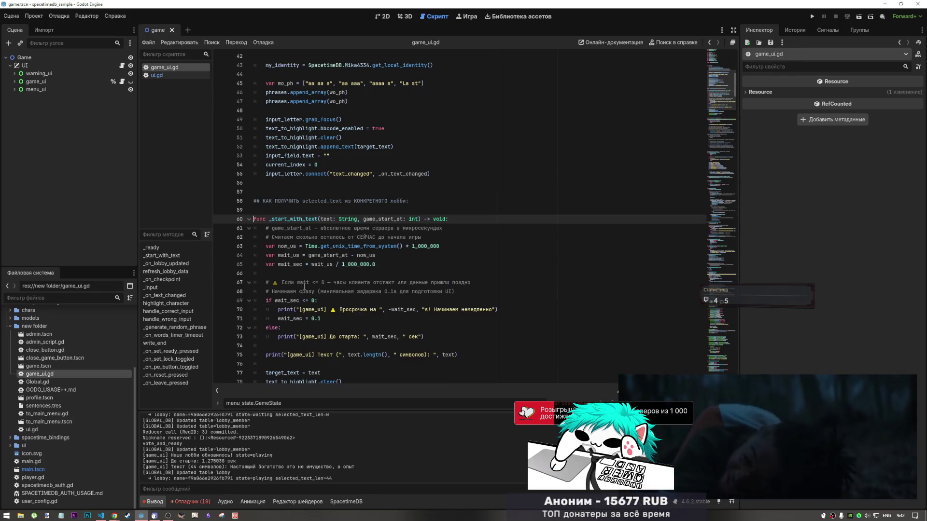
pyautogui.scroll(-2, 304, 259)
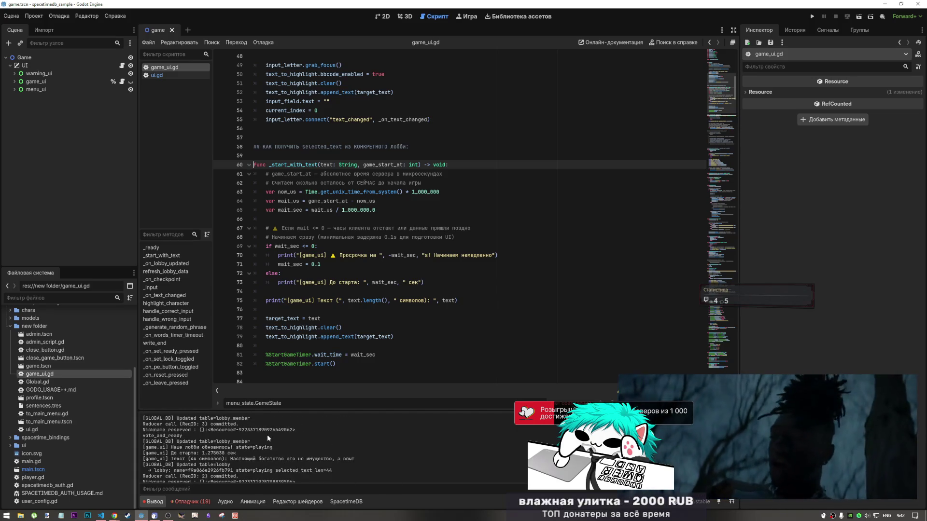
pyautogui.scroll(1, 267, 433)
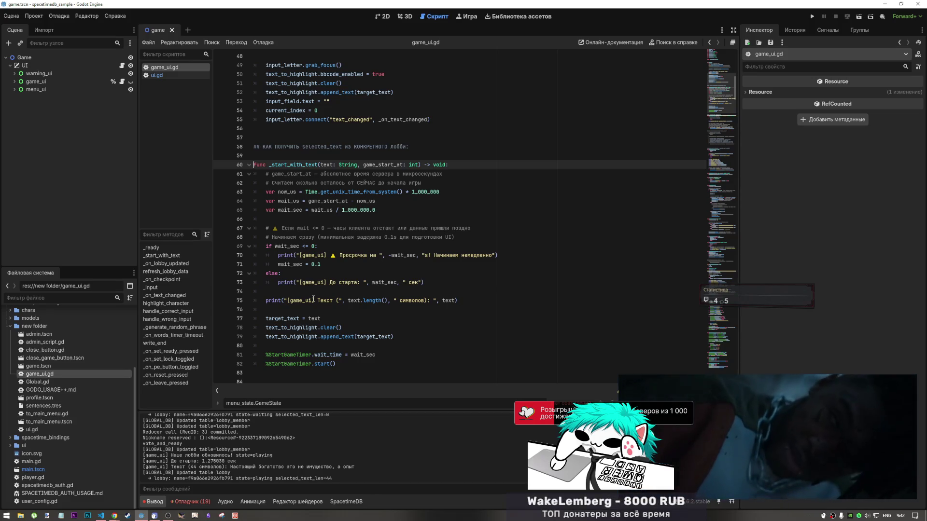
pyautogui.click(173, 74)
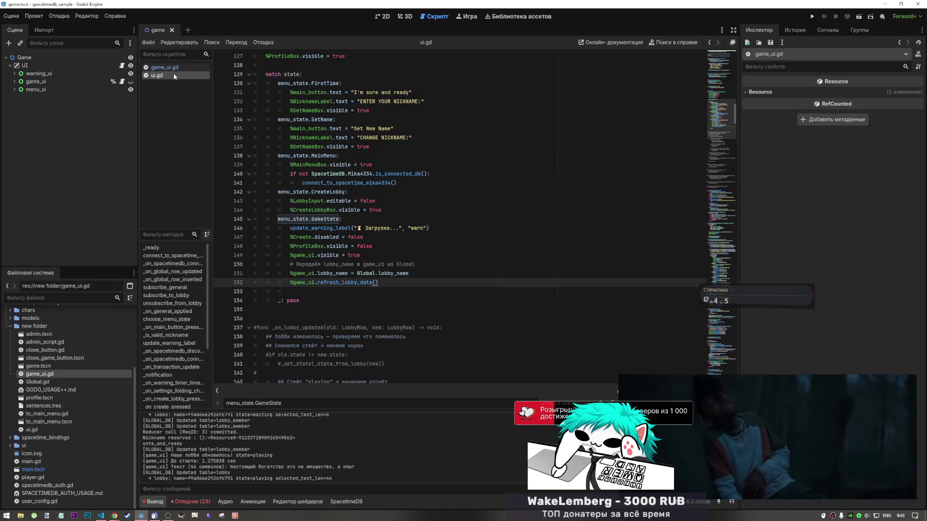
# - Select the refresh_lobby_data call on ui.gd line 152, then scroll back up
pyautogui.scroll(-2, 365, 267)
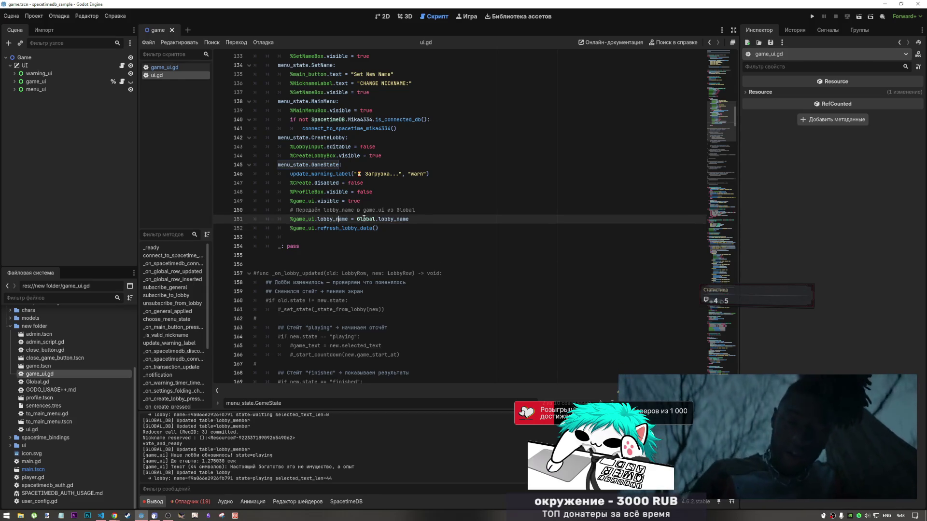
pyautogui.click(367, 228)
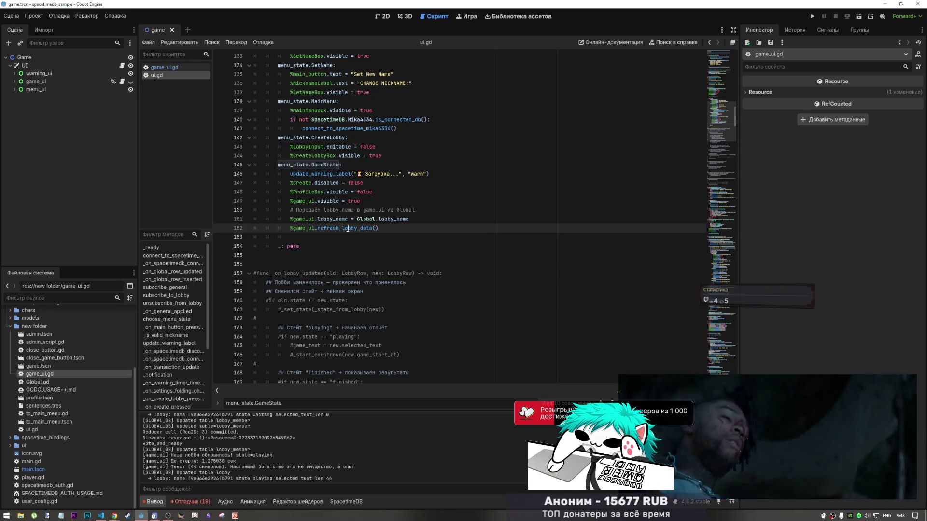
pyautogui.tripleClick(381, 228)
pyautogui.click(382, 228)
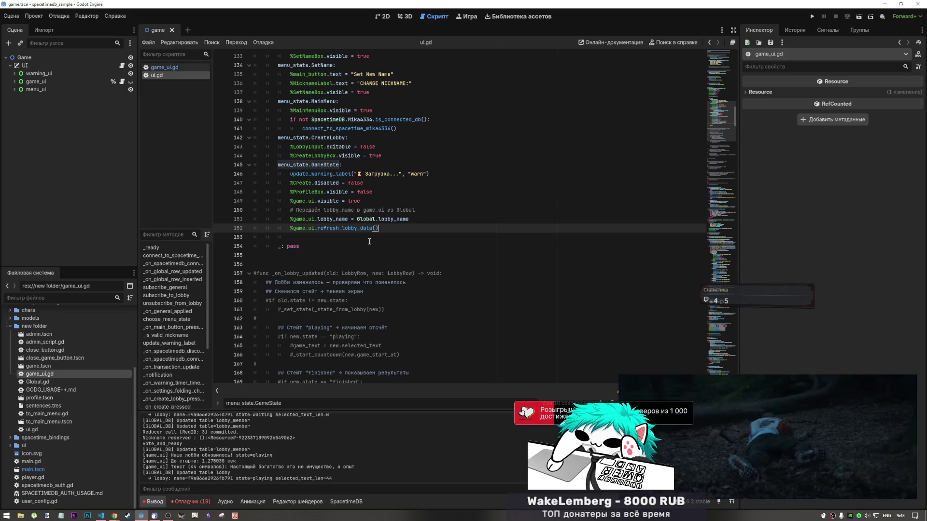
pyautogui.scroll(1, 300, 451)
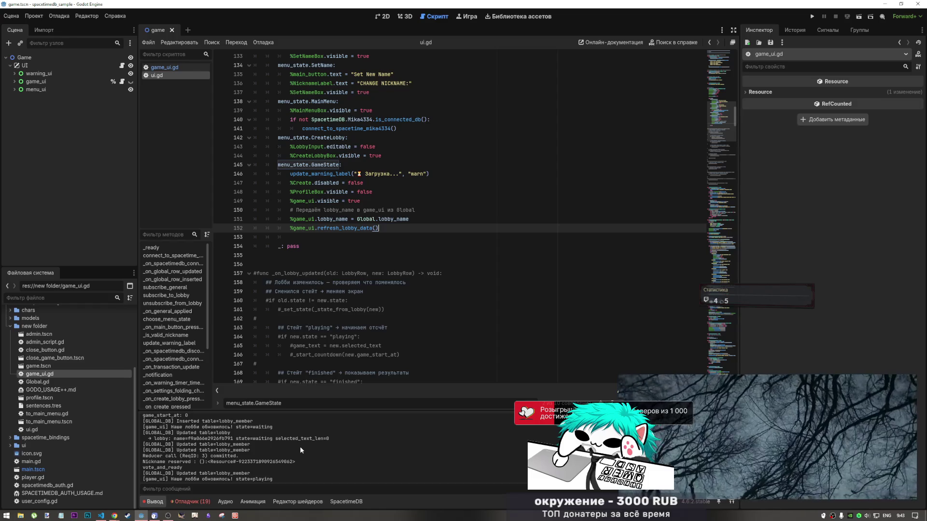
# - Select menu_state.GameState on line 145 and search for it in game_ui.gd
pyautogui.moveTo(337, 166); pyautogui.dragTo(278, 166)
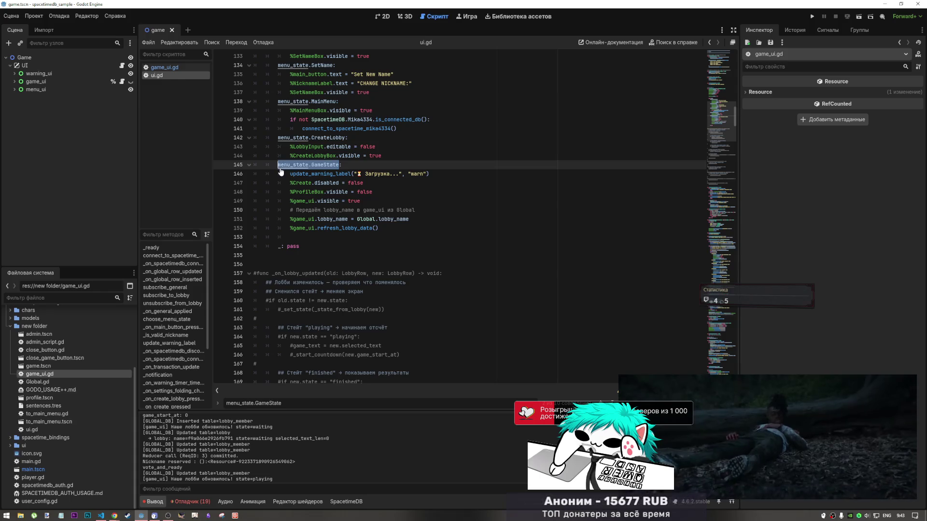
pyautogui.click(189, 67)
pyautogui.click(409, 200)
pyautogui.hotkey('ctrl', 'f')
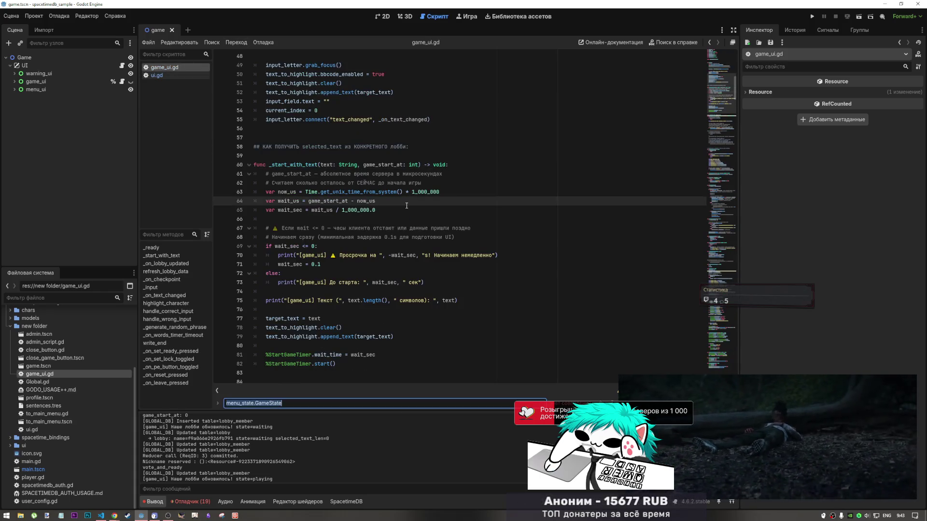
pyautogui.click(326, 403)
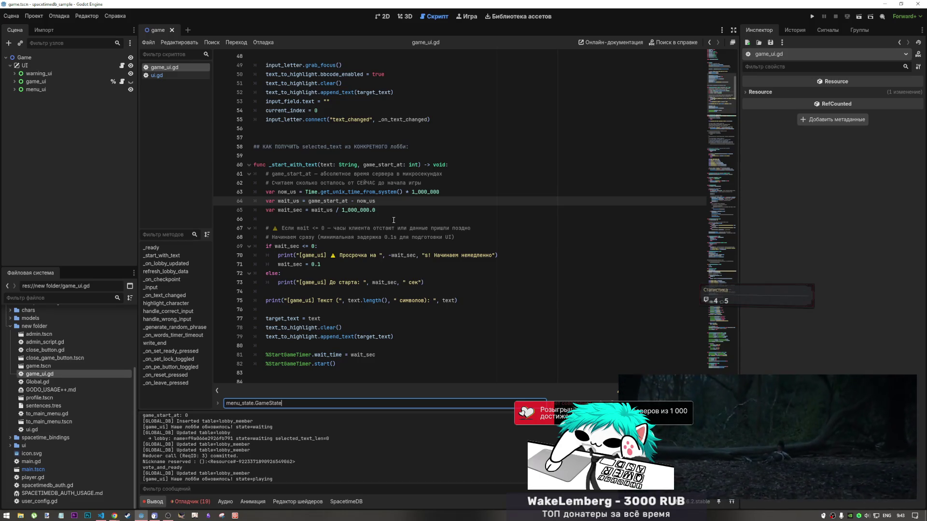
pyautogui.hotkey('alt', 'Tab')
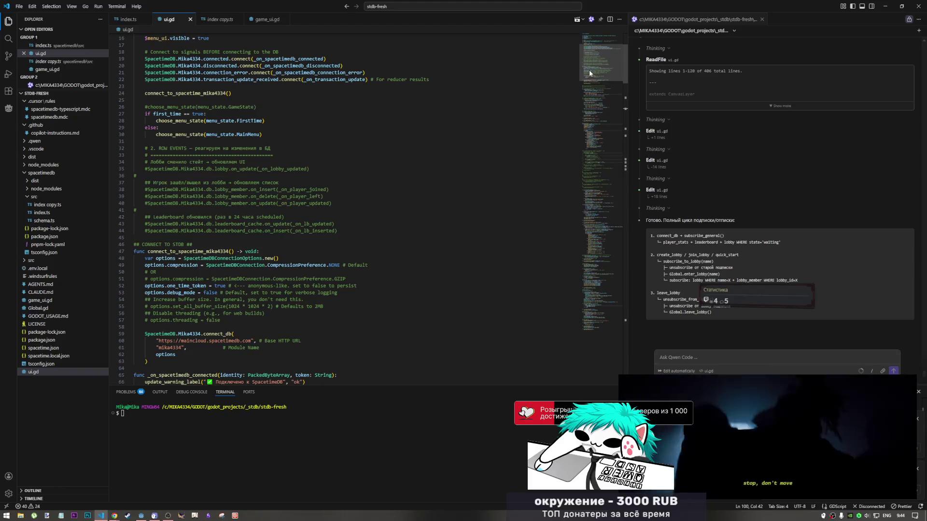
# - Scroll ui.gd in VS Code down to _is_valid_nickname and update_warning_label, then return to Godot
pyautogui.moveTo(589, 70); pyautogui.dragTo(590, 85)
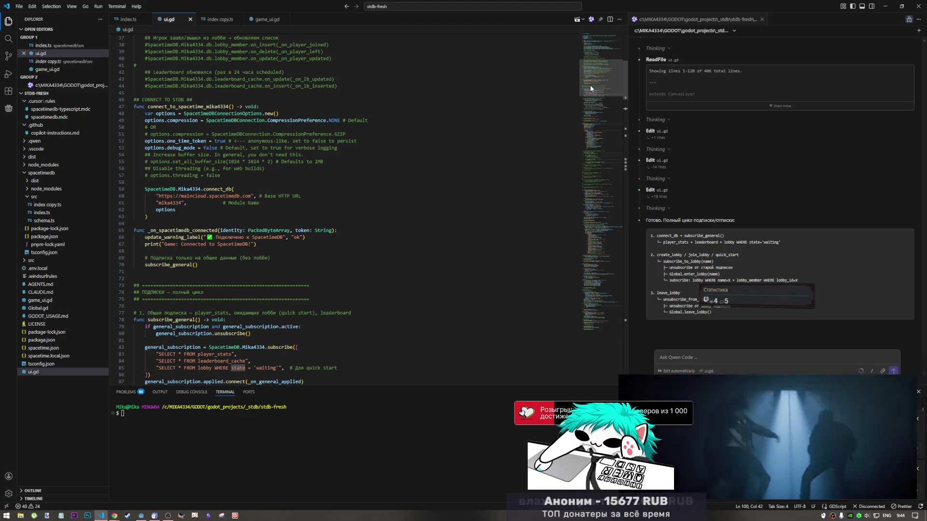
pyautogui.moveTo(590, 85)
pyautogui.mouseDown()
pyautogui.moveTo(594, 117)
pyautogui.moveTo(571, 208)
pyautogui.mouseUp()
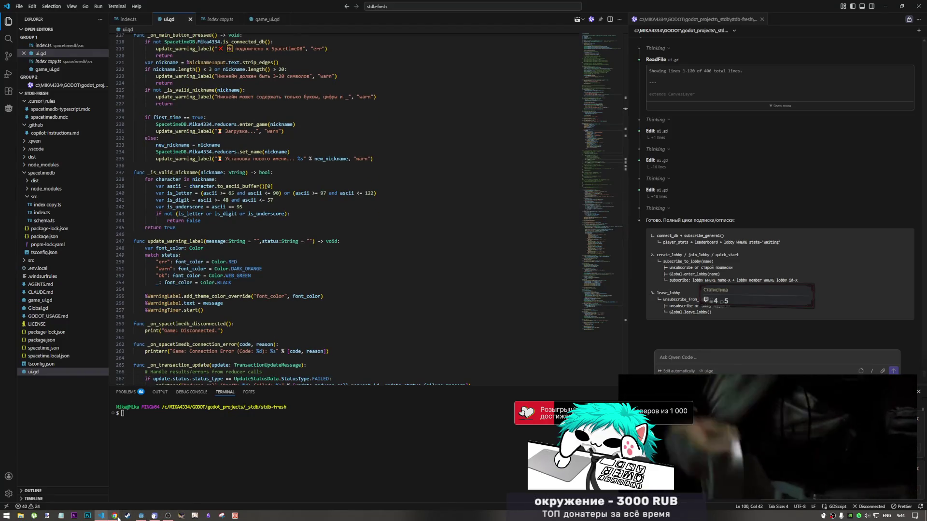
pyautogui.moveTo(165, 517)
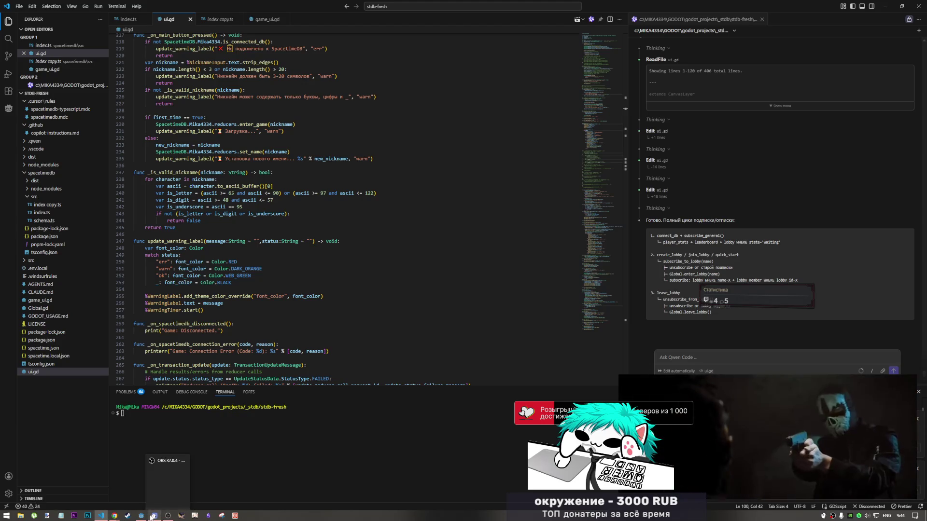
pyautogui.moveTo(101, 516)
pyautogui.click(142, 515)
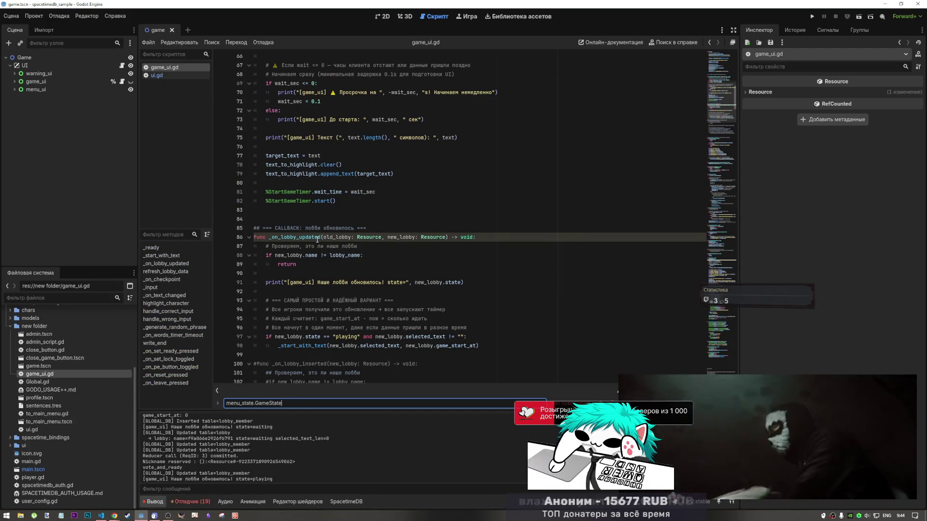
pyautogui.scroll(-1, 377, 289)
pyautogui.click(390, 309)
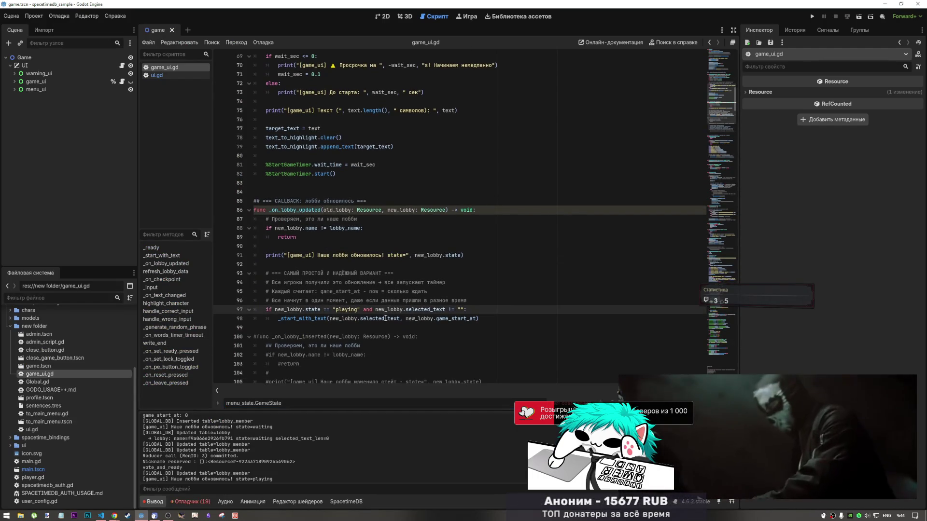
pyautogui.click(482, 317)
pyautogui.press('Down')
pyautogui.click(480, 319)
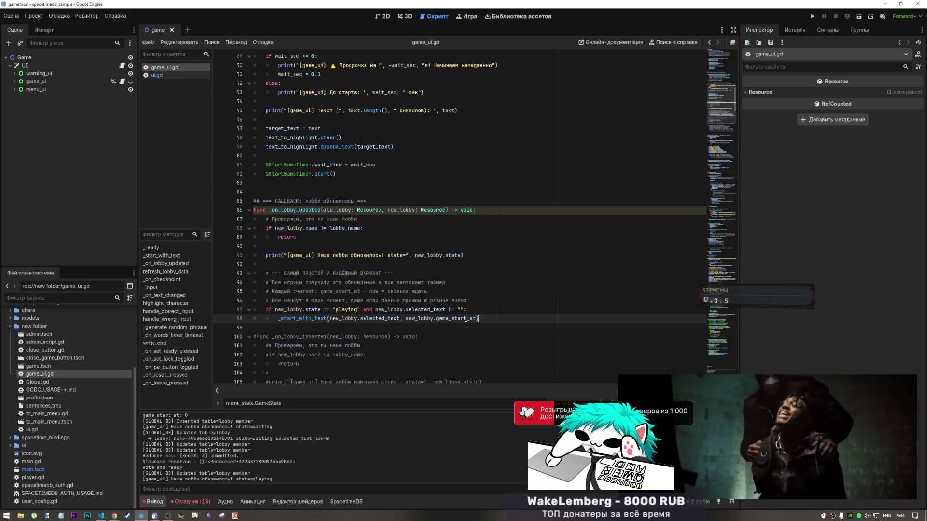
pyautogui.doubleClick(354, 319)
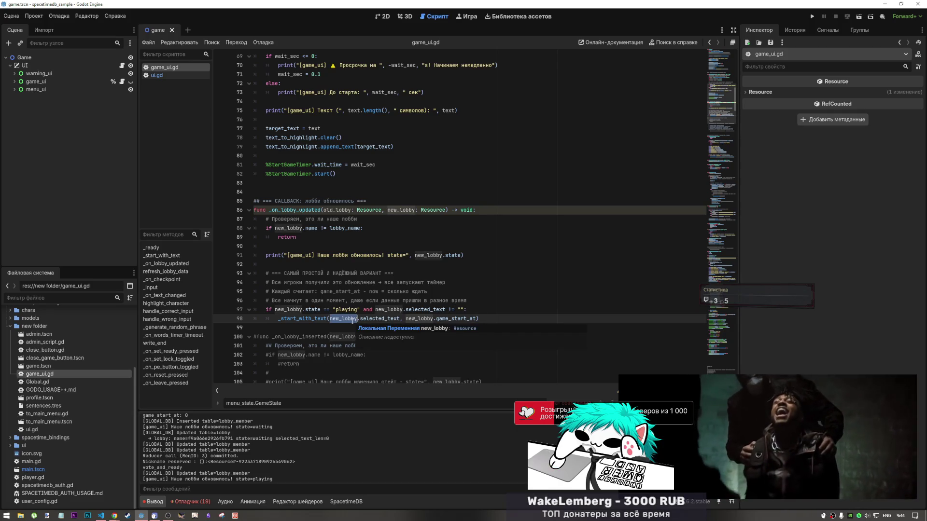
pyautogui.click(380, 319)
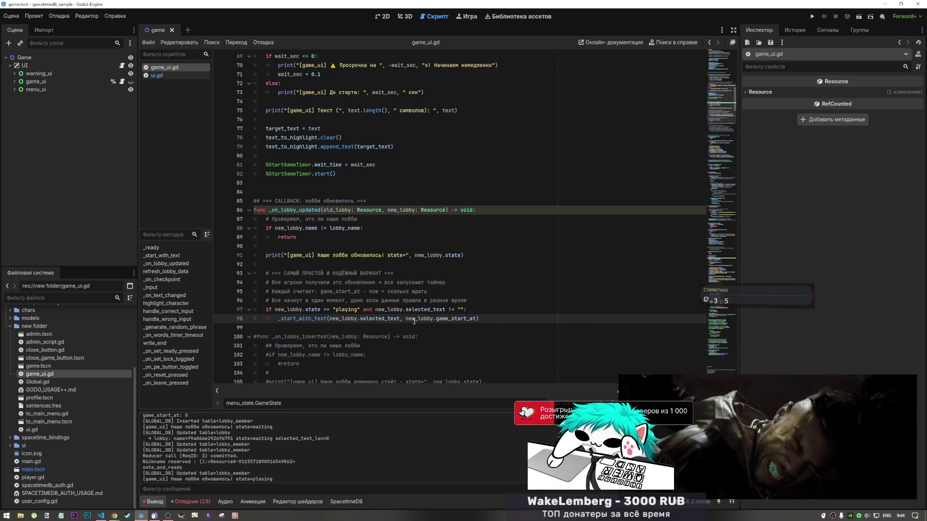
pyautogui.click(478, 320)
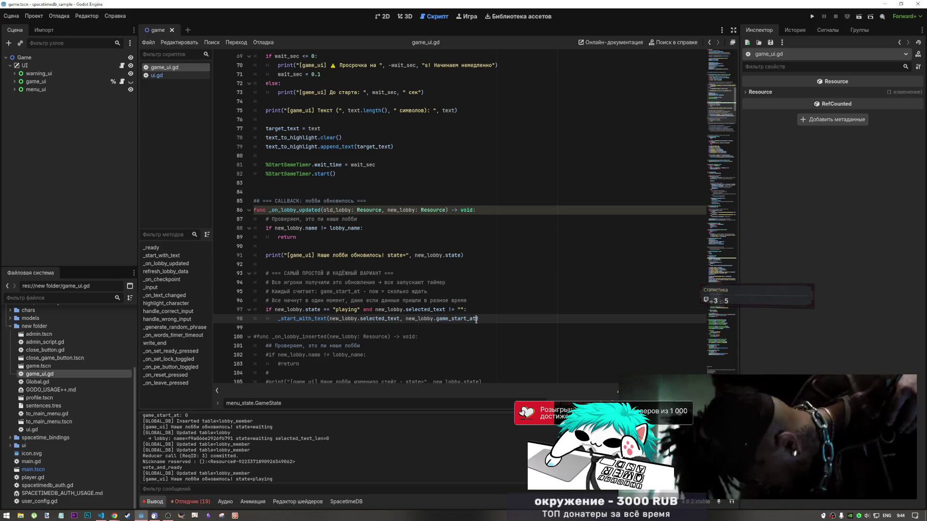
pyautogui.moveTo(477, 321); pyautogui.dragTo(440, 320)
pyautogui.click(456, 320)
pyautogui.doubleClick(456, 320)
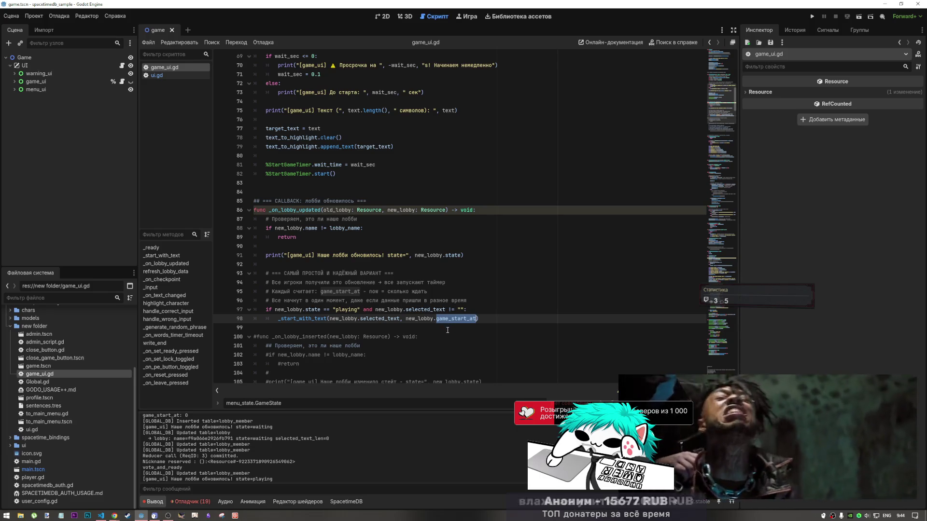
pyautogui.click(399, 318)
pyautogui.click(324, 310)
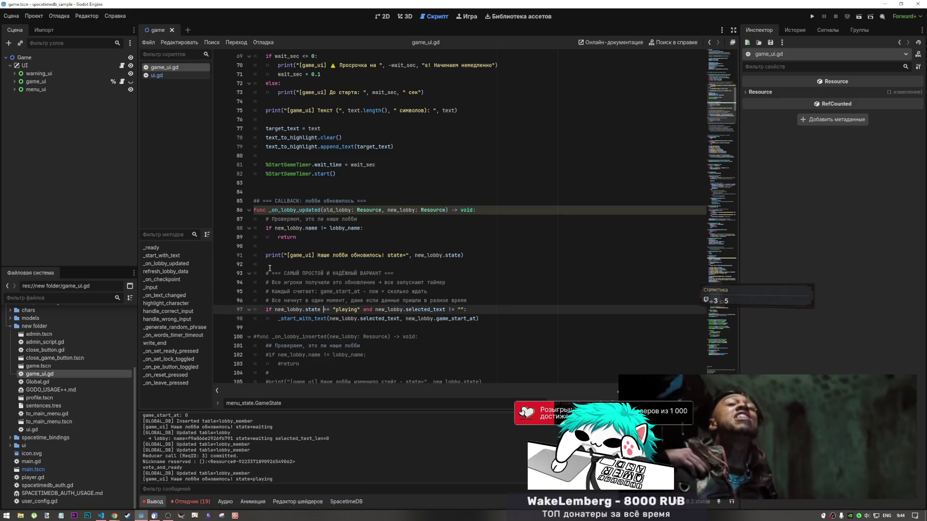
pyautogui.hotkey('alt', 'Tab')
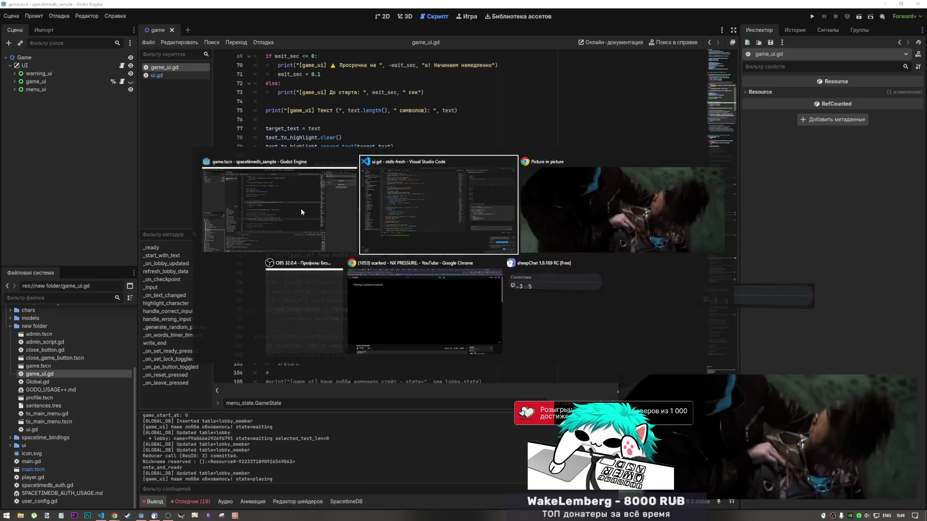
pyautogui.hotkey('alt', 'Tab')
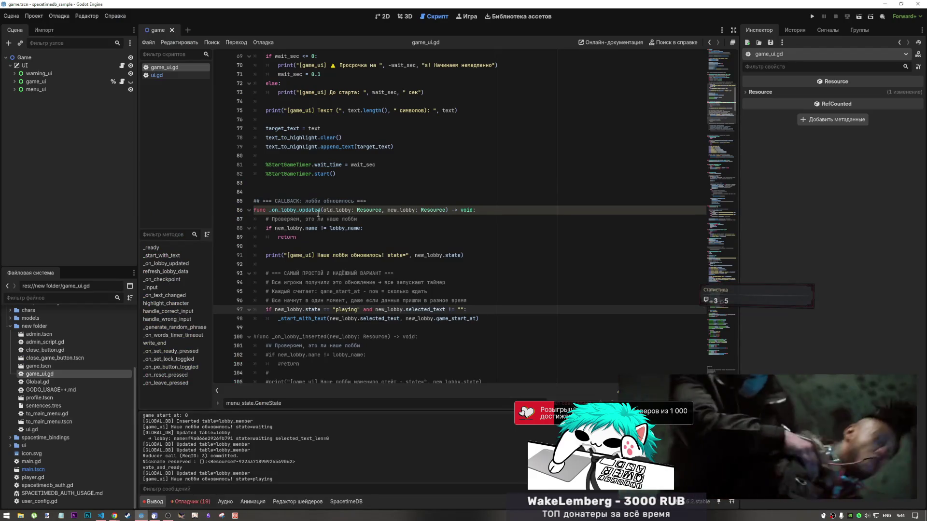
pyautogui.hotkey('alt', 'Tab')
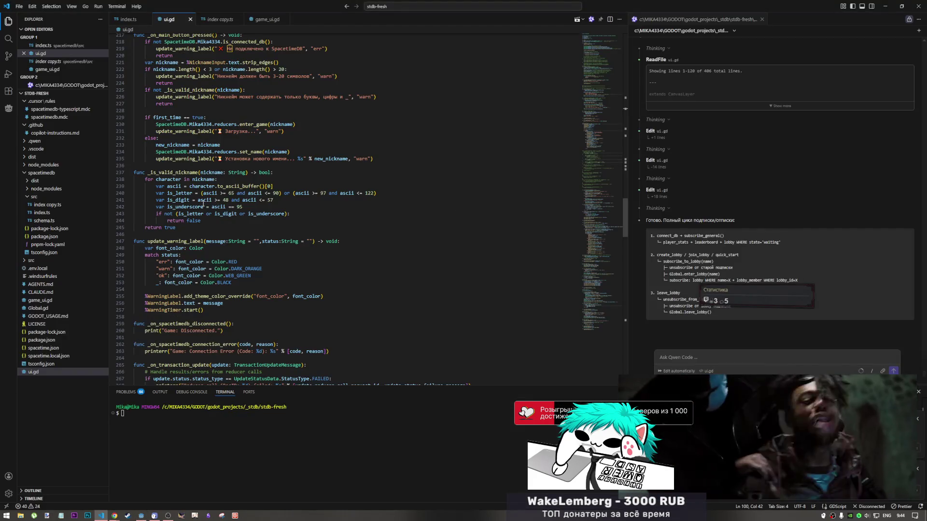
# - Review the Qwen chat panel and briefly compare against game_ui.gd in Godot
pyautogui.scroll(3, 668, 200)
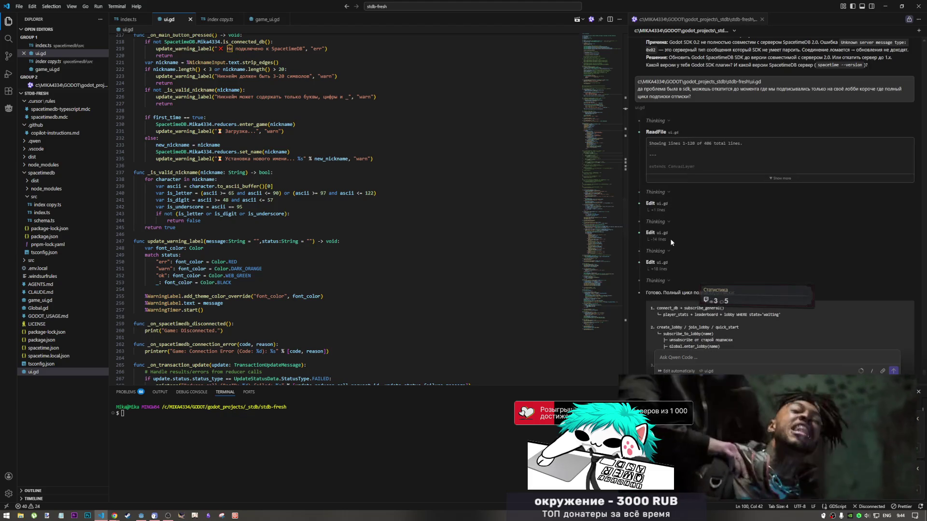
pyautogui.scroll(-3, 664, 285)
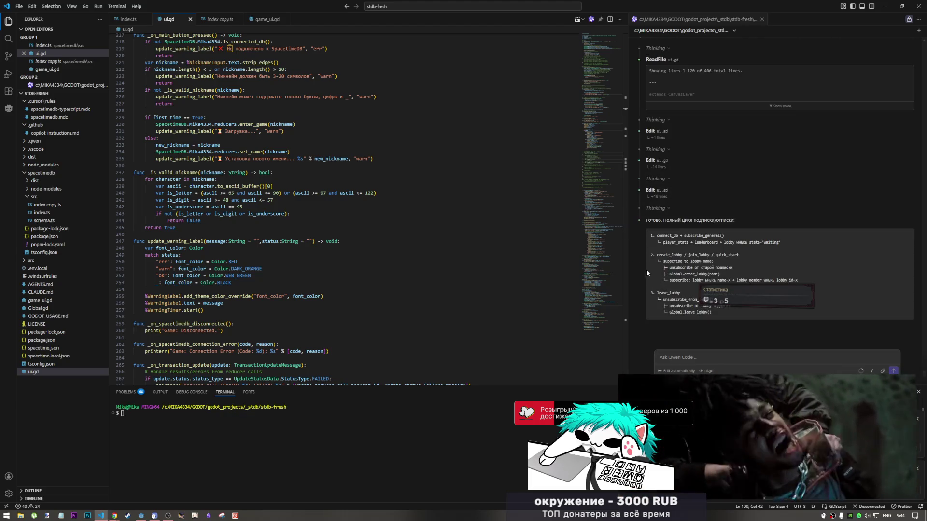
pyautogui.hotkey('alt', 'Tab')
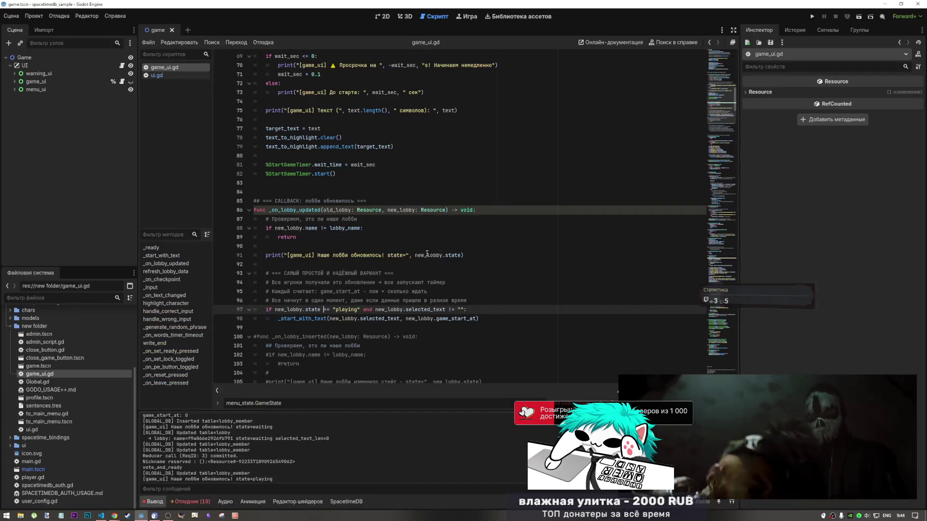
pyautogui.hotkey('alt', 'Tab')
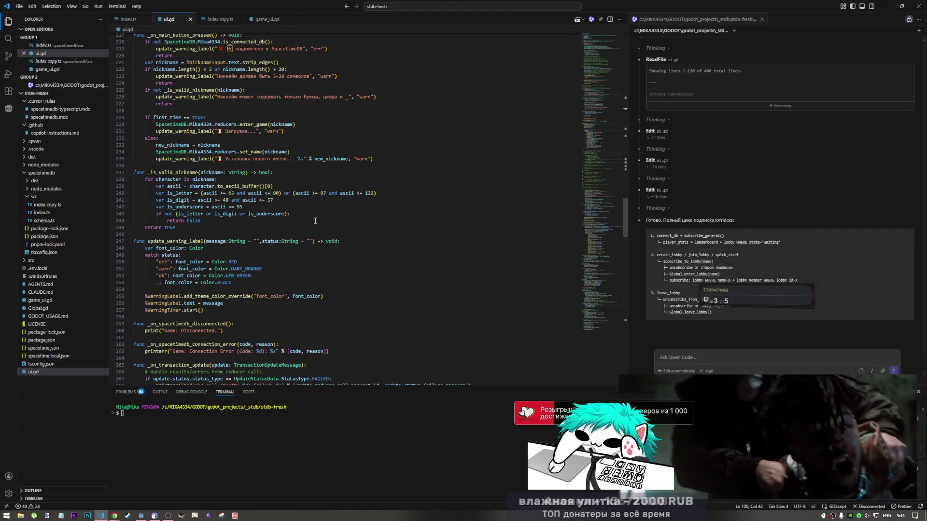
# - Scroll ui.gd to the reducer-result handling and _on_create_lobby_pressed
pyautogui.scroll(1, 316, 221)
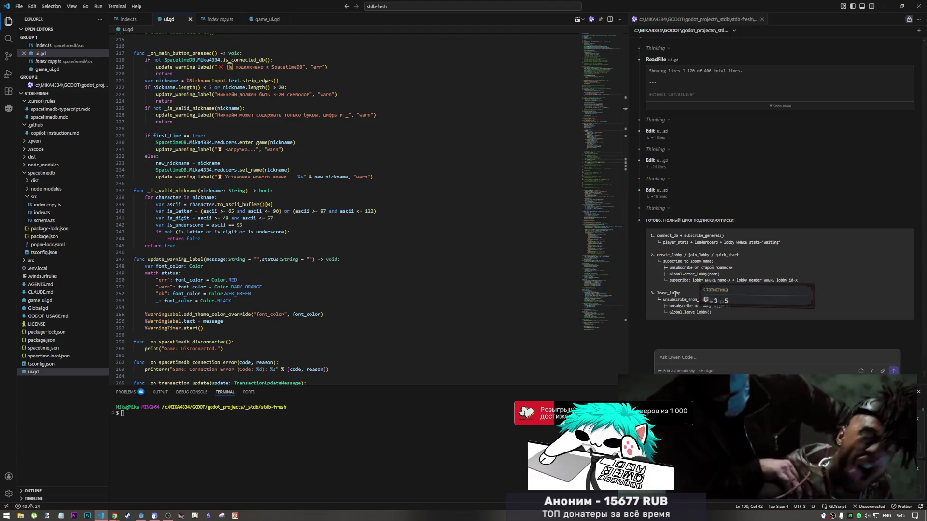
pyautogui.scroll(3, 669, 314)
pyautogui.scroll(-3, 669, 315)
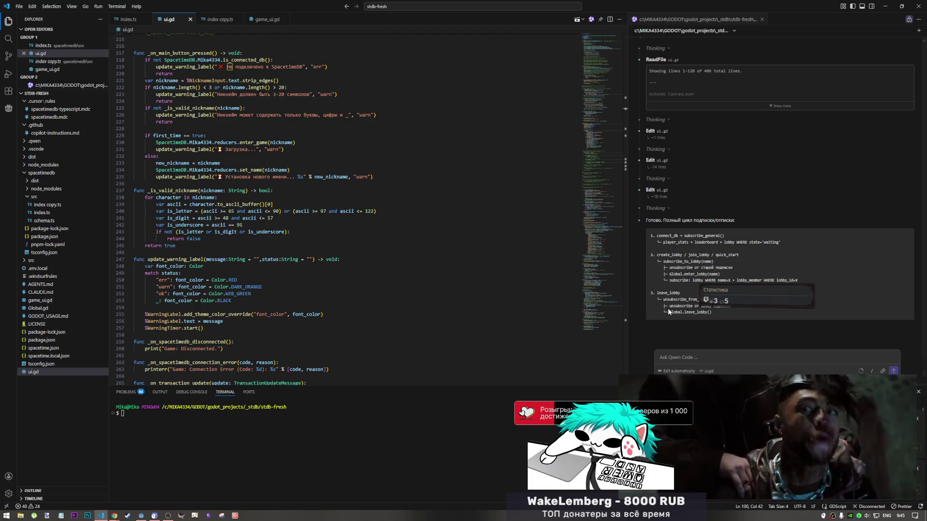
pyautogui.scroll(-8, 237, 275)
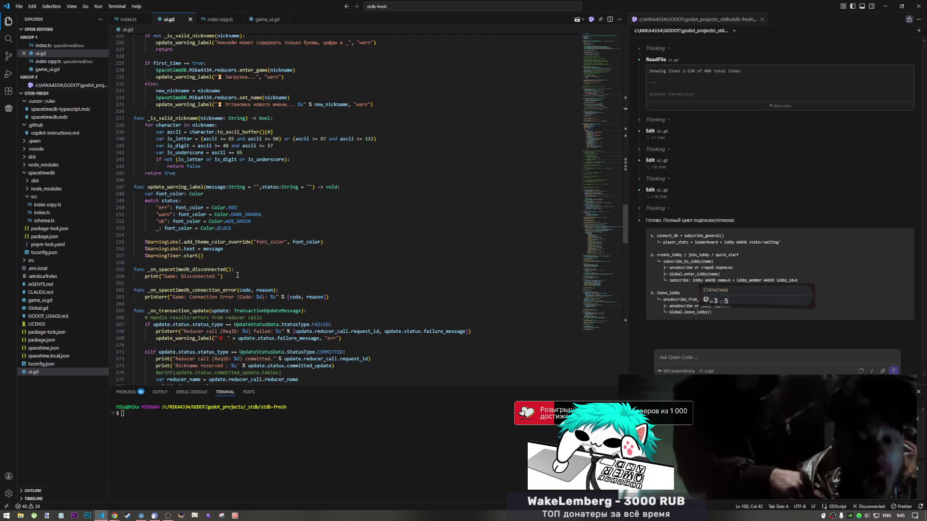
pyautogui.scroll(-4, 235, 278)
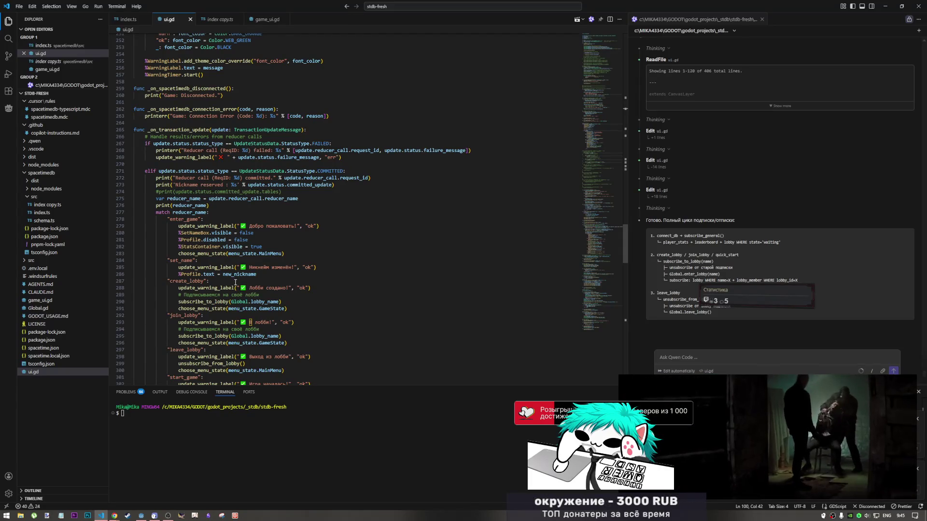
pyautogui.scroll(-10, 236, 282)
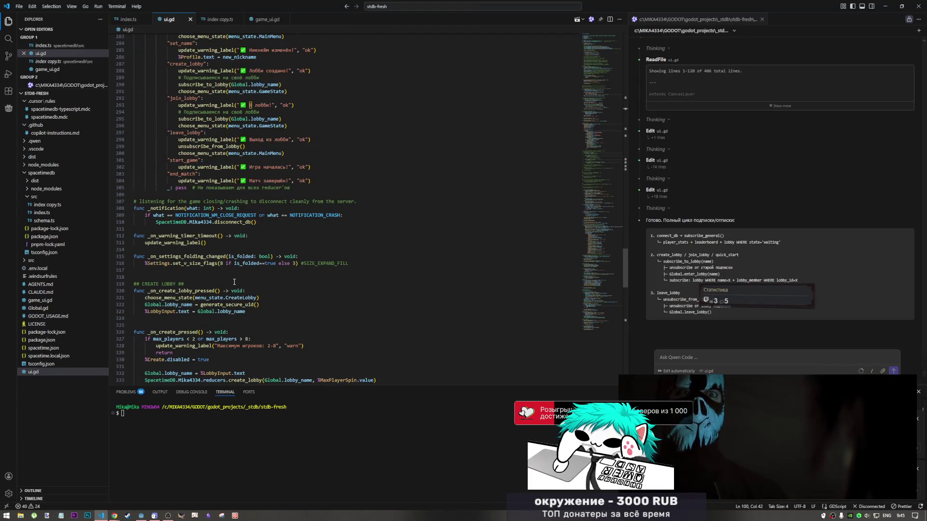
pyautogui.moveTo(182, 298); pyautogui.dragTo(239, 299)
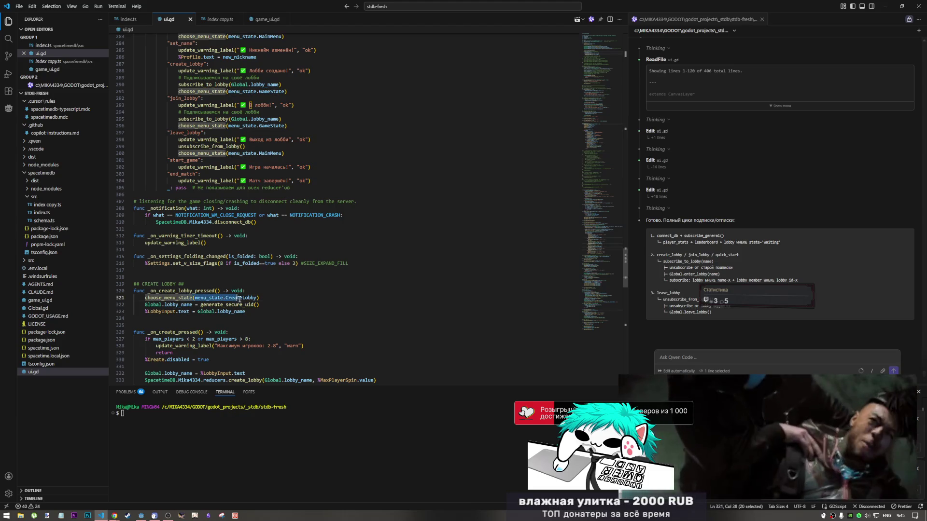
pyautogui.click(260, 305)
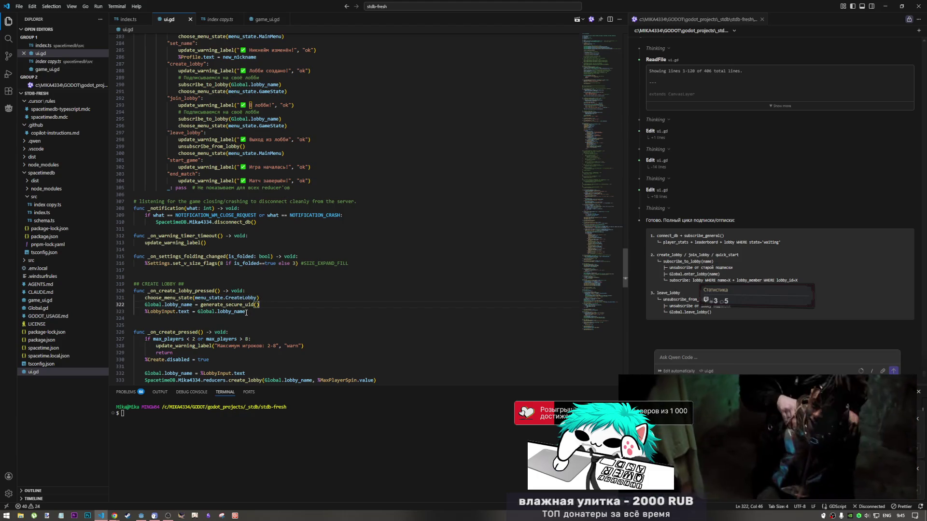
pyautogui.press('Left')
pyautogui.press('Left')
pyautogui.press('Left')
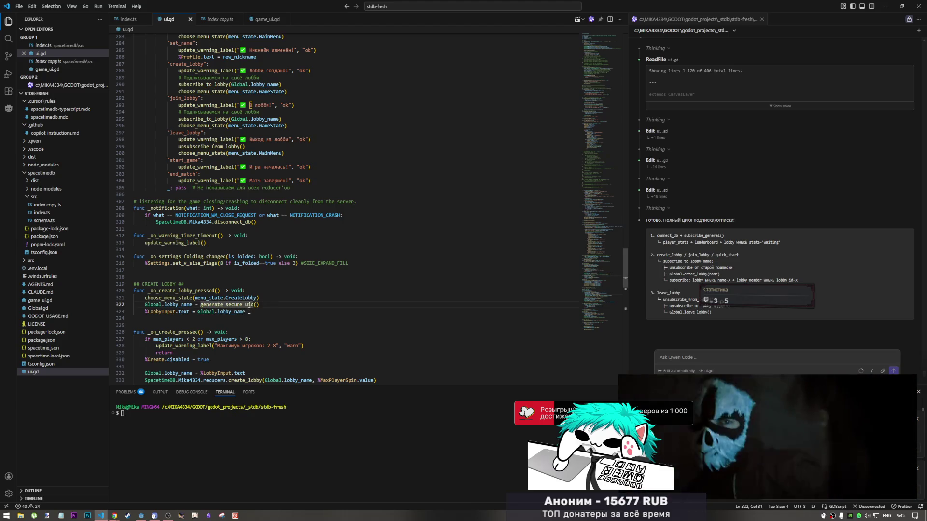
pyautogui.scroll(-3, 249, 311)
pyautogui.scroll(-1, 242, 315)
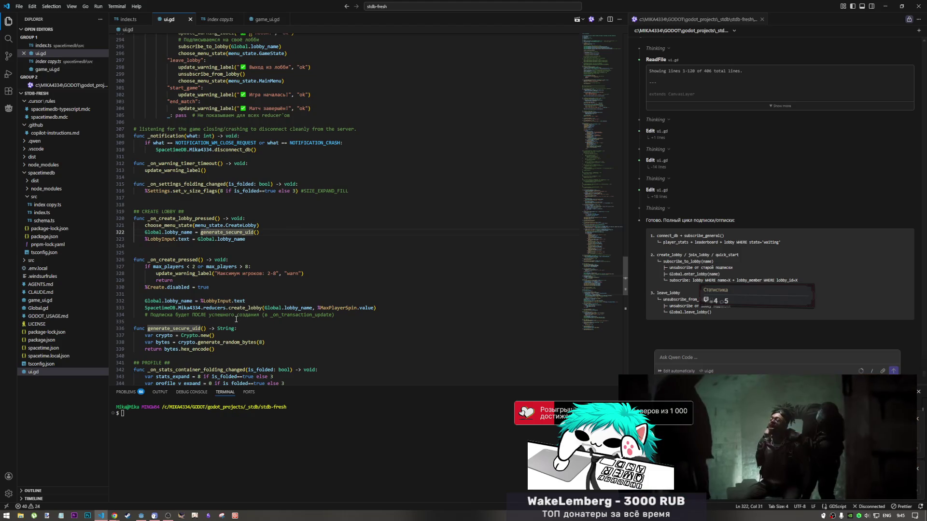
pyautogui.scroll(-1, 227, 326)
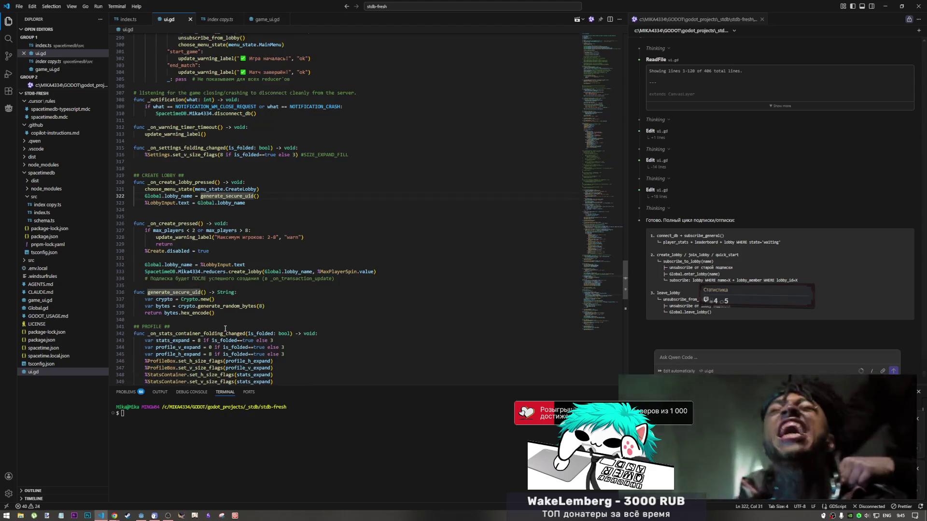
pyautogui.scroll(-1, 225, 328)
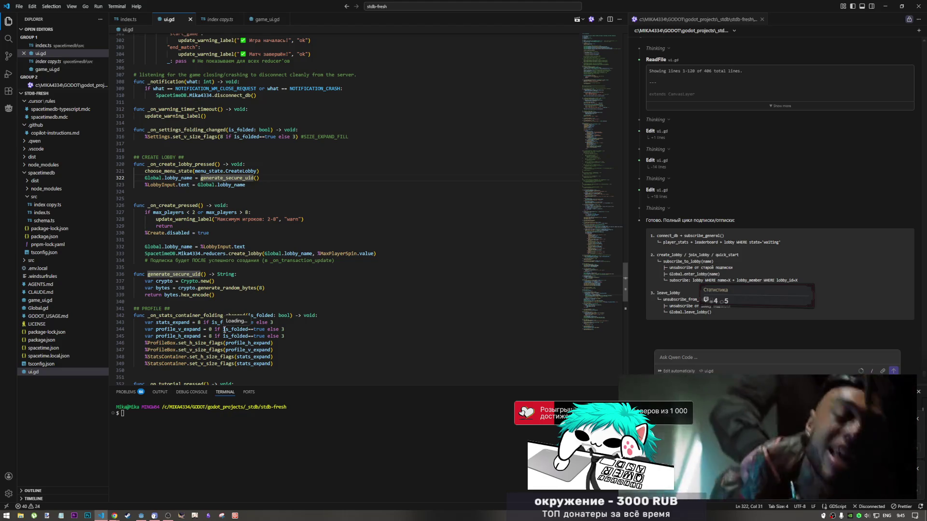
pyautogui.scroll(-3, 224, 330)
pyautogui.click(231, 319)
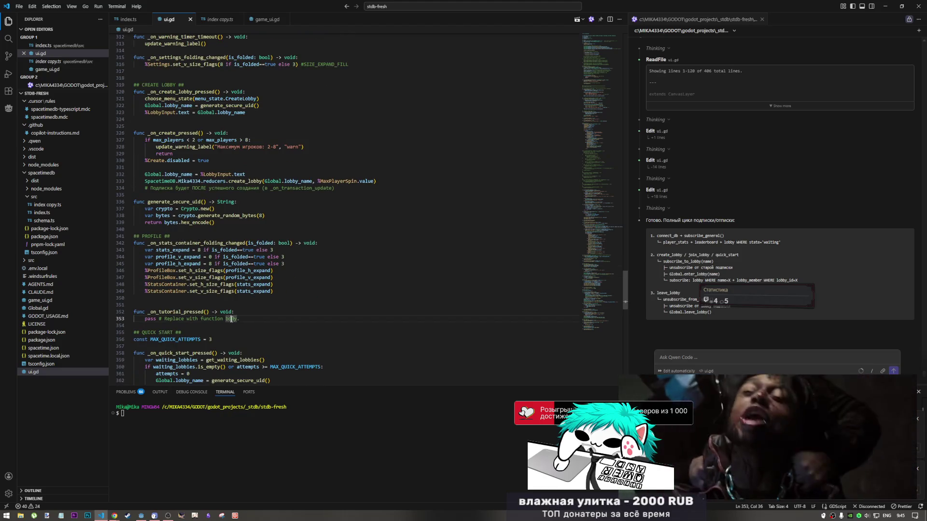
pyautogui.click(247, 317)
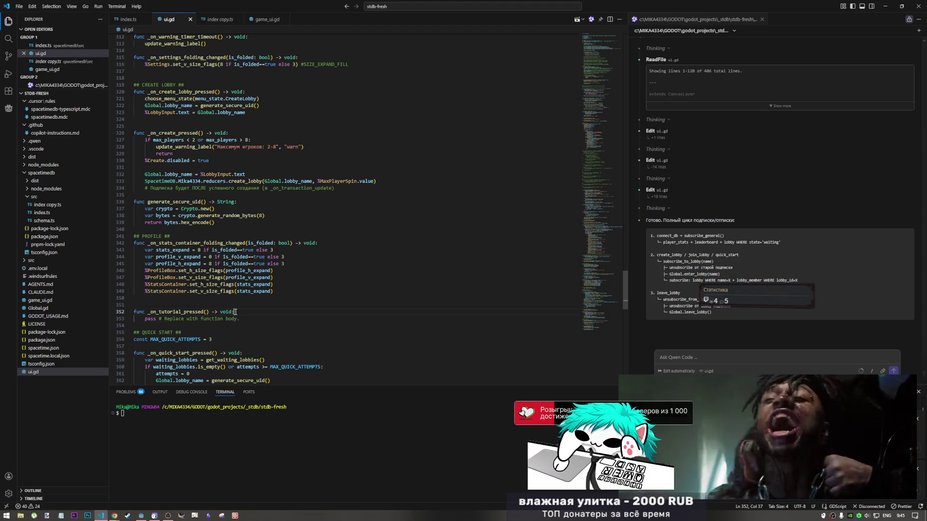
pyautogui.click(237, 319)
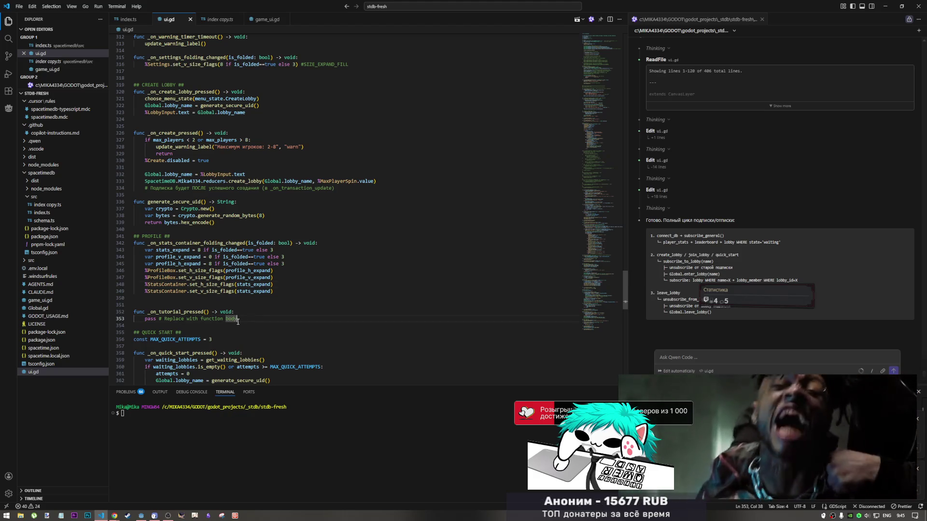
pyautogui.moveTo(240, 318); pyautogui.dragTo(159, 319)
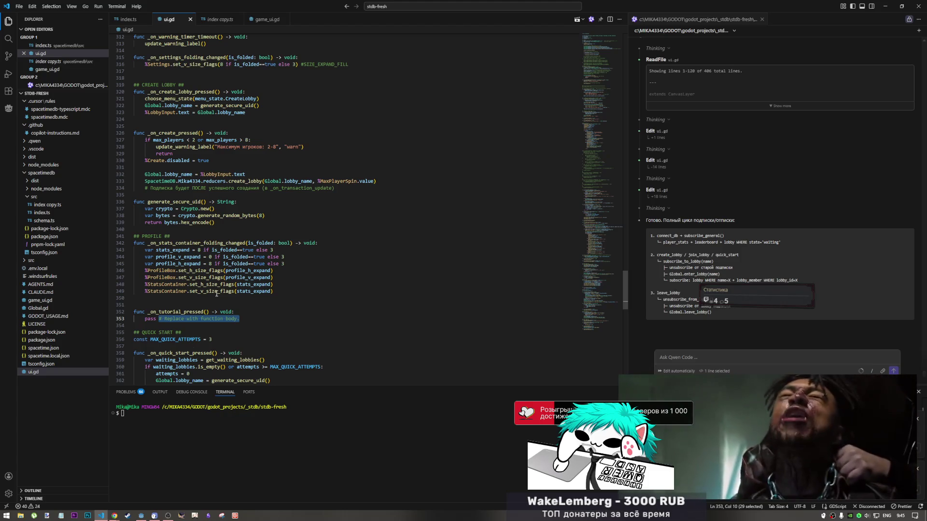
pyautogui.click(236, 291)
pyautogui.scroll(3, 228, 299)
pyautogui.click(228, 298)
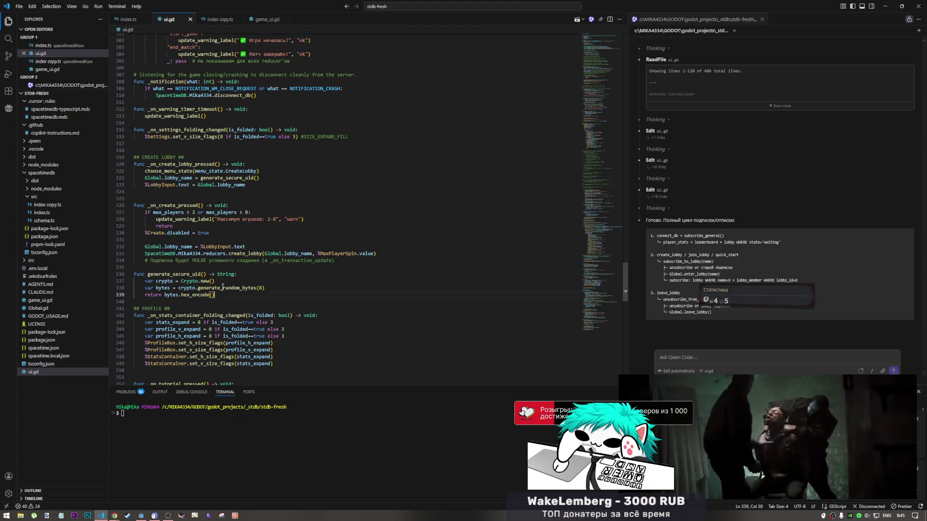
pyautogui.scroll(3, 228, 299)
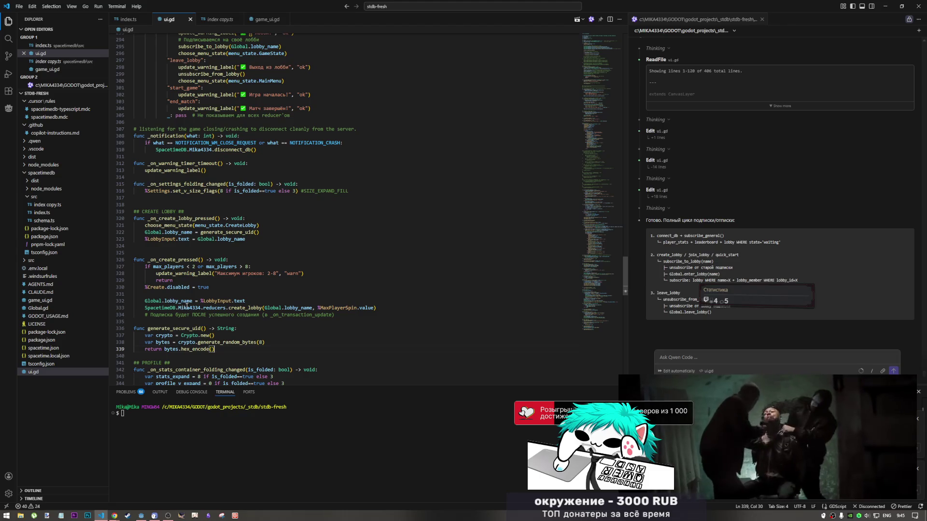
pyautogui.moveTo(185, 308); pyautogui.dragTo(276, 308)
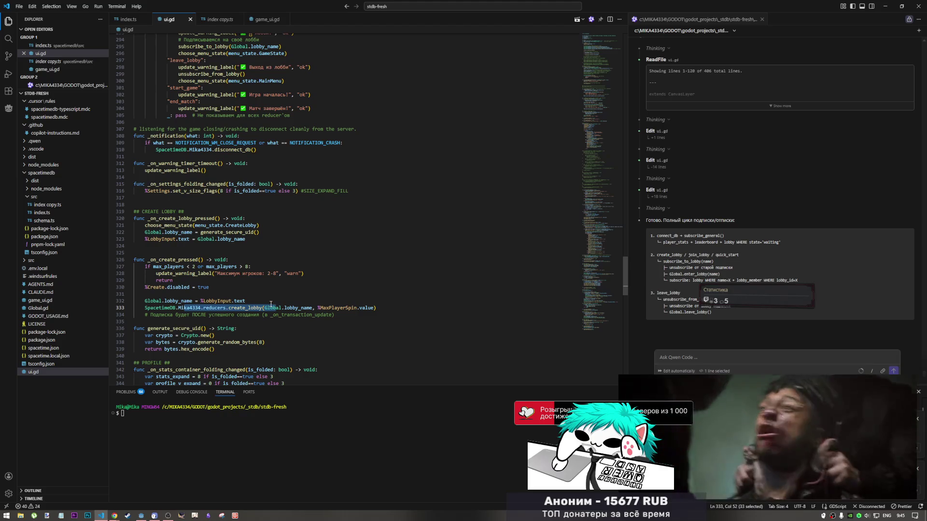
pyautogui.click(578, 306)
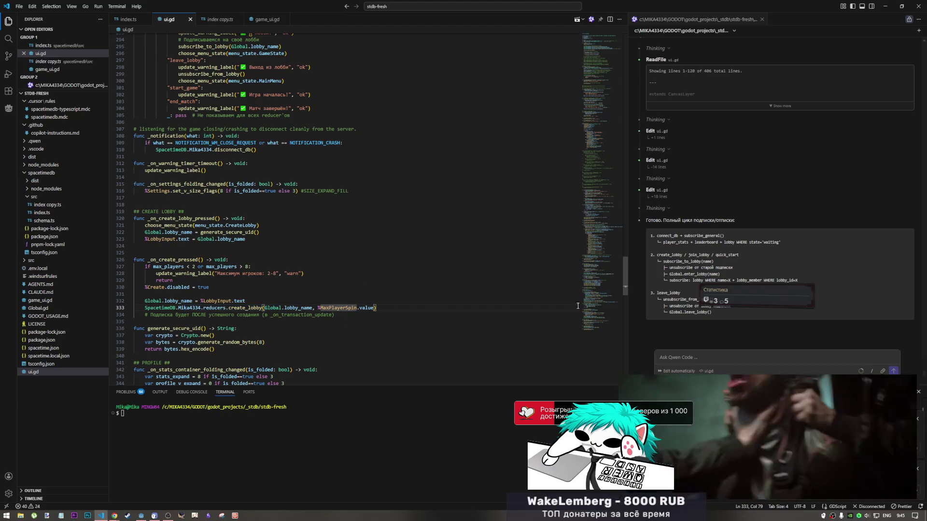
pyautogui.scroll(10, 591, 267)
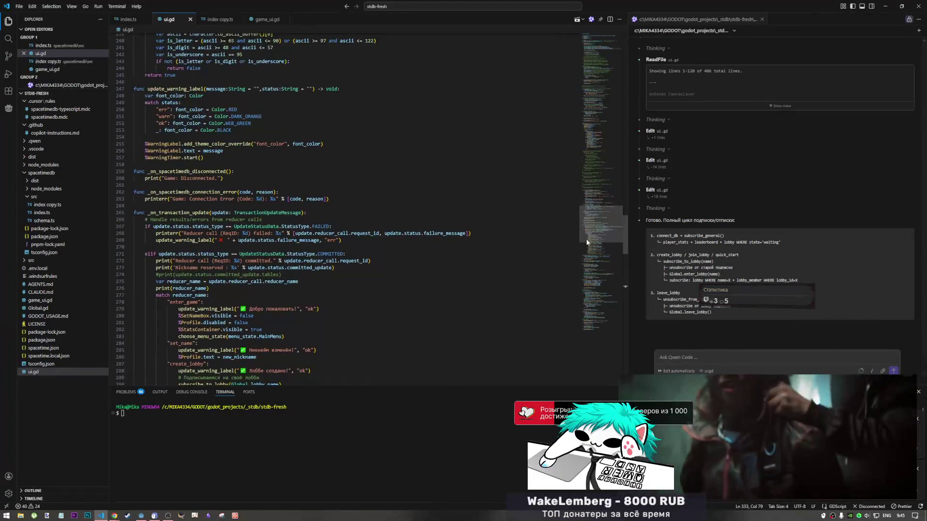
pyautogui.moveTo(586, 239)
pyautogui.mouseDown()
pyautogui.moveTo(590, 307)
pyautogui.moveTo(587, 244)
pyautogui.moveTo(587, 262)
pyautogui.mouseUp()
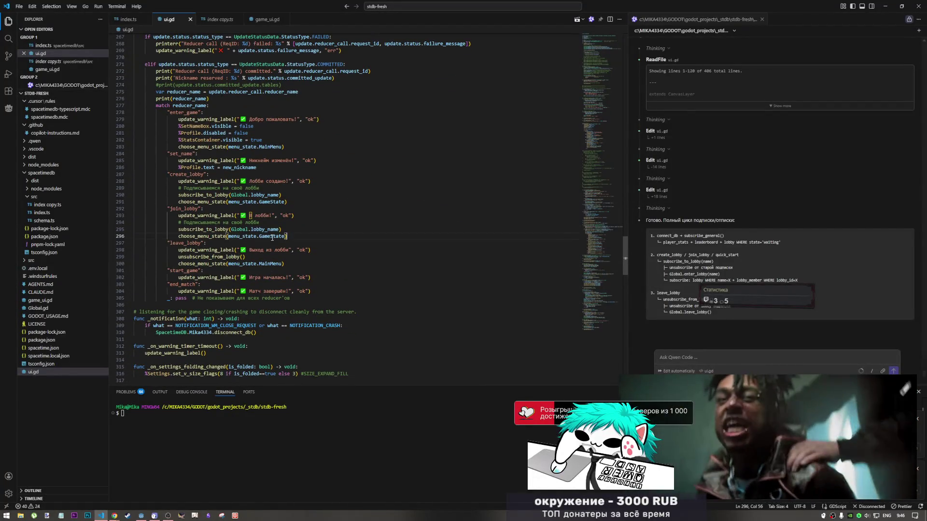
pyautogui.moveTo(240, 236); pyautogui.dragTo(295, 237)
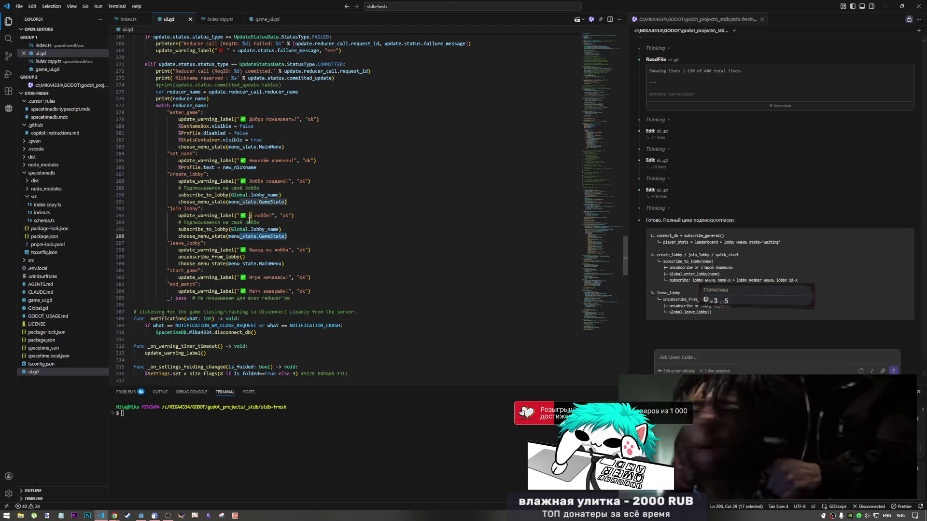
pyautogui.hotkey('alt', 'Tab')
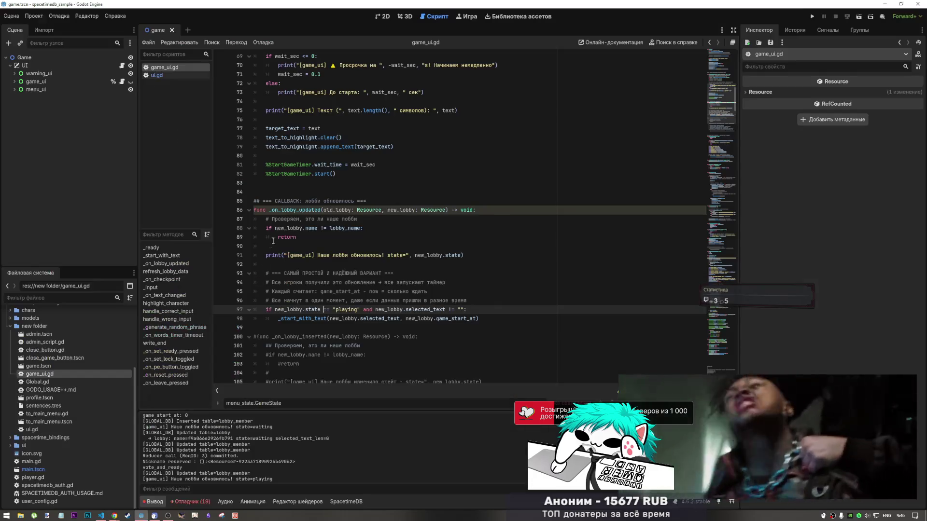
pyautogui.scroll(5, 379, 215)
pyautogui.click(157, 75)
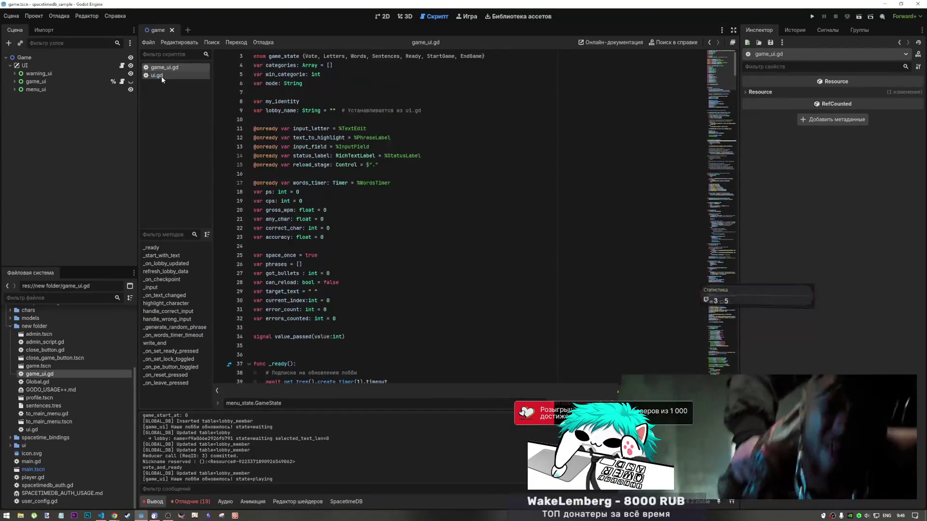
pyautogui.moveTo(373, 228); pyautogui.dragTo(287, 217)
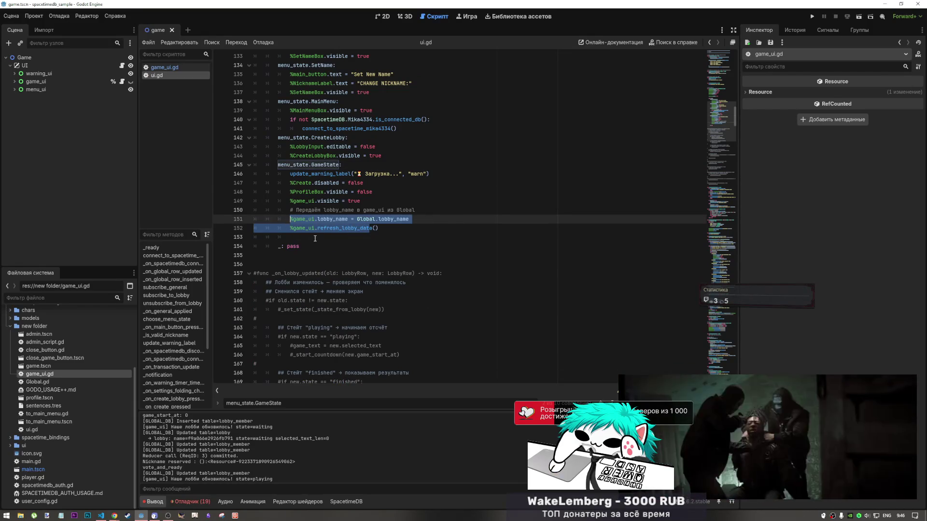
pyautogui.scroll(-9, 319, 244)
pyautogui.scroll(4, 319, 244)
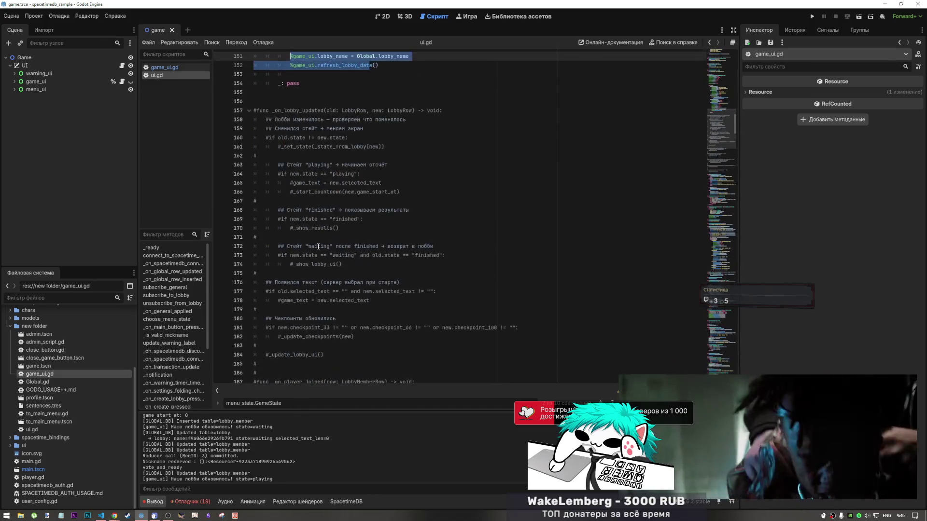
pyautogui.scroll(-15, 318, 246)
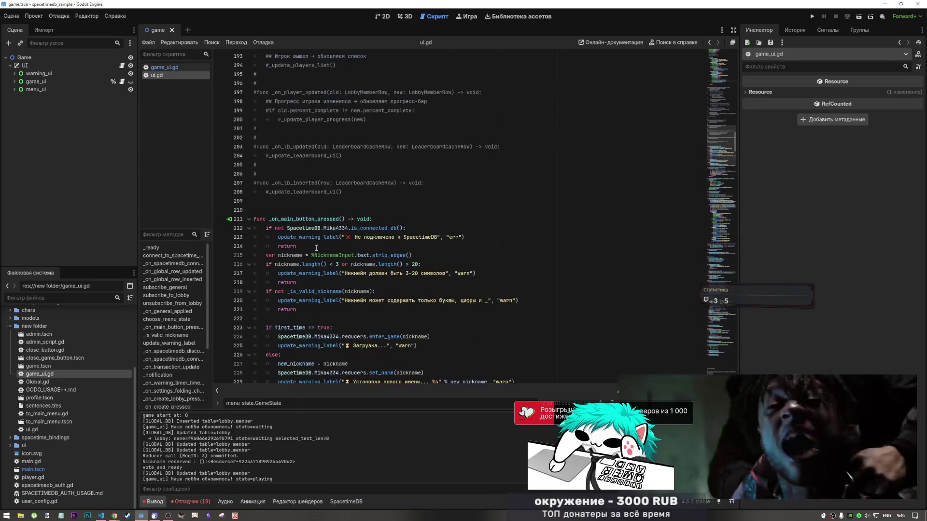
pyautogui.scroll(10, 715, 173)
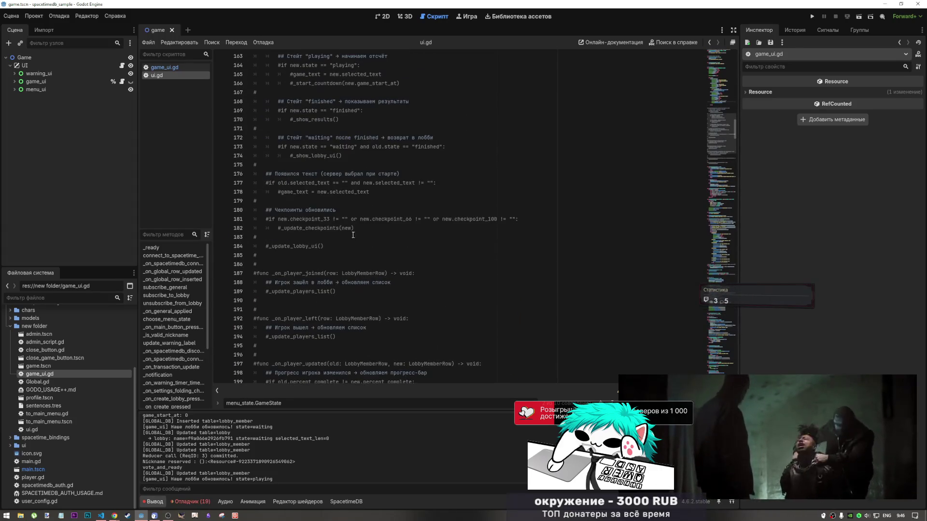
pyautogui.moveTo(722, 134)
pyautogui.mouseDown()
pyautogui.moveTo(722, 291)
pyautogui.moveTo(721, 56)
pyautogui.mouseUp()
pyautogui.scroll(-5, 485, 174)
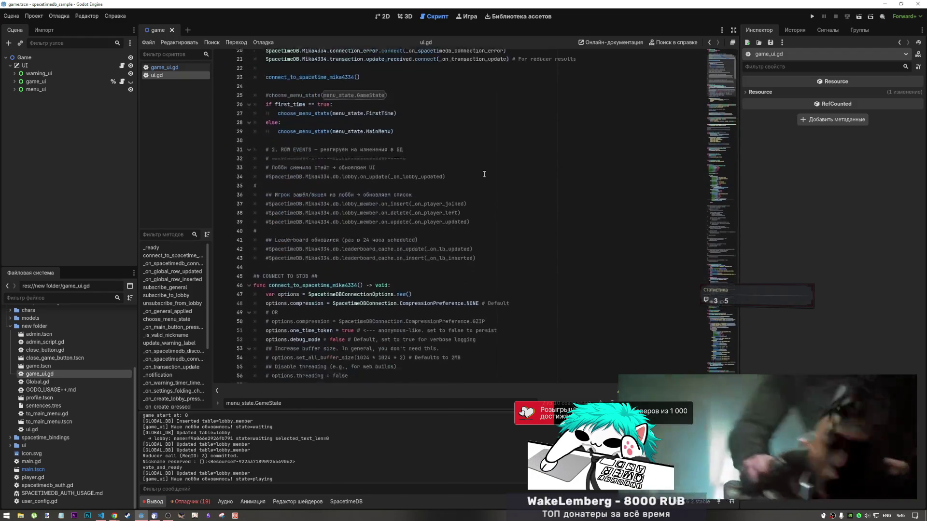
pyautogui.scroll(-15, 484, 173)
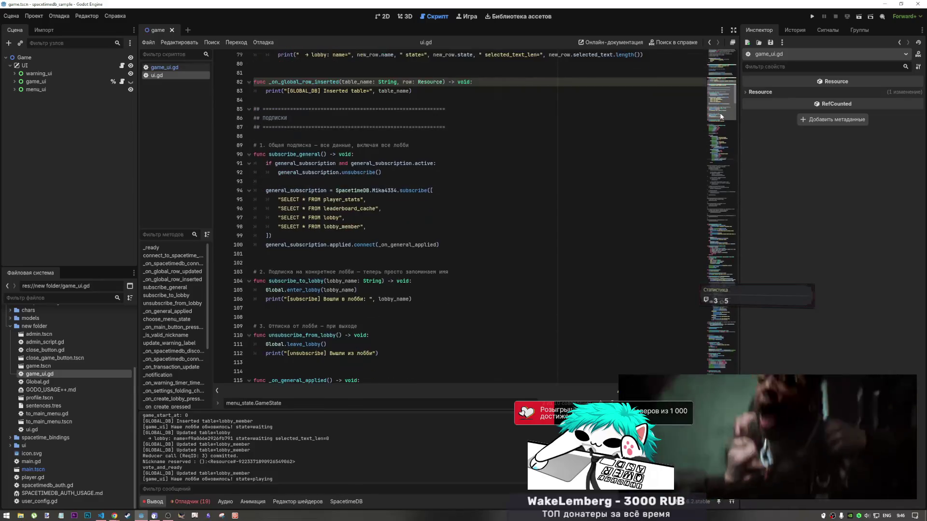
pyautogui.hotkey('alt', 'Tab')
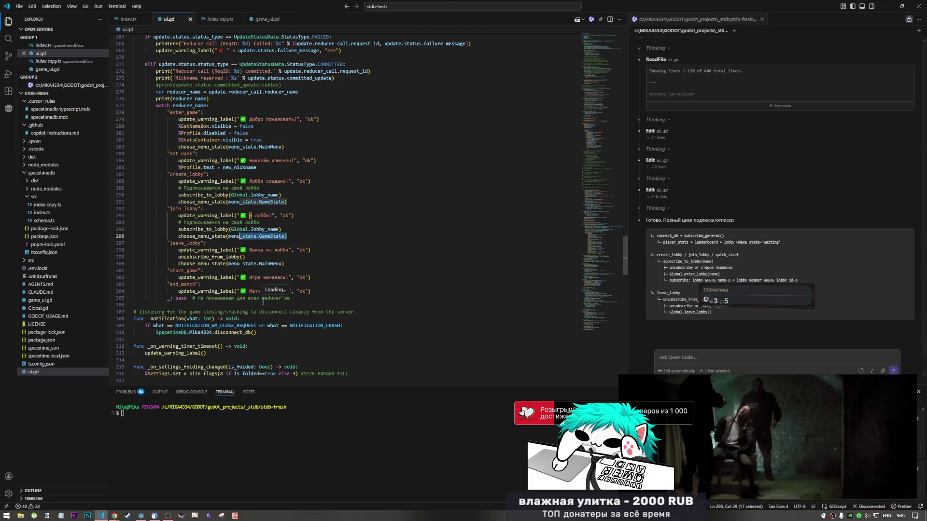
# - Scroll down through the rest of ui.gd in Visual Studio Code to review it
pyautogui.scroll(-4, 263, 300)
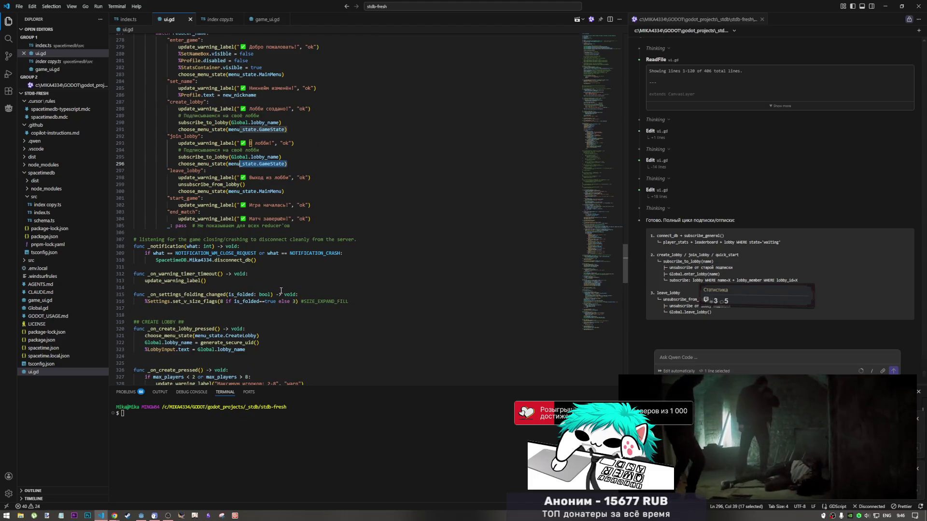
pyautogui.scroll(-3, 285, 291)
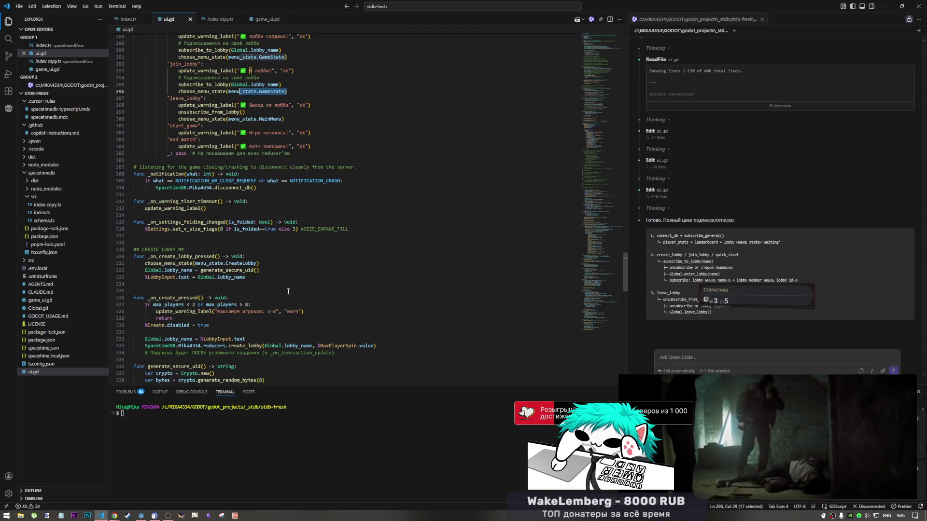
pyautogui.scroll(-2, 288, 292)
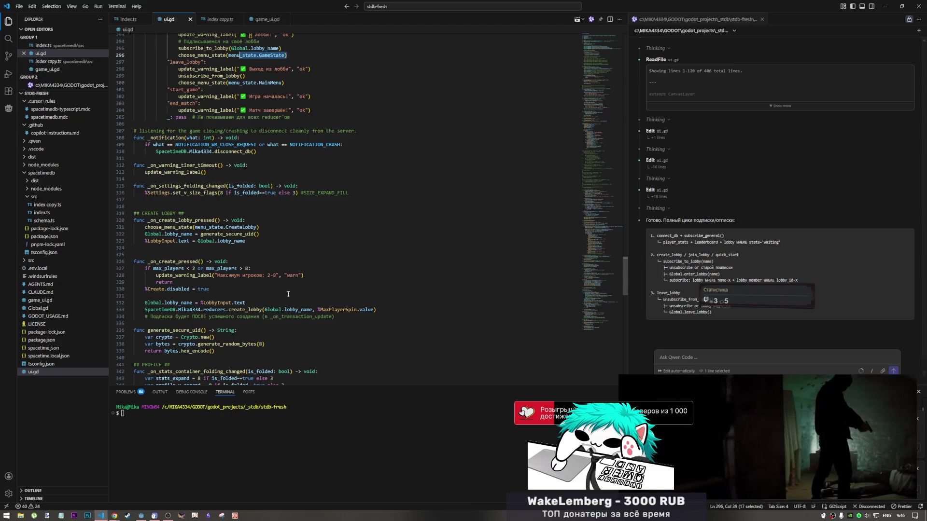
pyautogui.scroll(-2, 288, 294)
pyautogui.scroll(-3, 287, 295)
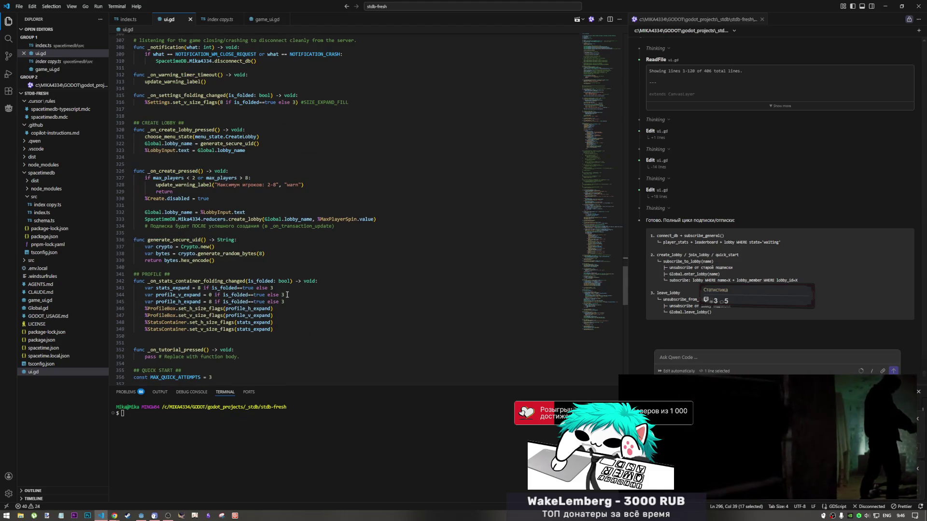
pyautogui.scroll(-3, 287, 295)
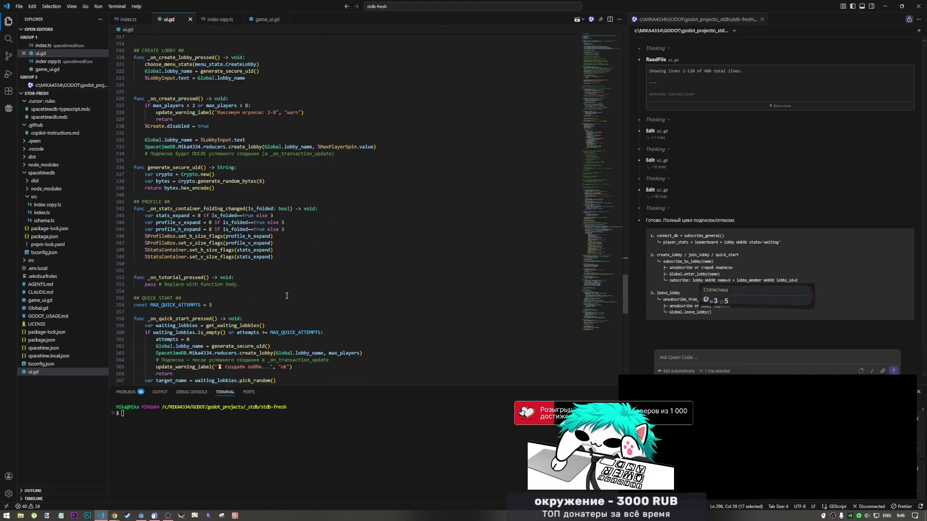
pyautogui.scroll(-6, 287, 295)
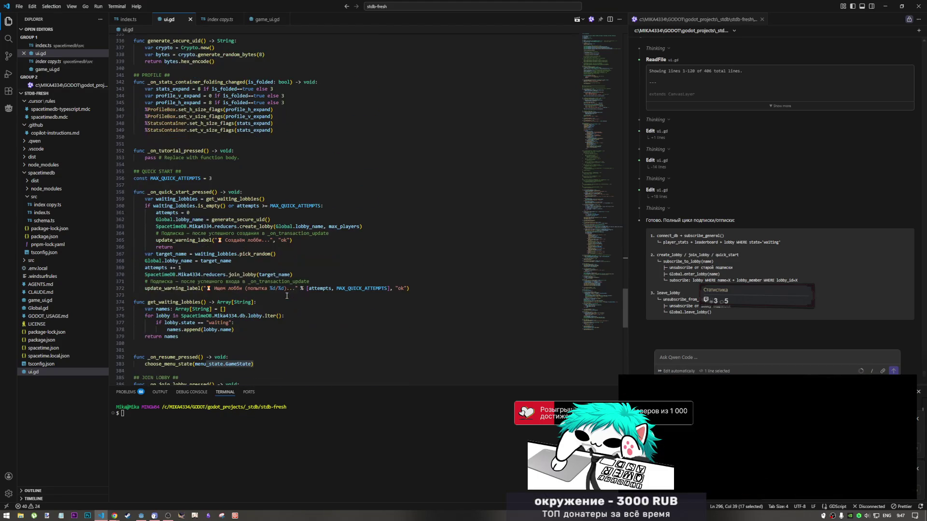
pyautogui.scroll(-2, 286, 296)
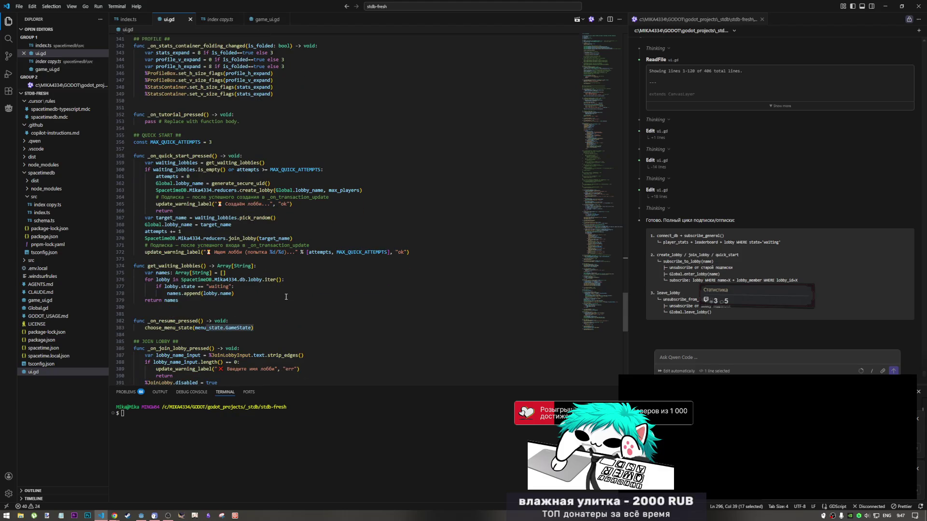
pyautogui.scroll(-2, 285, 297)
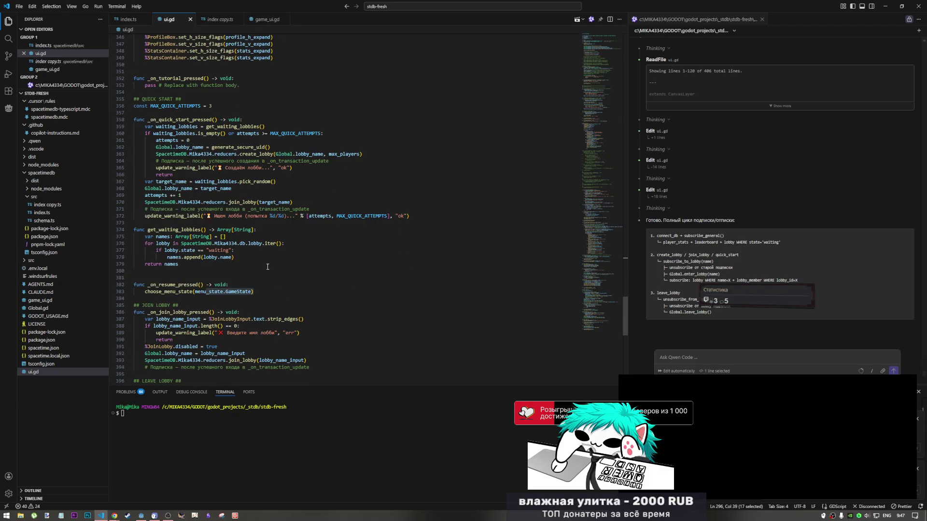
pyautogui.scroll(-10, 268, 266)
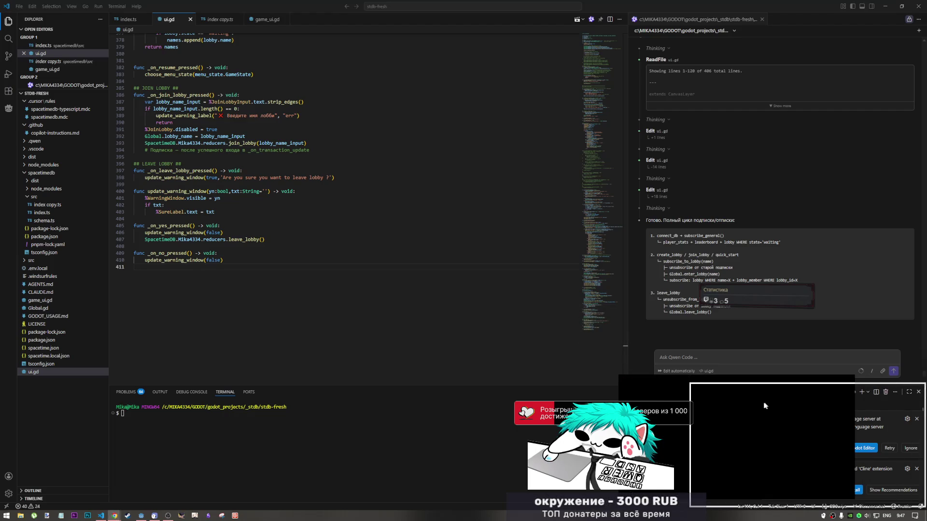
# - Select the entire ui.gd script in Visual Studio Code with Ctrl+A
pyautogui.click(228, 184)
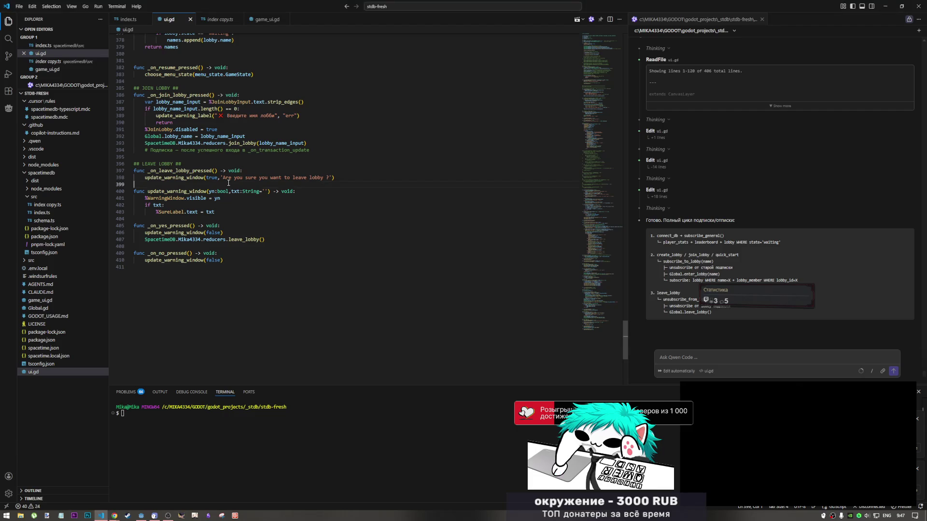
pyautogui.moveTo(610, 317)
pyautogui.mouseDown()
pyautogui.moveTo(595, 73)
pyautogui.moveTo(600, 57)
pyautogui.moveTo(611, 59)
pyautogui.mouseUp()
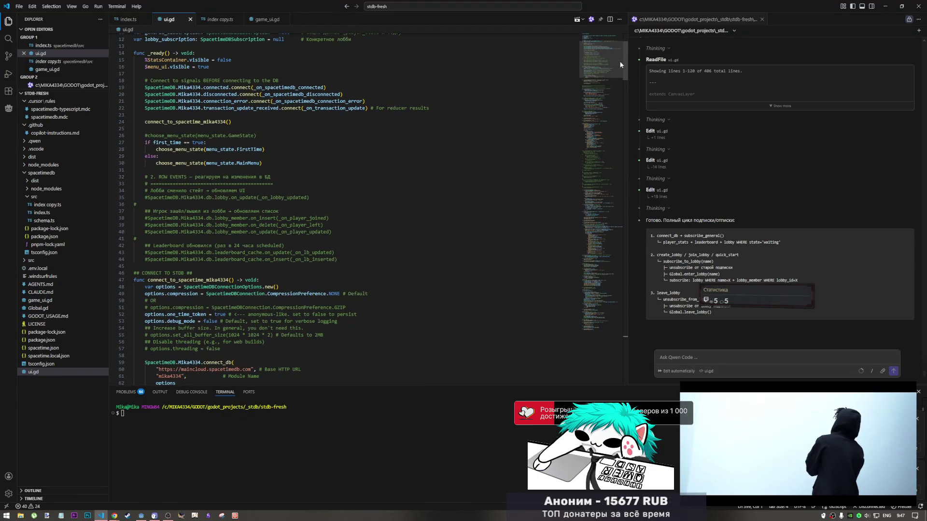
pyautogui.click(277, 170)
pyautogui.hotkey('ctrl', 'a')
pyautogui.scroll(1, 304, 193)
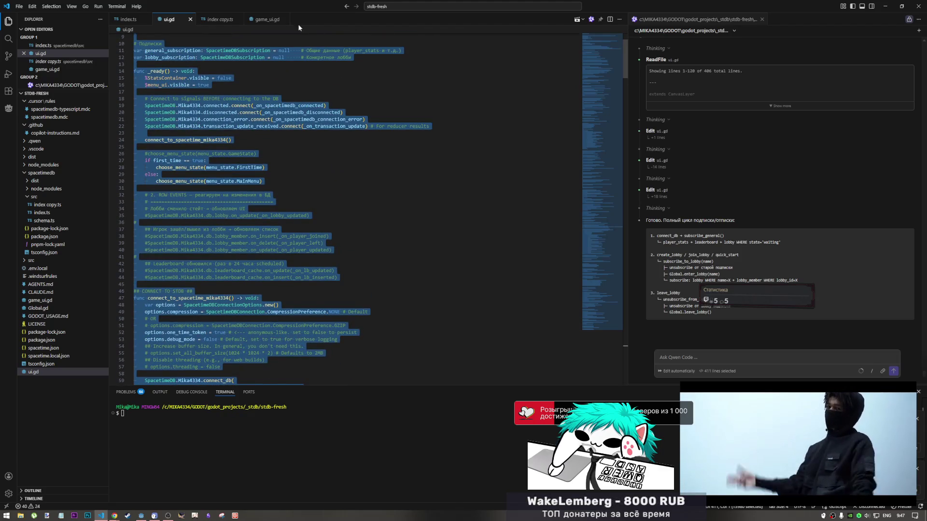
# - Glance at game_ui.gd, return to ui.gd, then bring Godot to the front
pyautogui.click(258, 18)
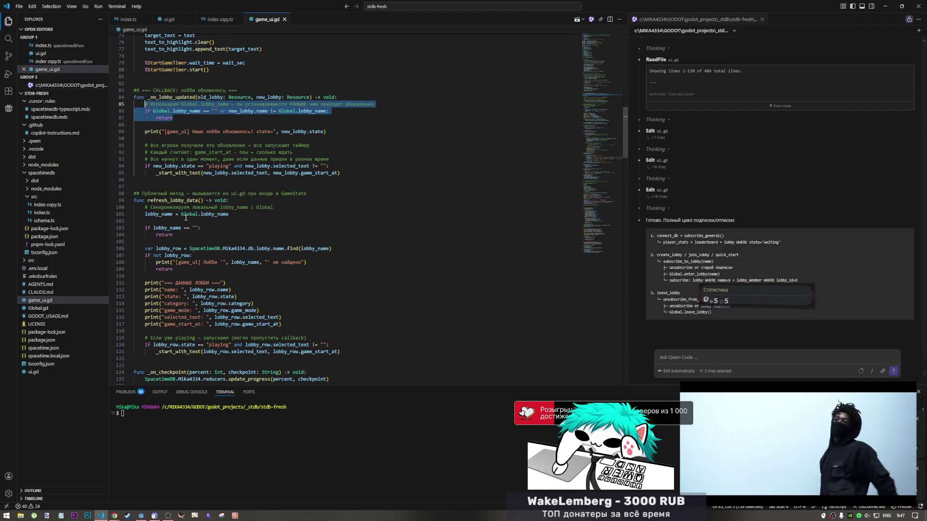
pyautogui.click(162, 20)
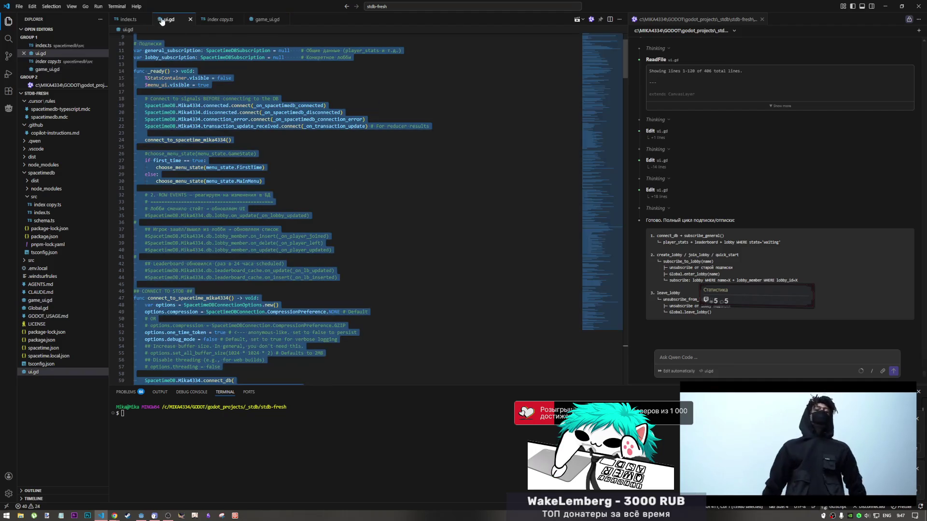
pyautogui.click(141, 516)
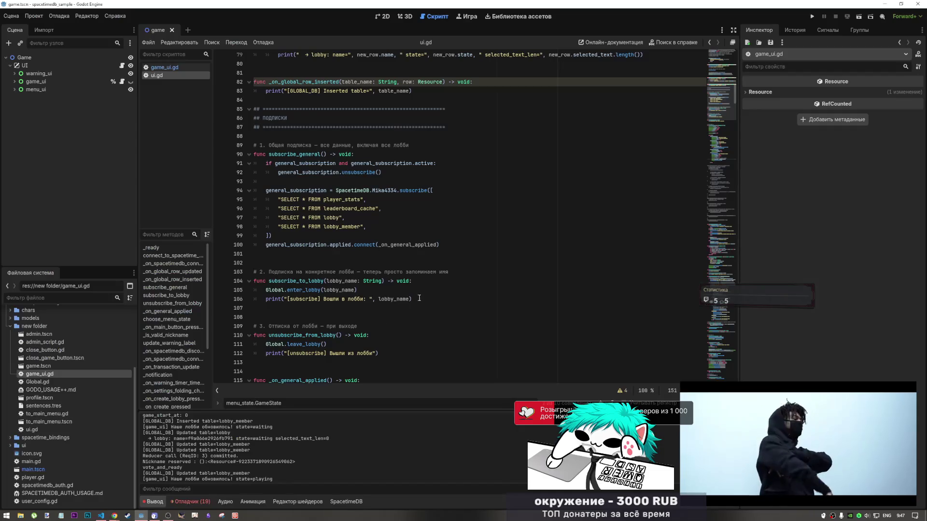
# - Paste the updated script over Godot's old ui.gd code and run the project in two instances
pyautogui.moveTo(725, 91)
pyautogui.mouseDown()
pyautogui.moveTo(712, 326)
pyautogui.moveTo(717, 236)
pyautogui.mouseUp()
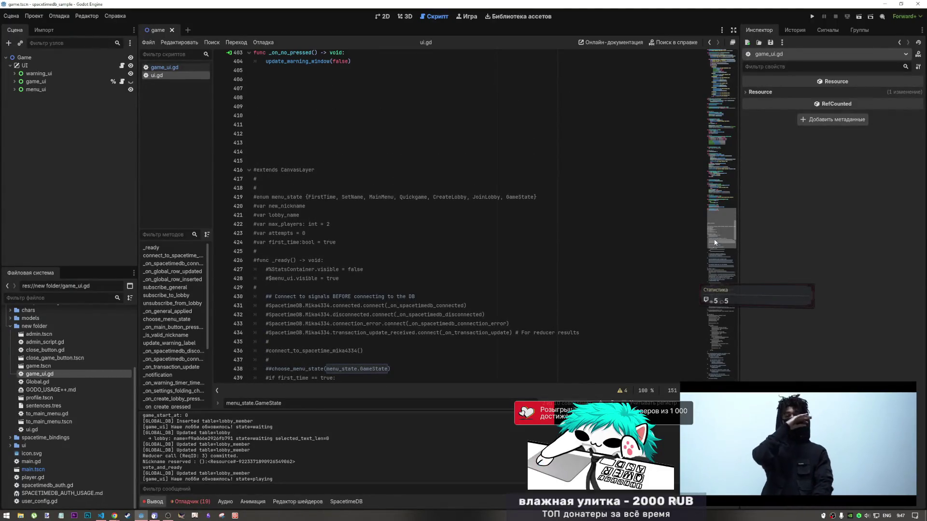
pyautogui.scroll(-4, 533, 257)
pyautogui.scroll(8, 533, 257)
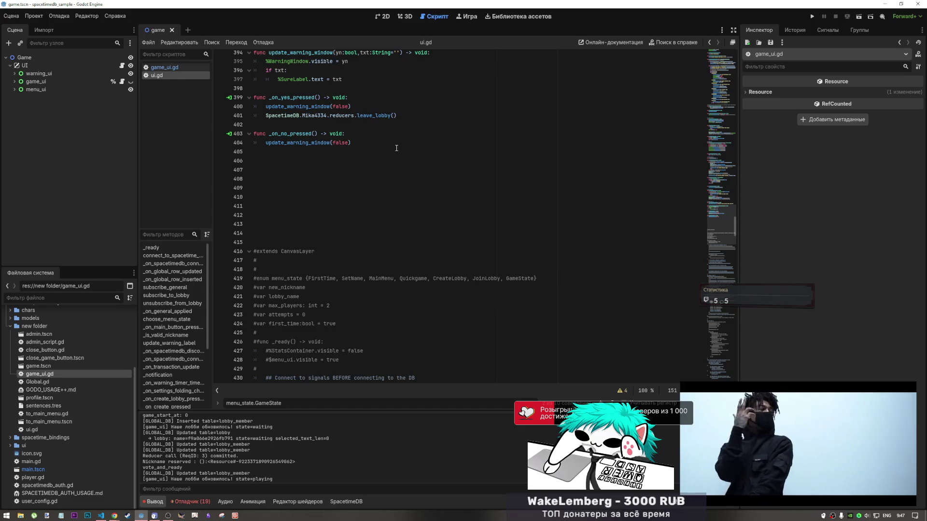
pyautogui.moveTo(396, 148)
pyautogui.mouseDown()
pyautogui.moveTo(270, 29)
pyautogui.moveTo(151, 2)
pyautogui.mouseUp()
pyautogui.hotkey('ctrl', 'v')
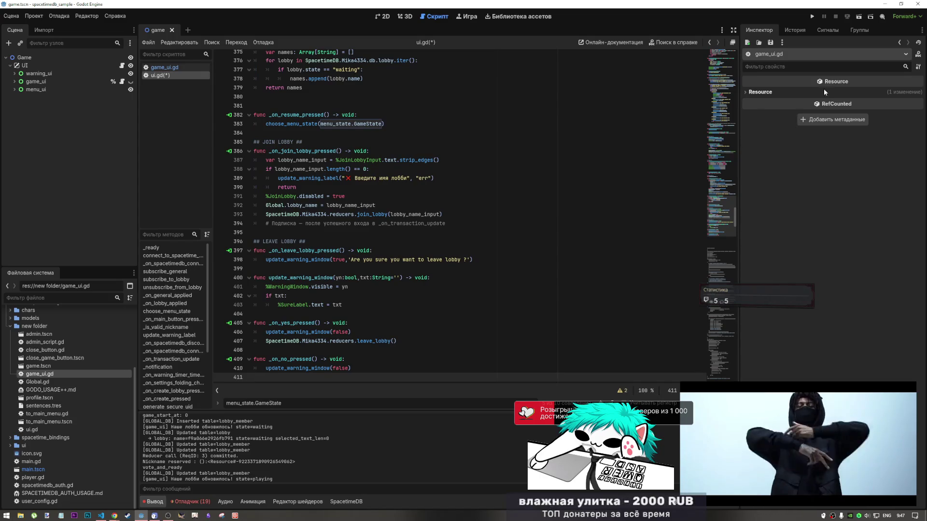
pyautogui.click(857, 17)
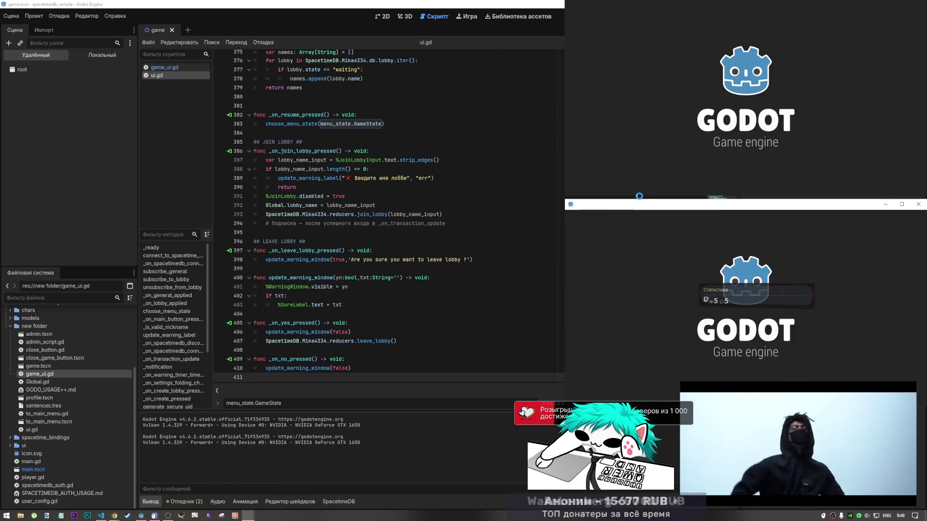
# - Sign the first client in with nickname 5678
pyautogui.click(710, 94)
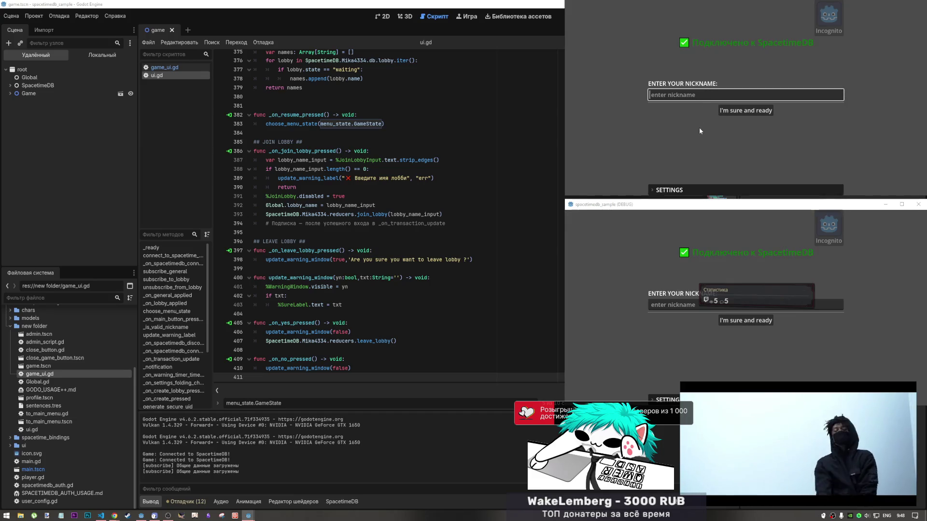
pyautogui.write('5678')
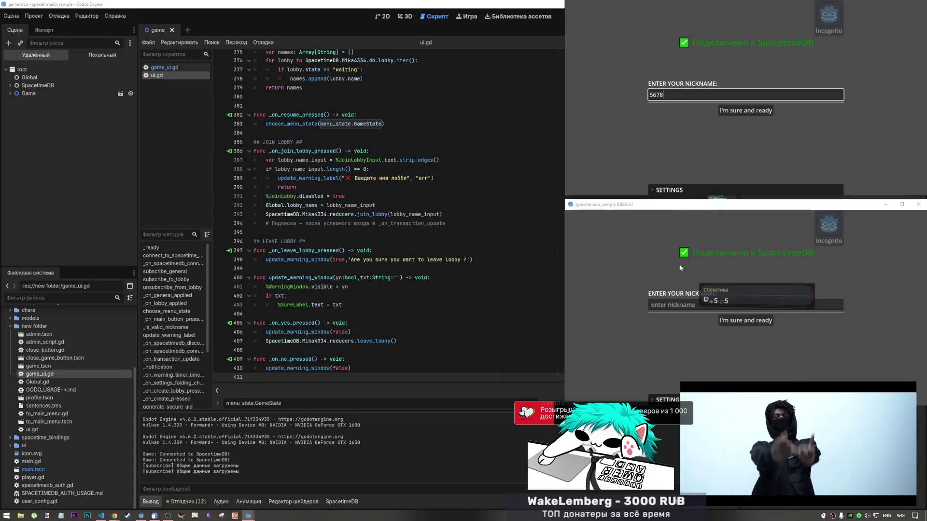
pyautogui.click(722, 110)
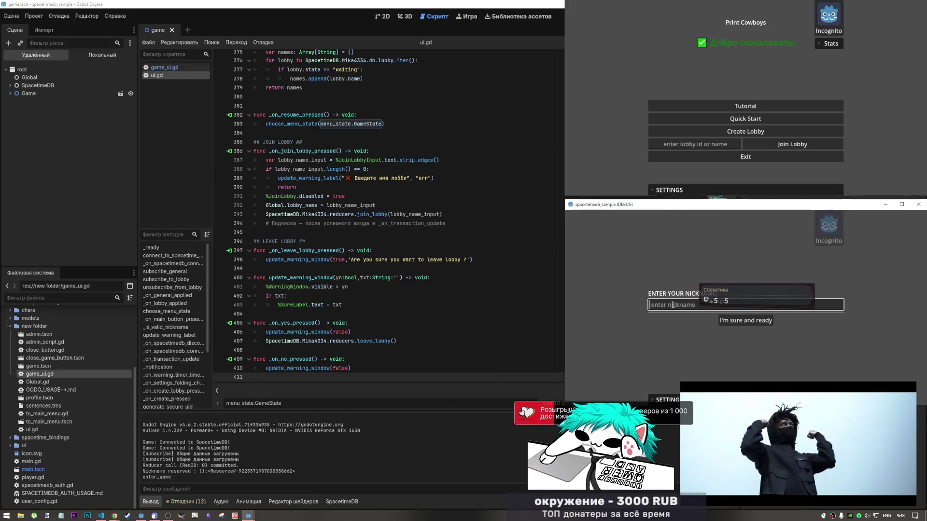
# - Sign the second client in with nickname 7654
pyautogui.write('7654')
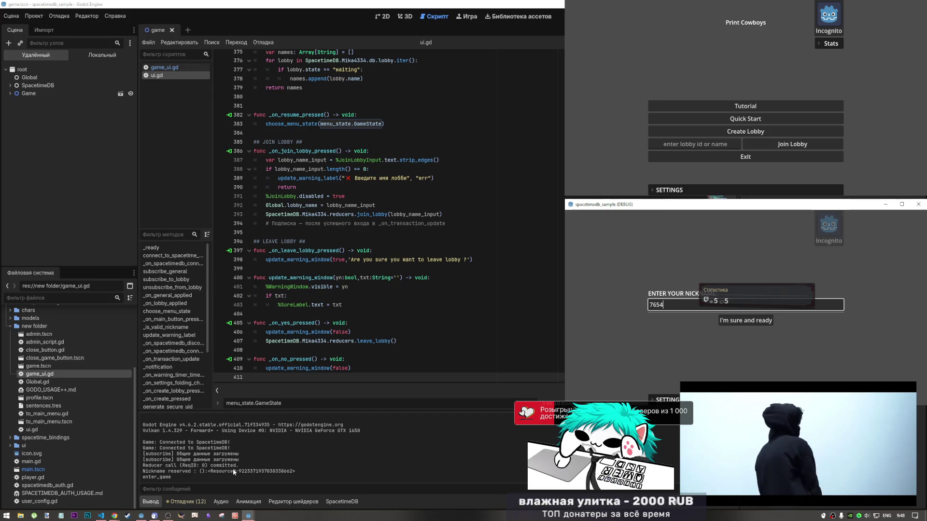
pyautogui.moveTo(232, 471); pyautogui.dragTo(178, 472)
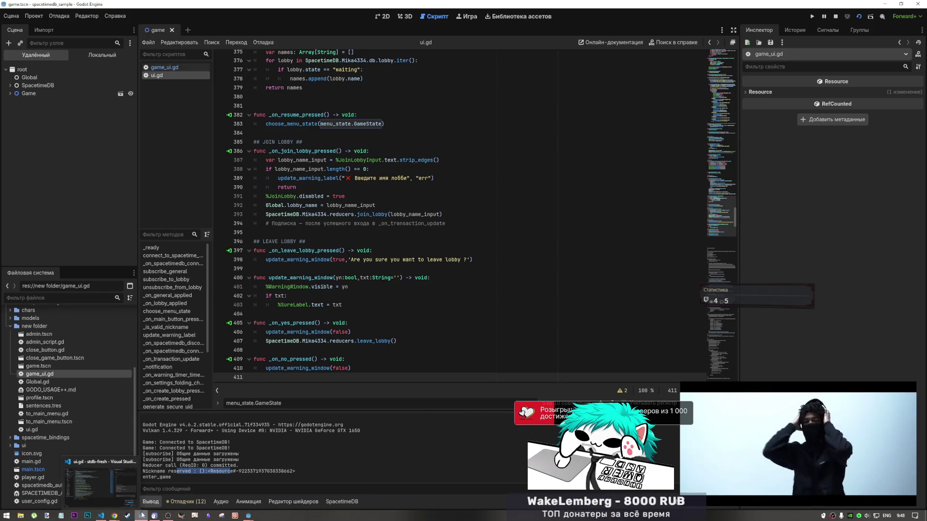
pyautogui.moveTo(167, 519)
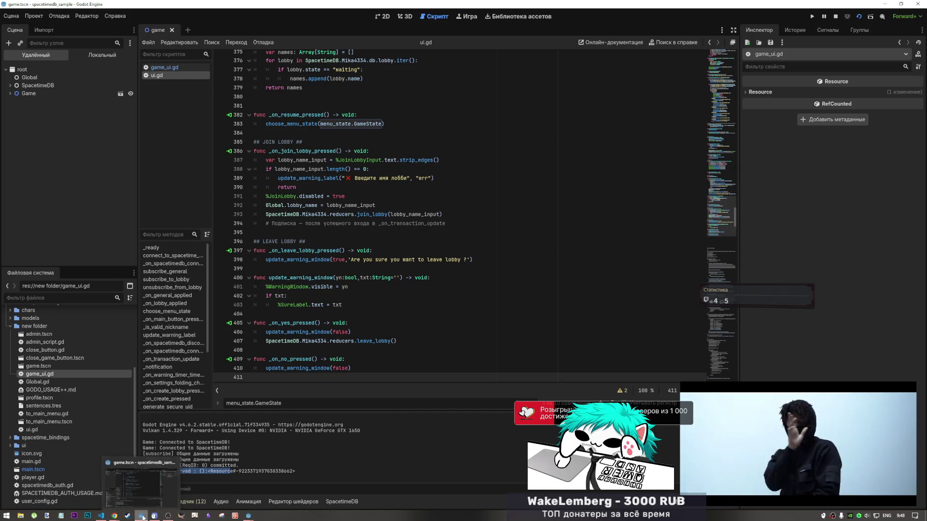
pyautogui.click(251, 487)
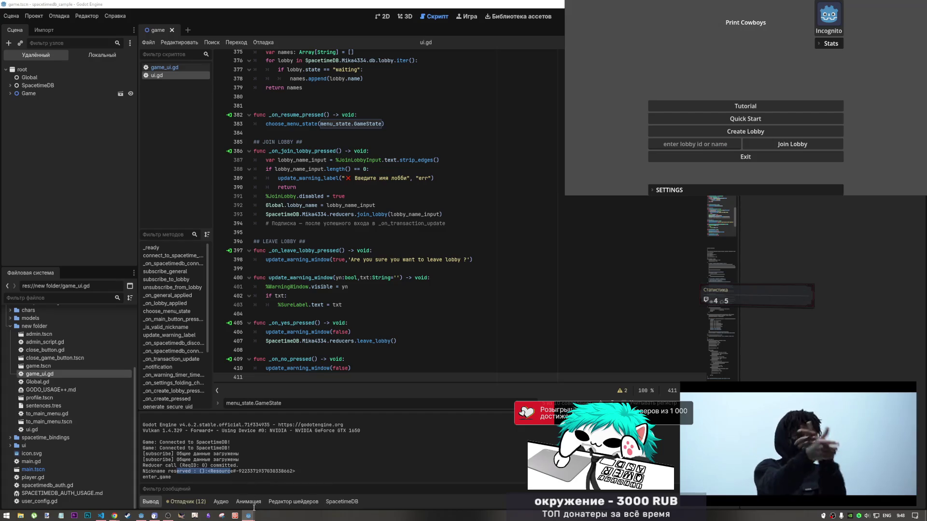
pyautogui.moveTo(251, 516)
pyautogui.click(278, 484)
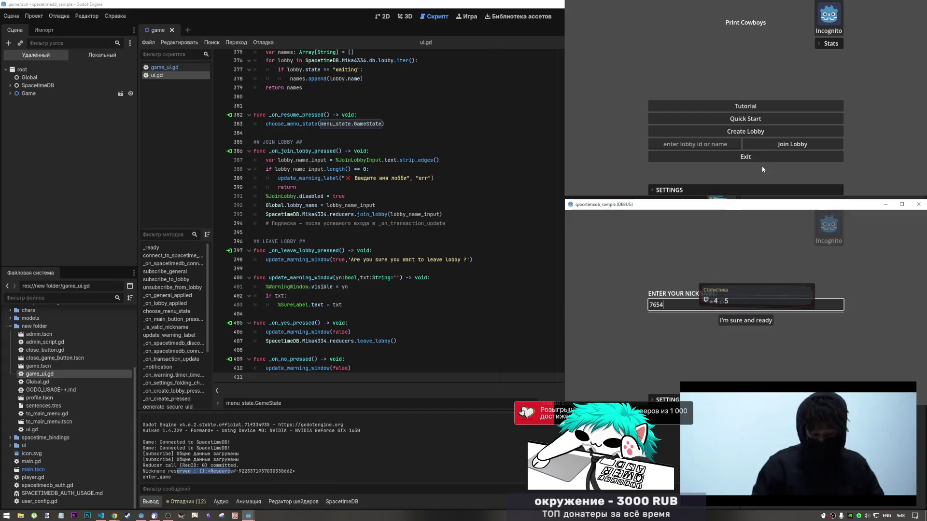
pyautogui.click(728, 322)
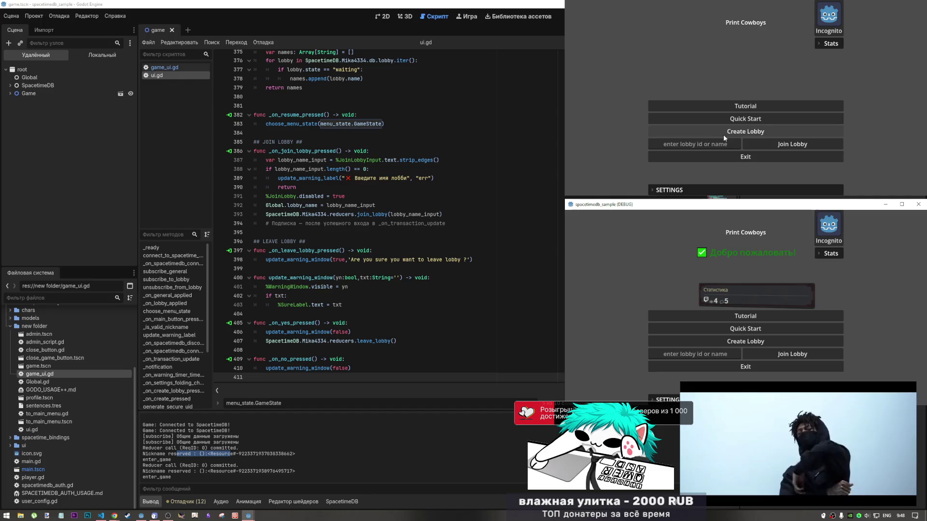
# - Create a lobby in the first client and join it from the second by pasting its ID
pyautogui.click(736, 133)
pyautogui.click(729, 104)
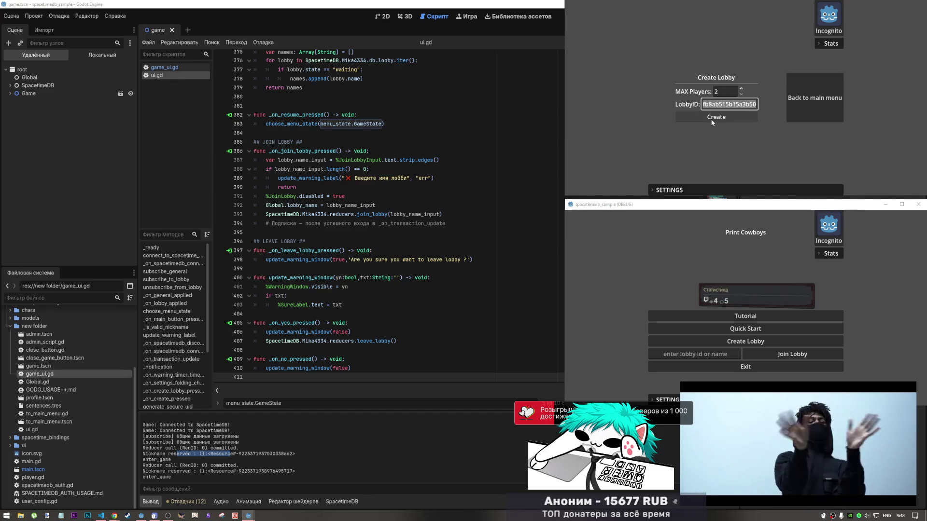
pyautogui.click(711, 120)
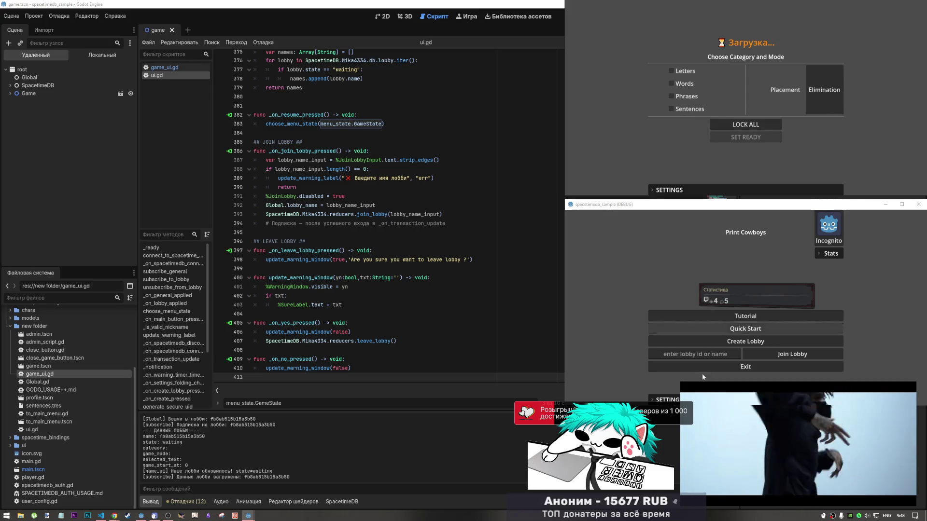
pyautogui.click(695, 354)
pyautogui.hotkey('ctrl', 'v')
pyautogui.click(771, 352)
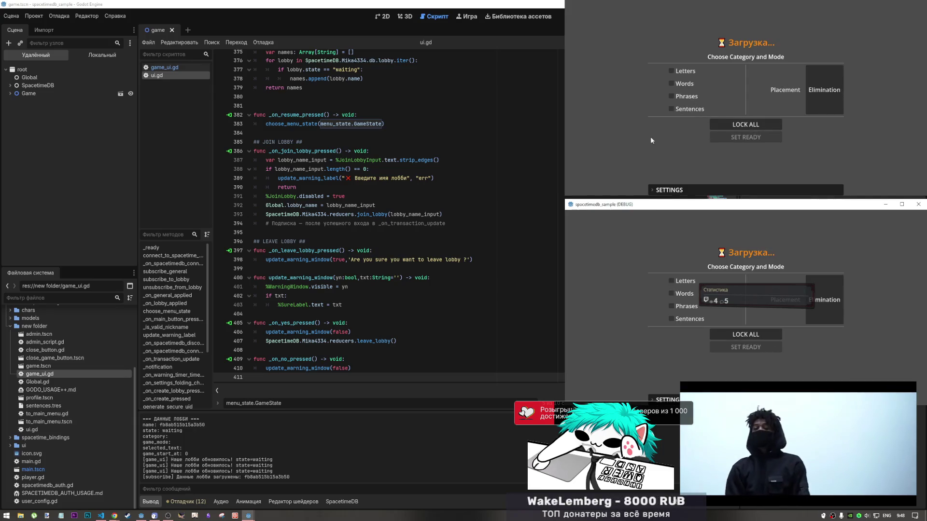
# - Lock all and ready both clients, then check the log for the synchronized text
pyautogui.click(720, 125)
pyautogui.click(738, 137)
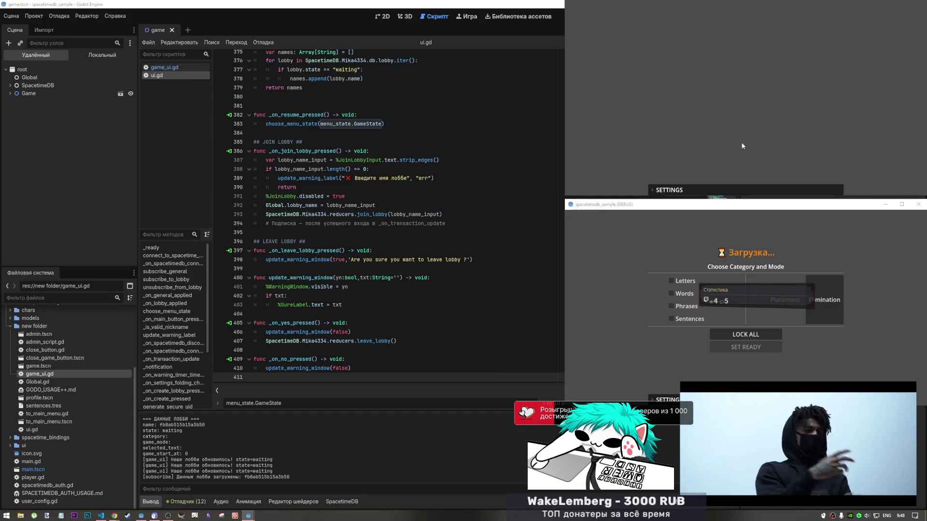
pyautogui.click(734, 346)
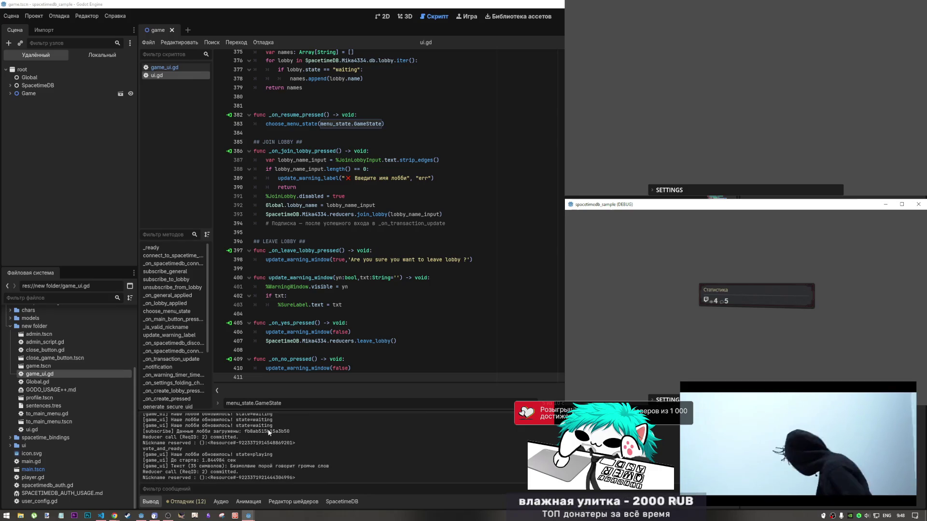
pyautogui.moveTo(231, 442); pyautogui.dragTo(314, 458)
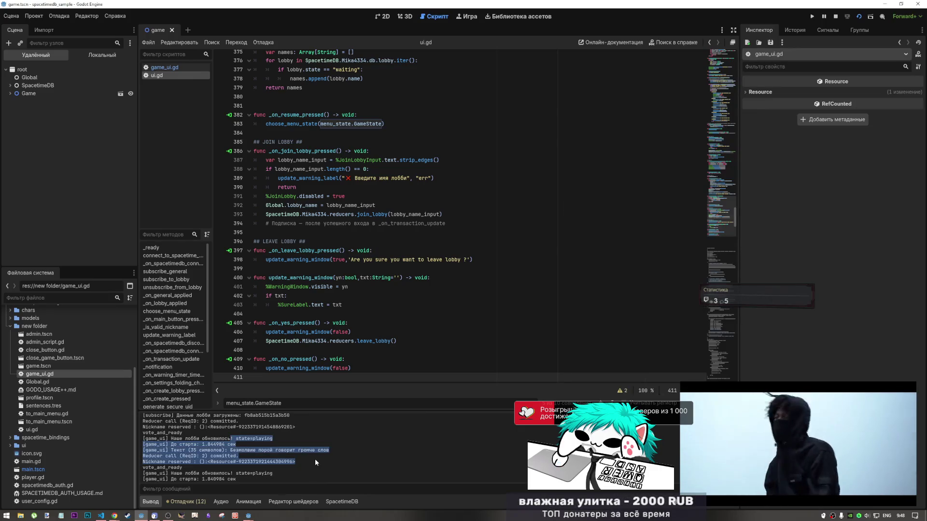
pyautogui.click(306, 459)
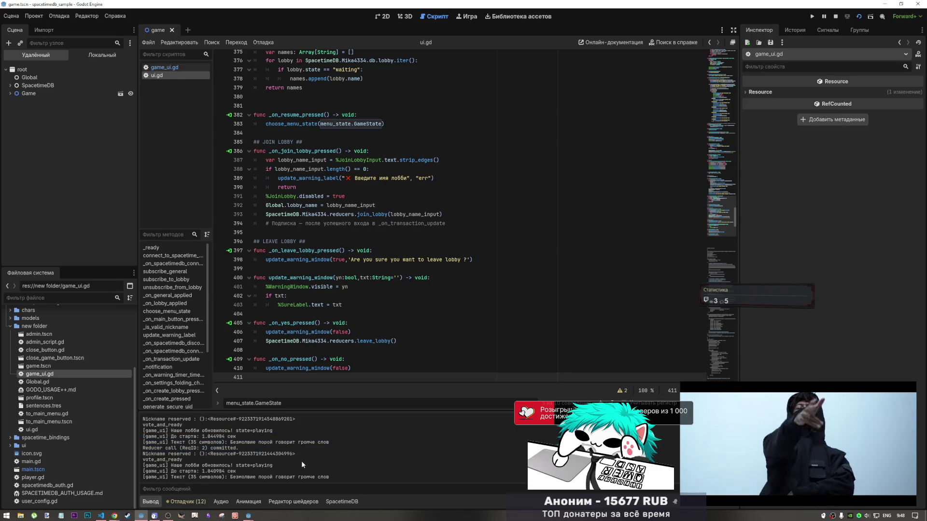
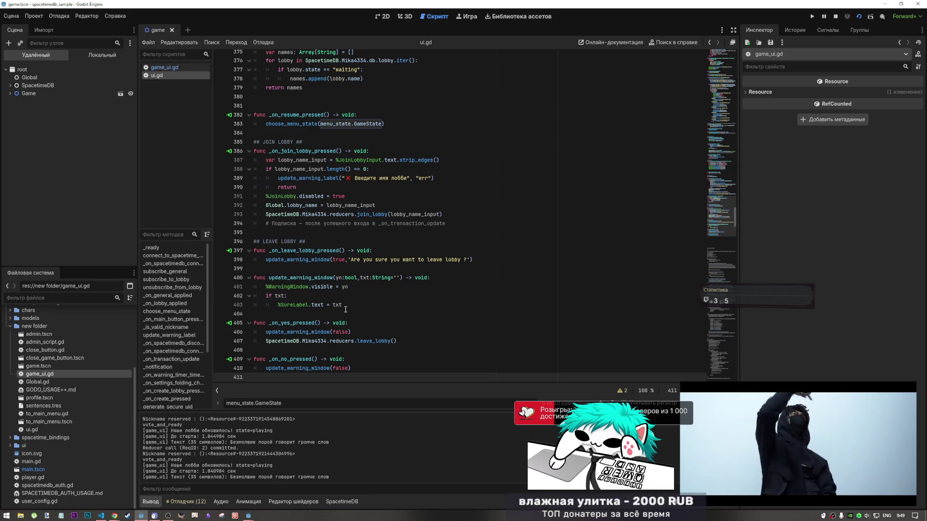
# - Stop the running game from the editor toolbar
pyautogui.scroll(-15, 344, 309)
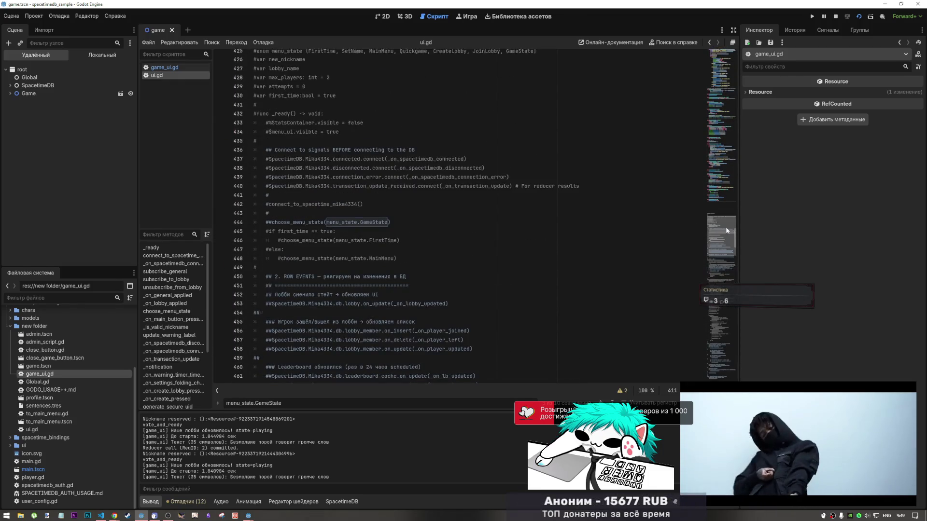
pyautogui.click(722, 179)
pyautogui.moveTo(722, 178); pyautogui.dragTo(731, 65)
pyautogui.click(835, 19)
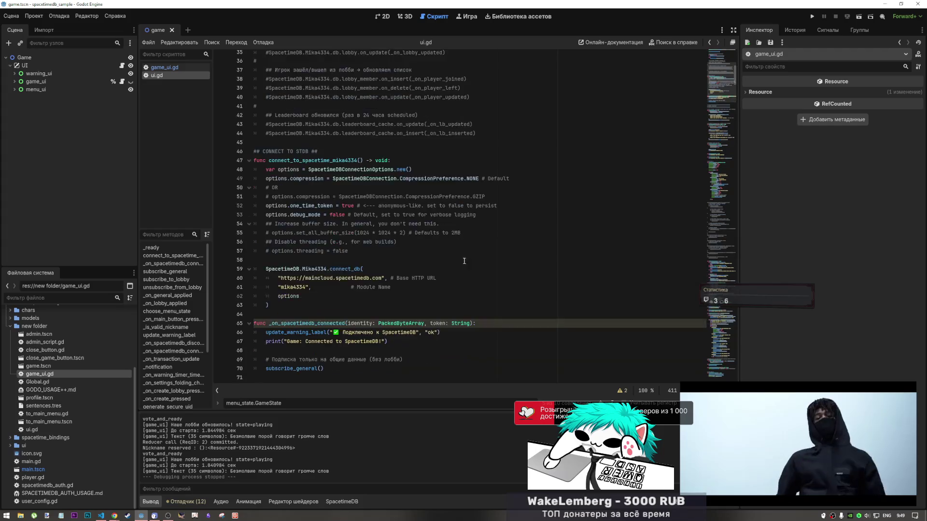
# - Look through game_ui.gd and ui.gd, then jump to the _on_transaction_update function
pyautogui.scroll(-7, 370, 289)
pyautogui.click(370, 216)
pyautogui.scroll(-1, 371, 313)
pyautogui.scroll(-3, 370, 313)
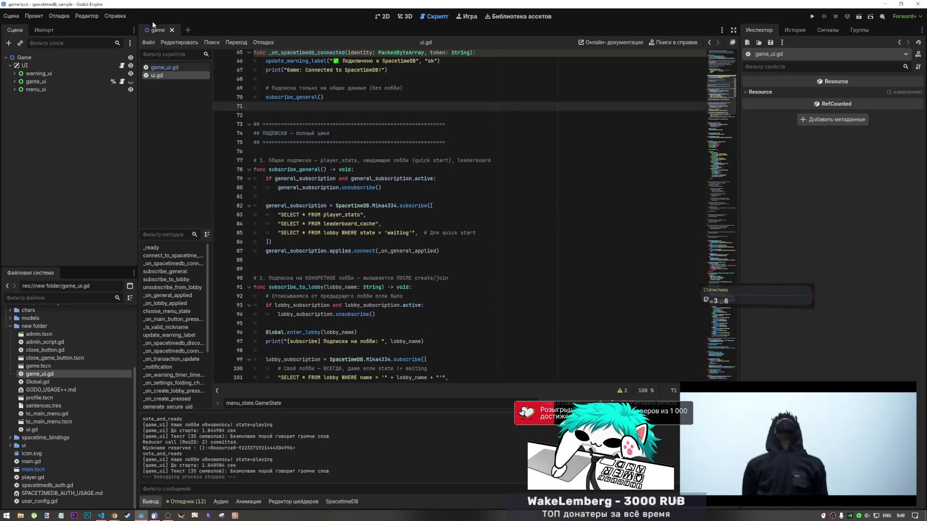
pyautogui.click(170, 67)
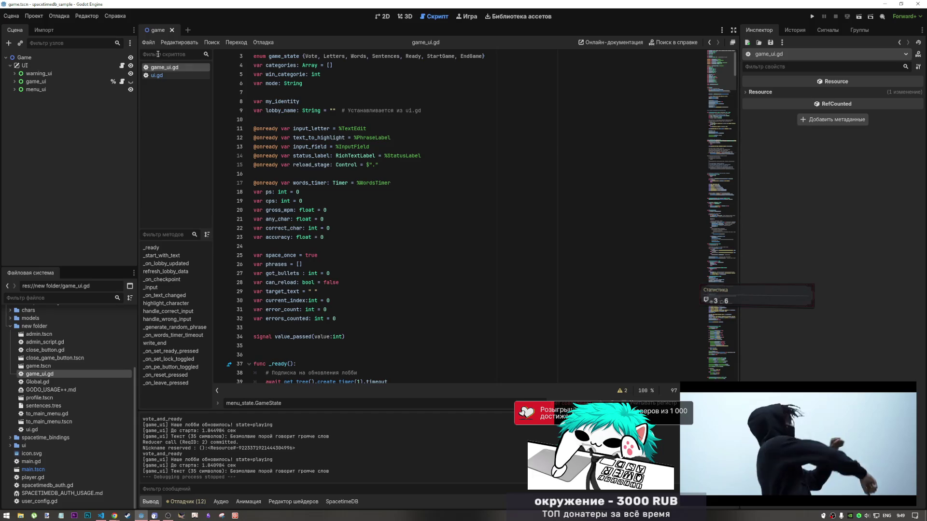
pyautogui.click(184, 76)
pyautogui.scroll(-6, 359, 245)
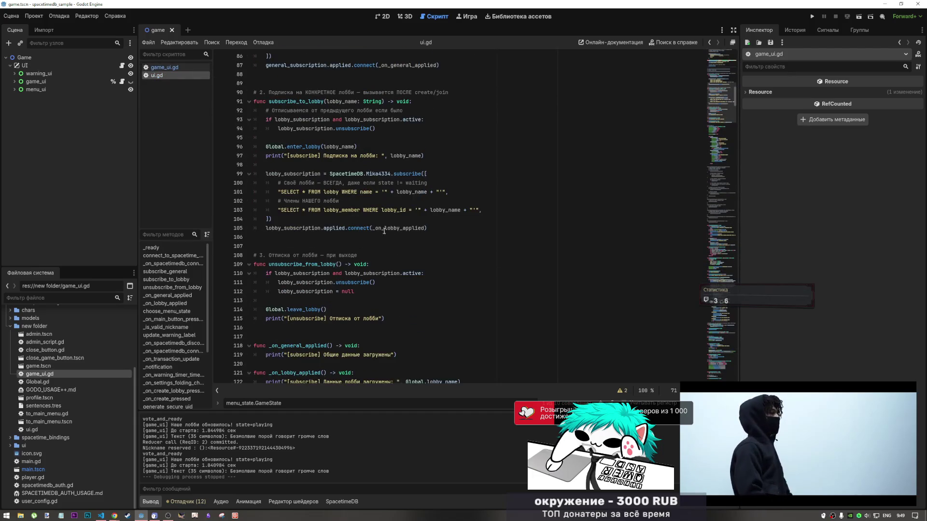
pyautogui.scroll(-5, 323, 258)
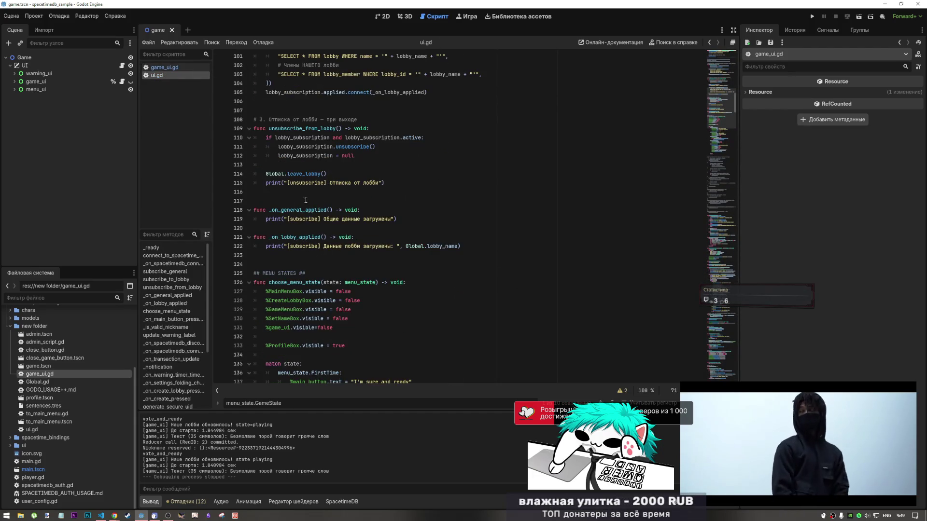
pyautogui.scroll(12, 306, 200)
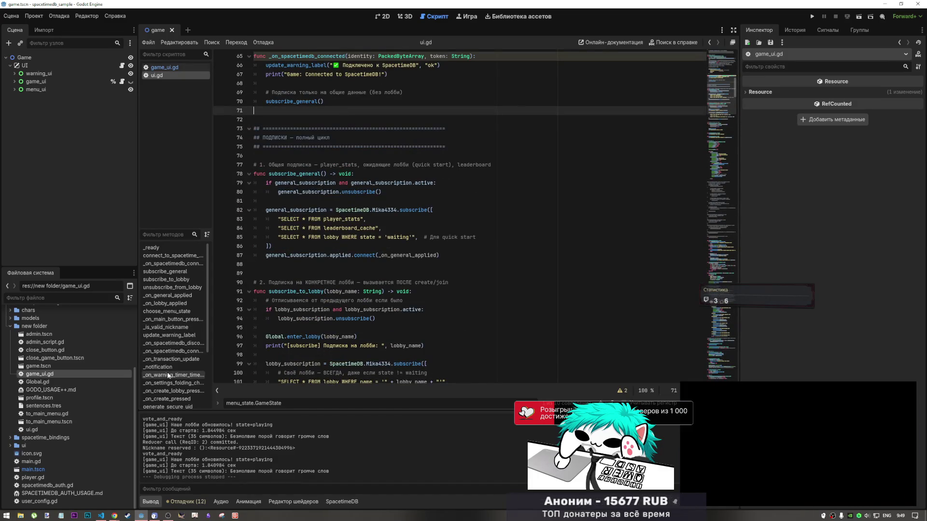
pyautogui.scroll(-4, 166, 382)
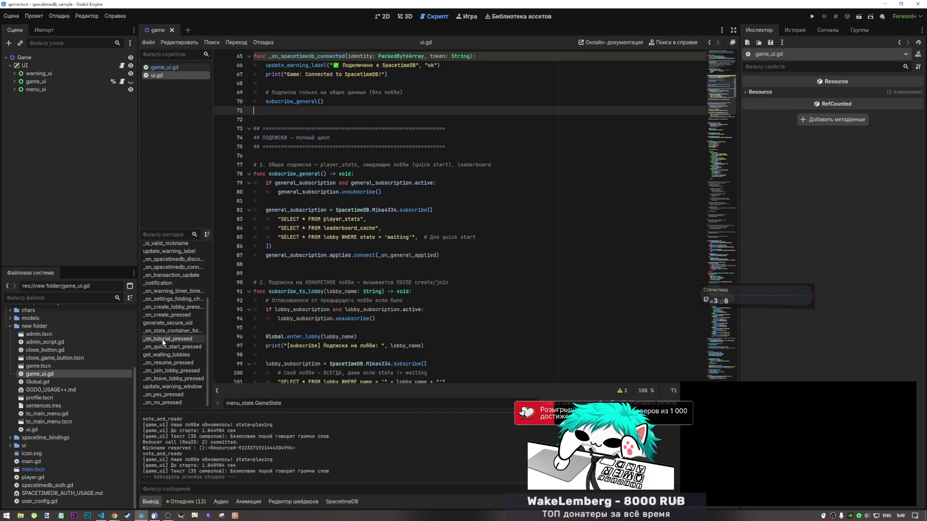
pyautogui.scroll(3, 164, 382)
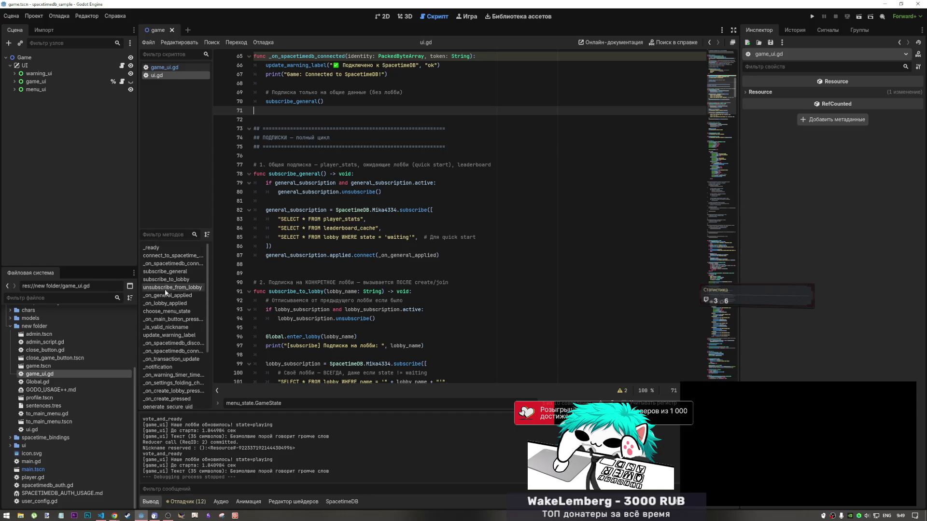
pyautogui.click(164, 359)
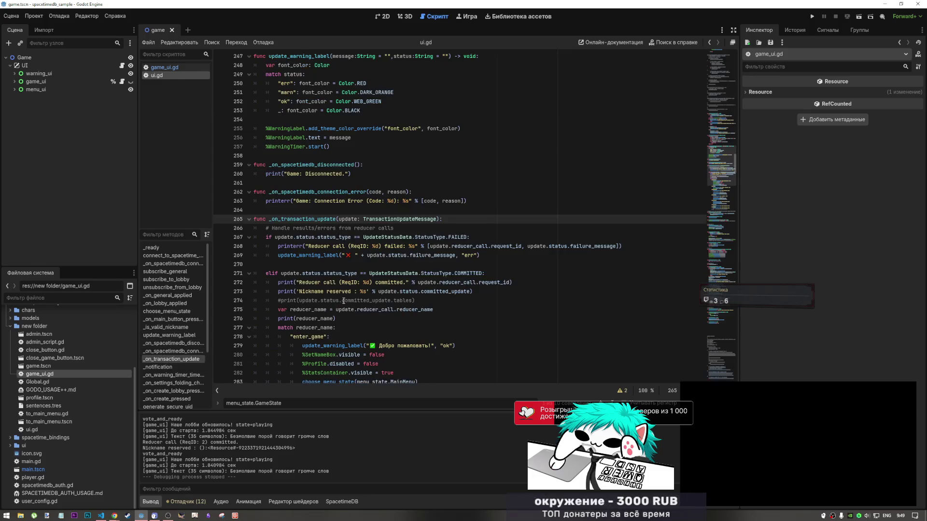
# - Make line 273 print committed_update.tables[0].inserts[0] and save ui.gd
pyautogui.click(421, 292)
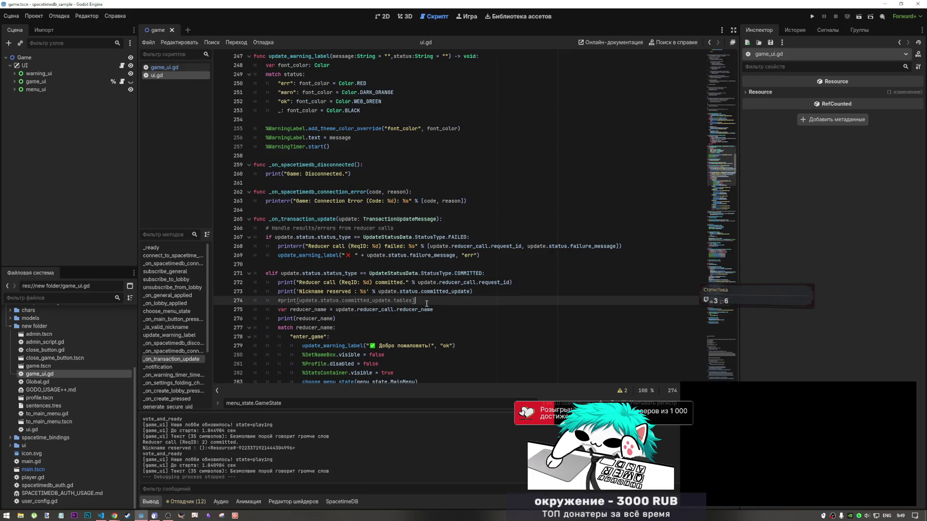
pyautogui.click(466, 292)
pyautogui.press('Right')
pyautogui.press('Right')
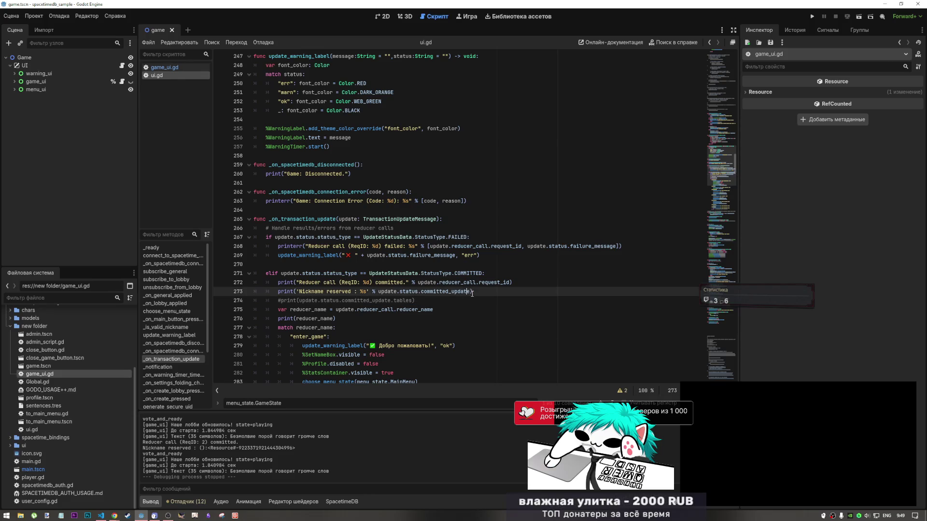
pyautogui.write('.')
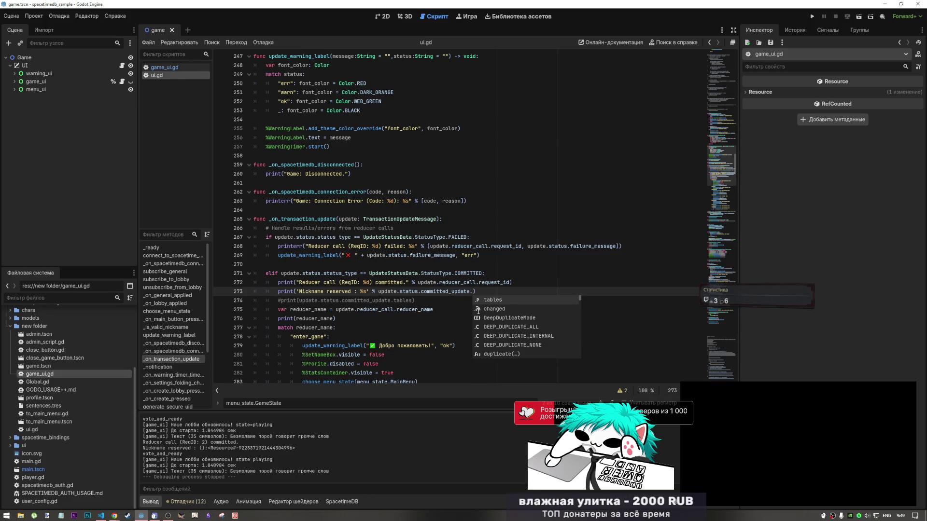
pyautogui.press('Return')
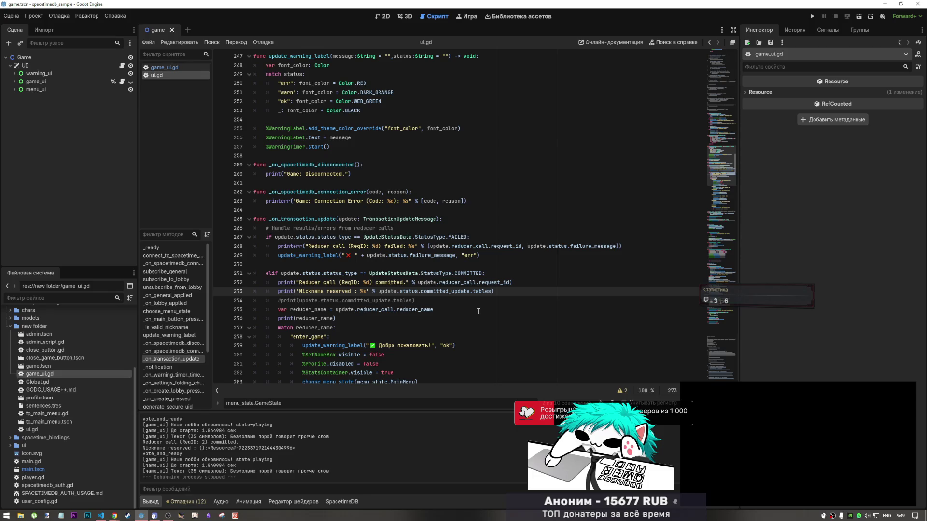
pyautogui.write('[0].')
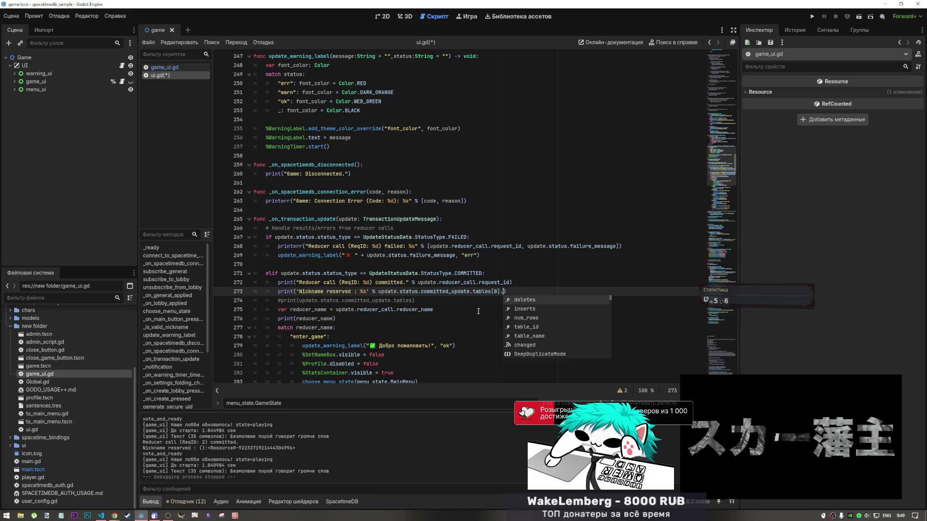
pyautogui.press('Down')
pyautogui.press('Return')
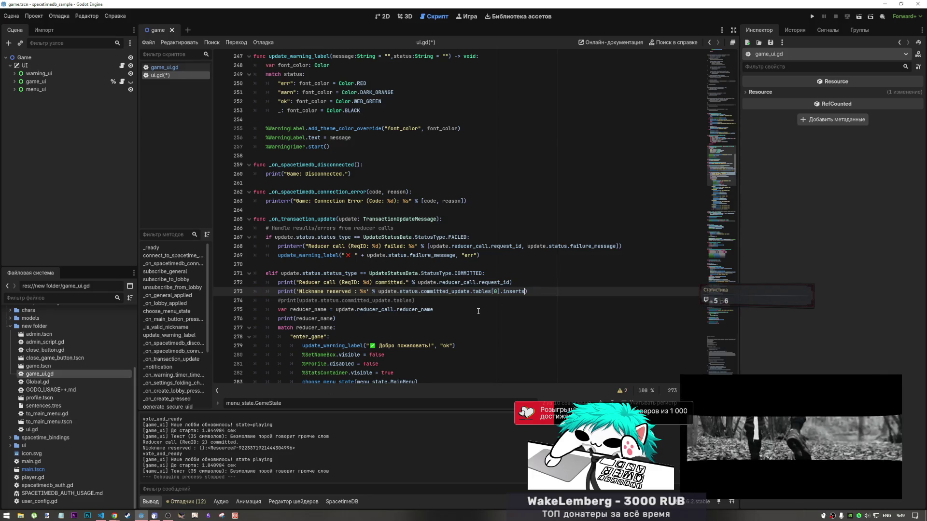
pyautogui.write('0')
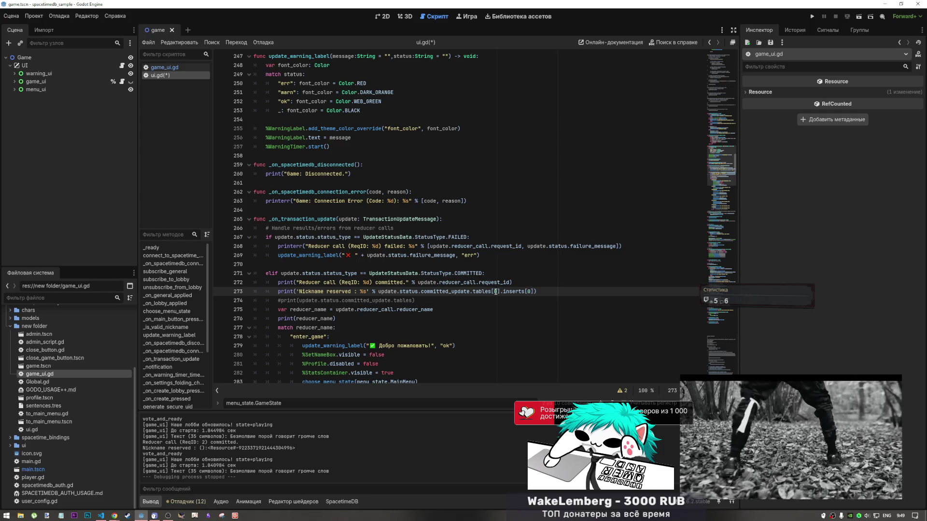
pyautogui.hotkey('ctrl', 's')
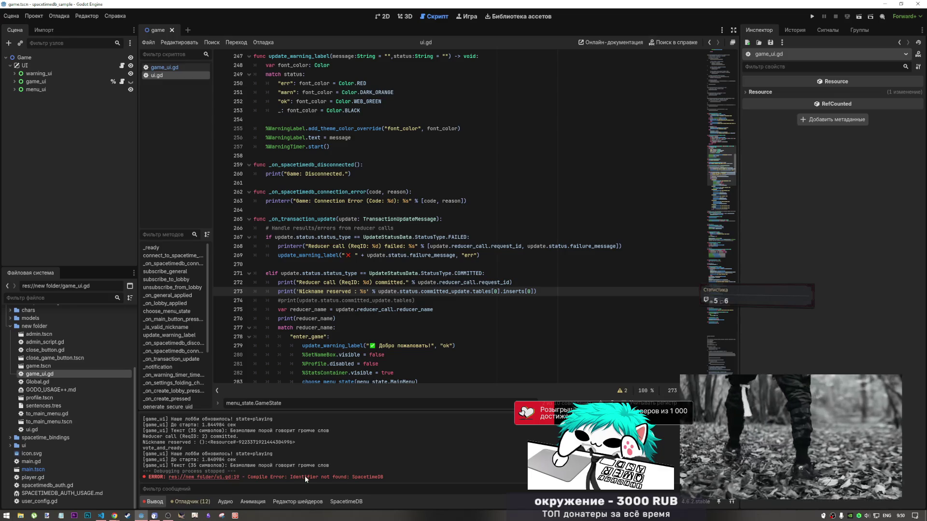
# - Follow the compile error into spacetime_autoload.gd, inspect it, and return to ui.gd
pyautogui.click(225, 477)
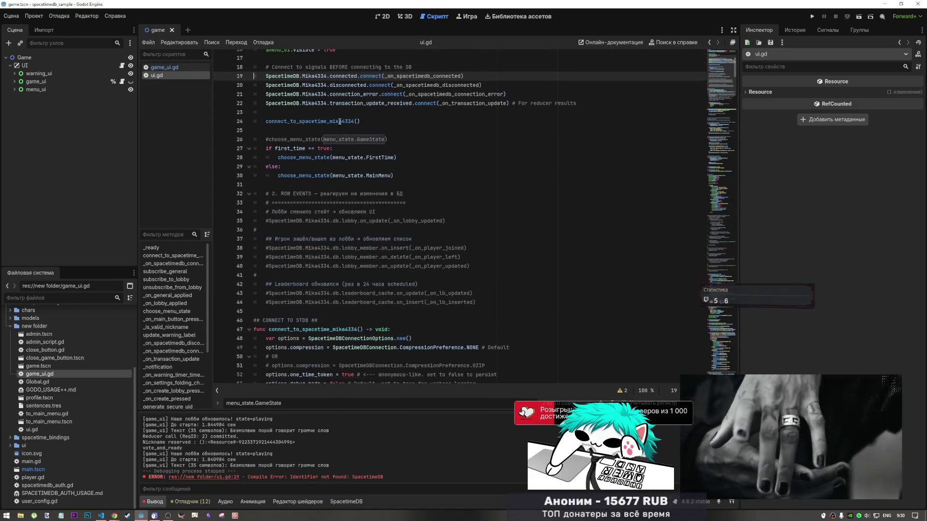
pyautogui.scroll(2, 339, 121)
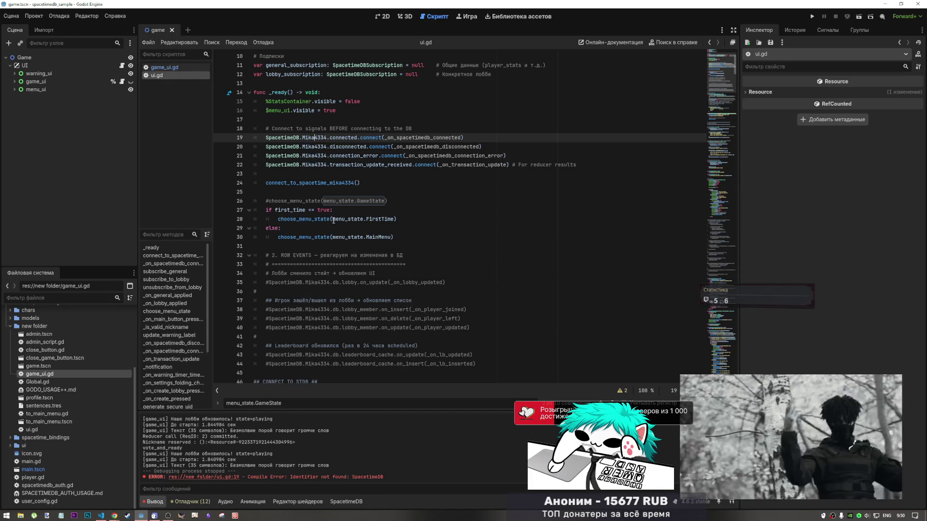
pyautogui.click(322, 166)
pyautogui.keyDown('ctrl'); pyautogui.click(282, 138); pyautogui.keyUp('ctrl')
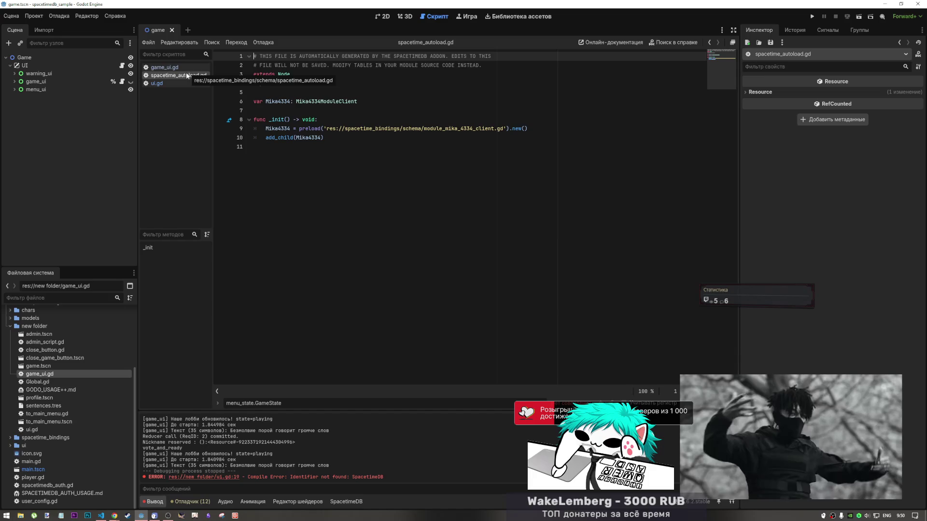
pyautogui.middleClick(165, 73)
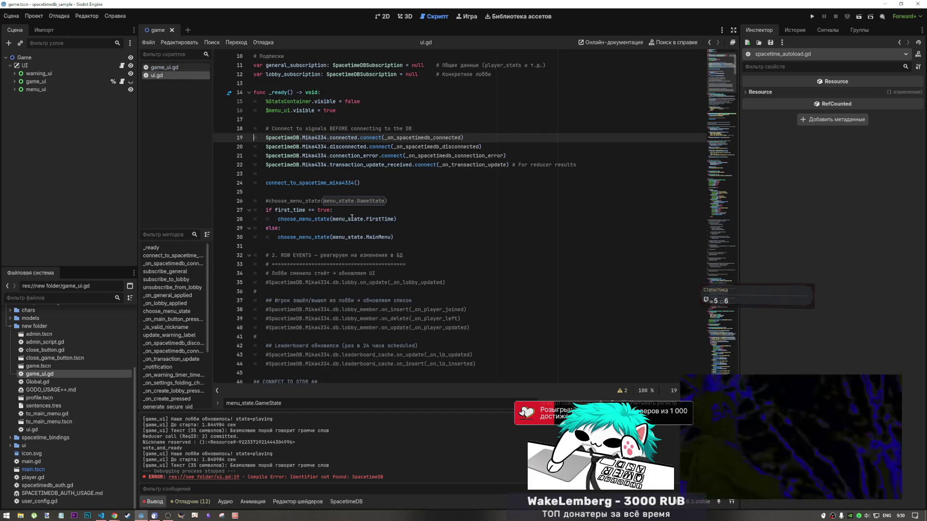
pyautogui.click(338, 228)
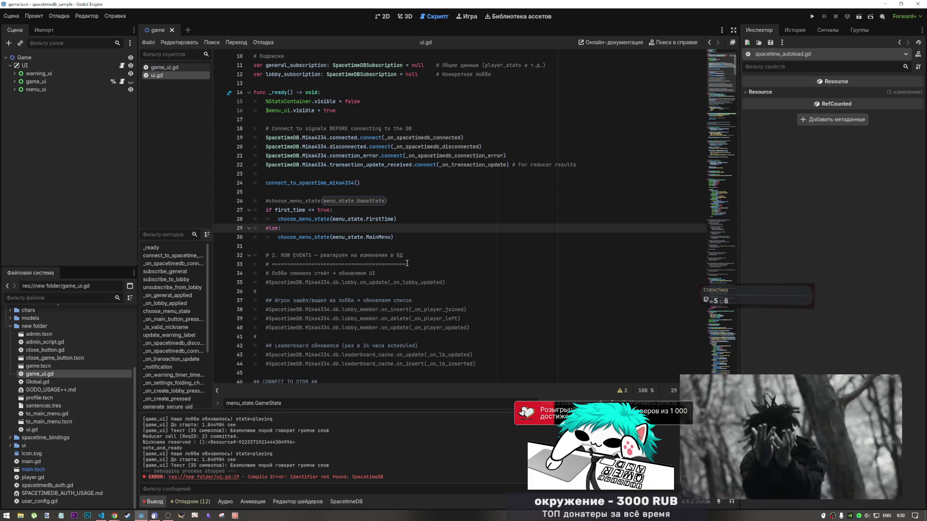
# - Select the commented-out callbacks block from line 214 up to line 162
pyautogui.scroll(-12, 661, 253)
pyautogui.scroll(-8, 661, 254)
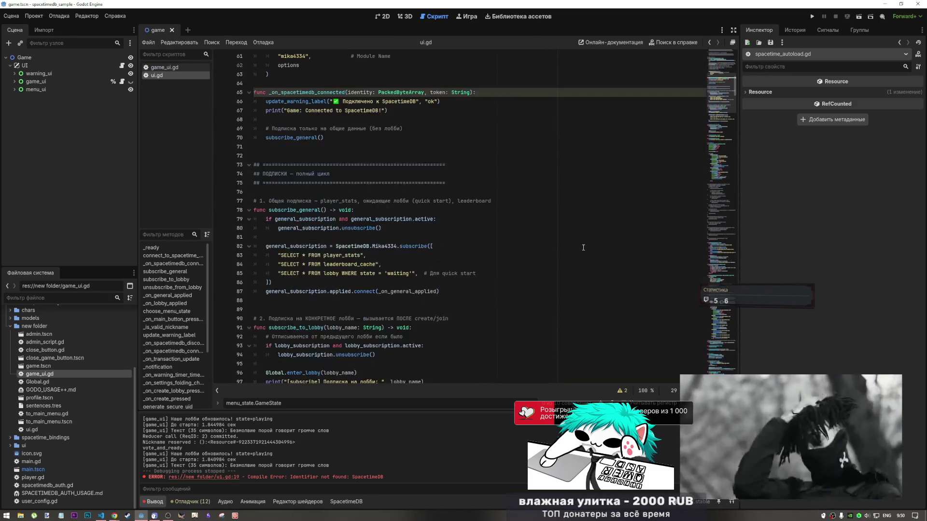
pyautogui.scroll(-3, 652, 141)
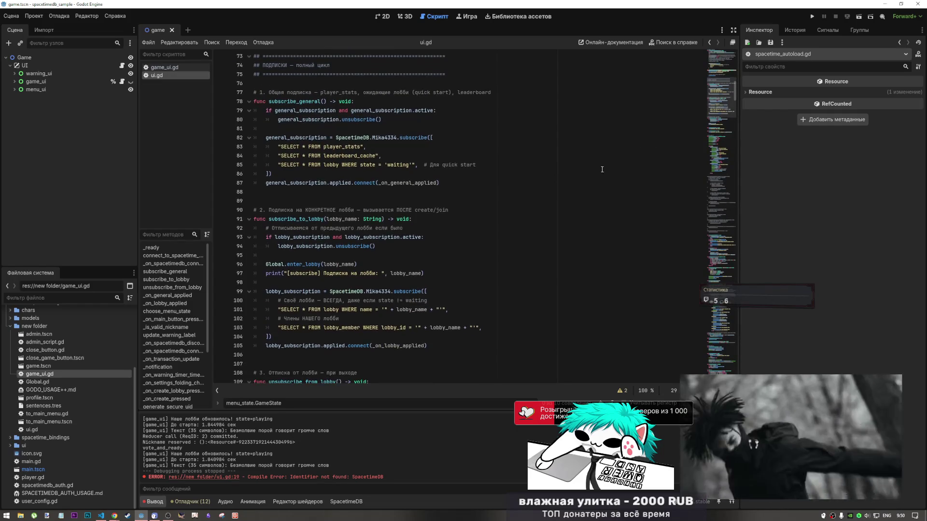
pyautogui.click(715, 132)
pyautogui.moveTo(715, 132)
pyautogui.mouseDown()
pyautogui.moveTo(717, 187)
pyautogui.moveTo(720, 125)
pyautogui.mouseUp()
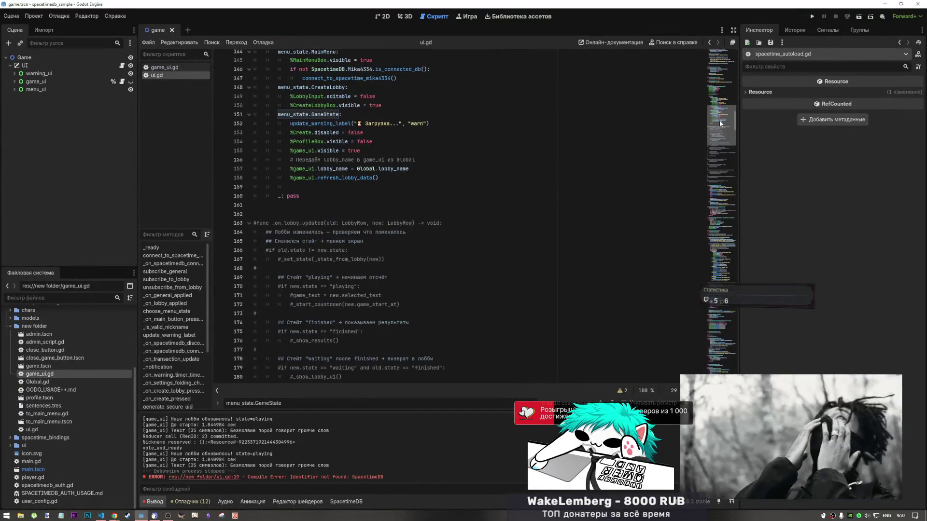
pyautogui.scroll(-2, 398, 215)
pyautogui.scroll(-7, 398, 216)
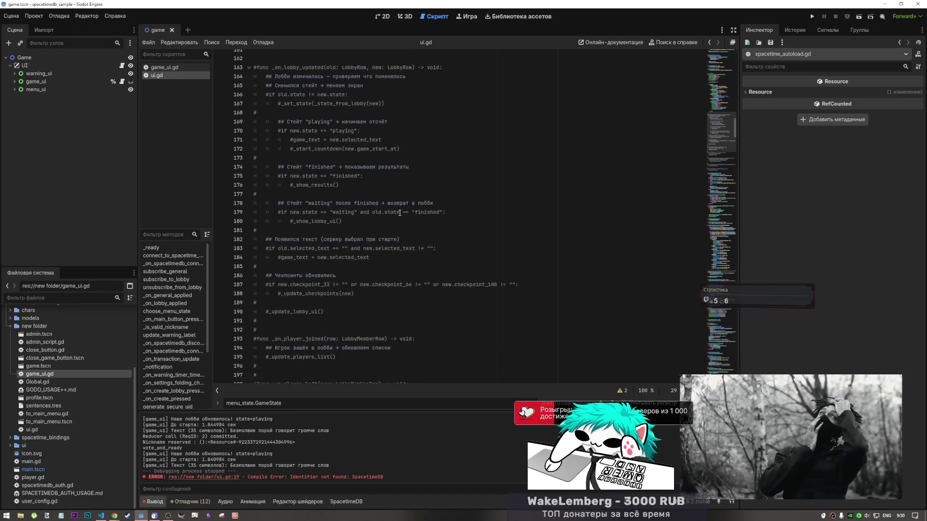
pyautogui.scroll(-3, 400, 213)
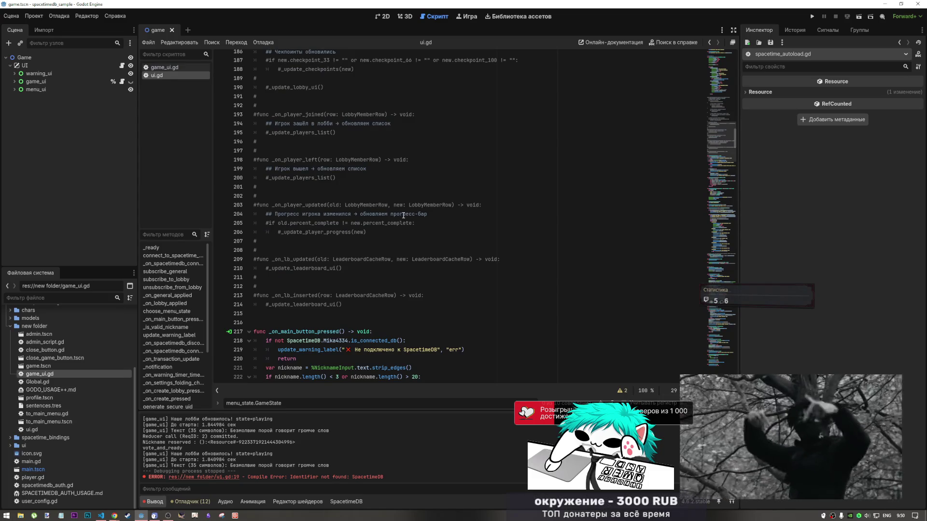
pyautogui.click(364, 300)
pyautogui.moveTo(363, 300)
pyautogui.mouseDown()
pyautogui.moveTo(270, 167)
pyautogui.moveTo(241, 145)
pyautogui.moveTo(227, 158)
pyautogui.mouseUp()
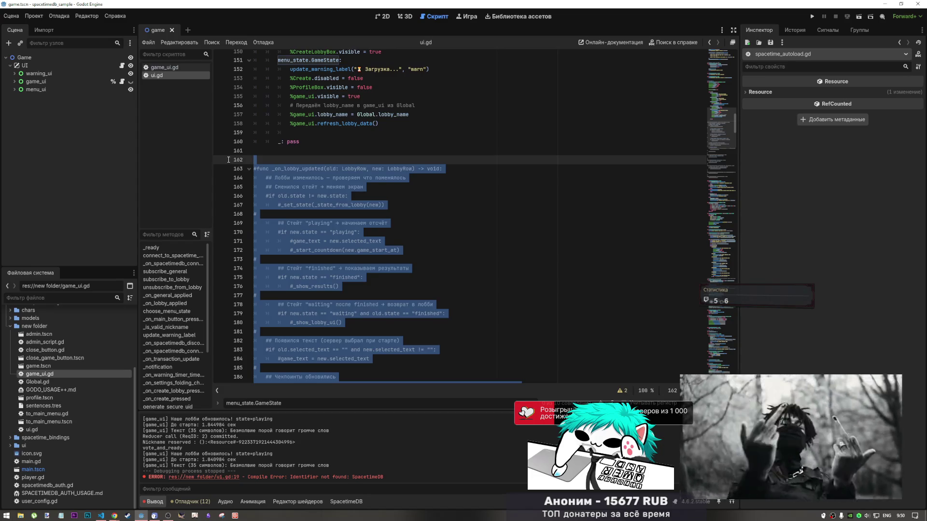
pyautogui.press('Delete')
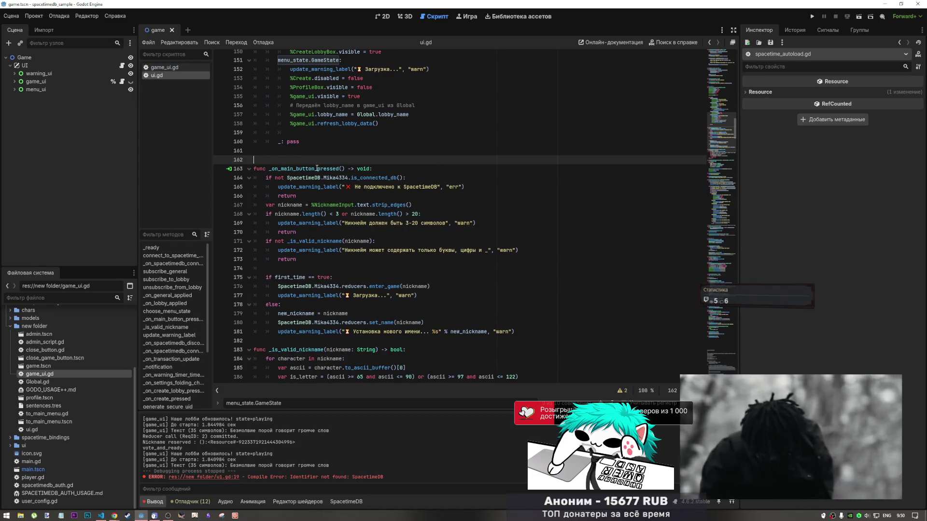
pyautogui.hotkey('ctrl', 's')
pyautogui.scroll(-15, 377, 202)
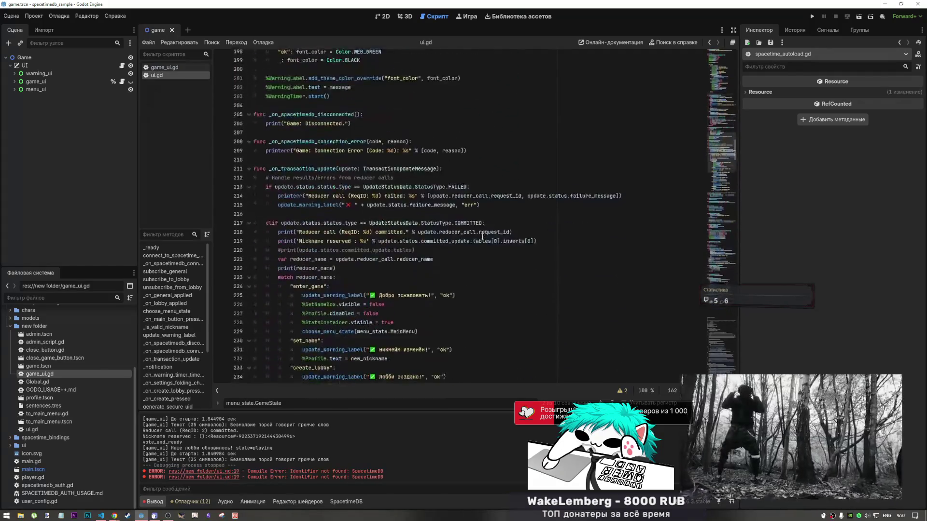
pyautogui.scroll(10, 400, 233)
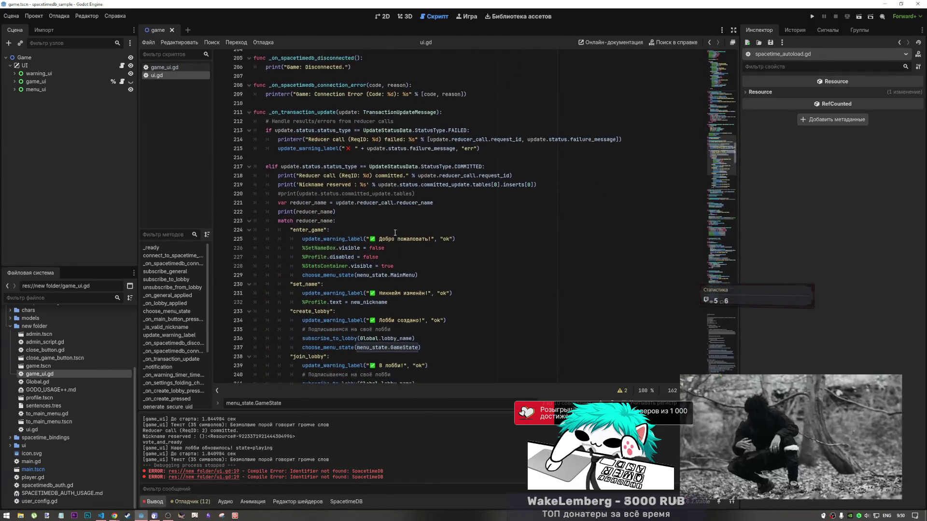
pyautogui.moveTo(729, 144); pyautogui.dragTo(721, 73)
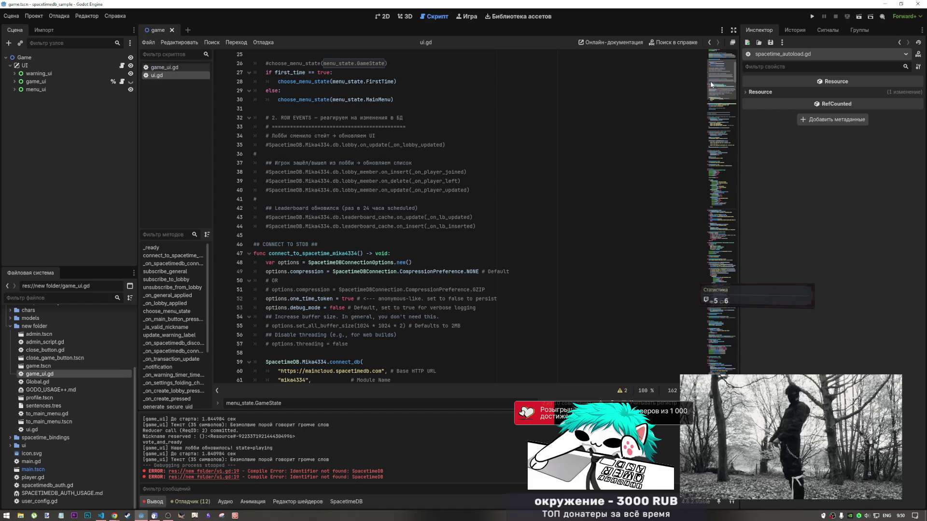
pyautogui.moveTo(350, 172); pyautogui.dragTo(374, 178)
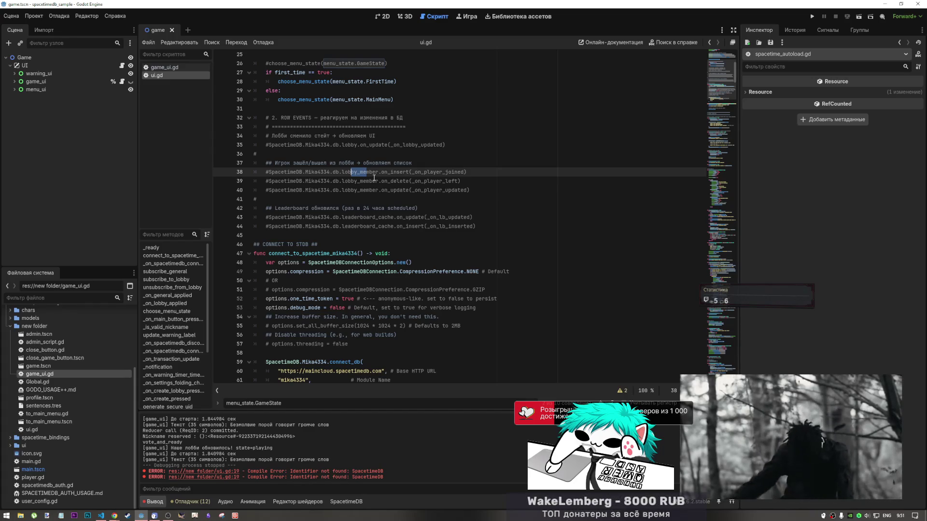
pyautogui.scroll(-12, 374, 178)
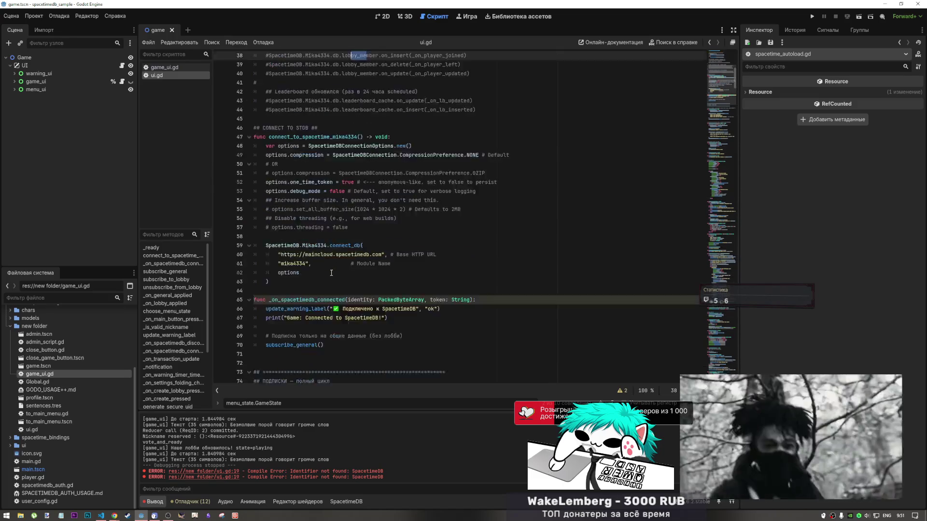
pyautogui.click(340, 271)
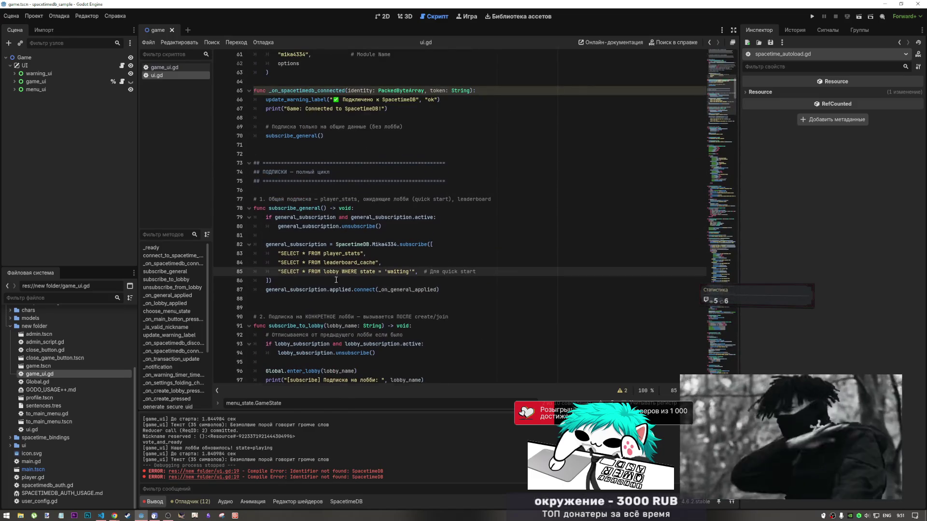
pyautogui.scroll(-4, 340, 299)
pyautogui.doubleClick(343, 327)
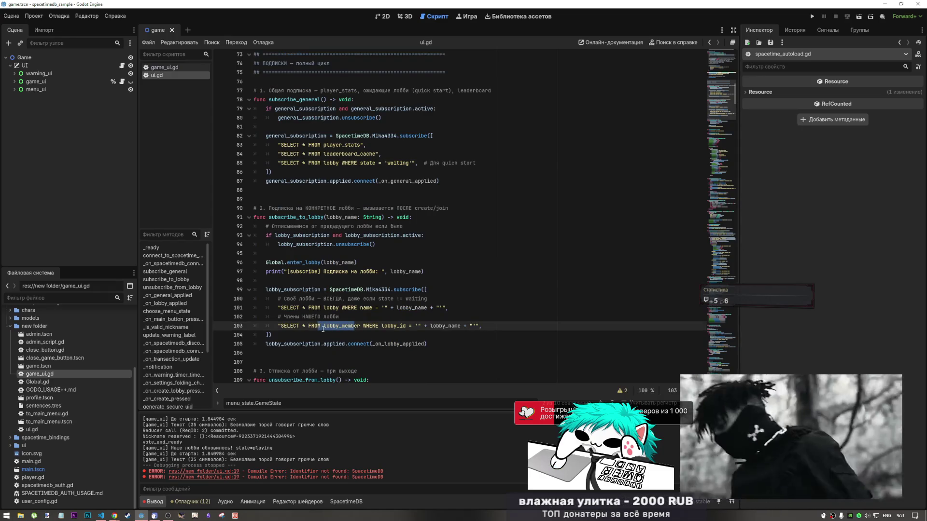
pyautogui.scroll(15, 323, 329)
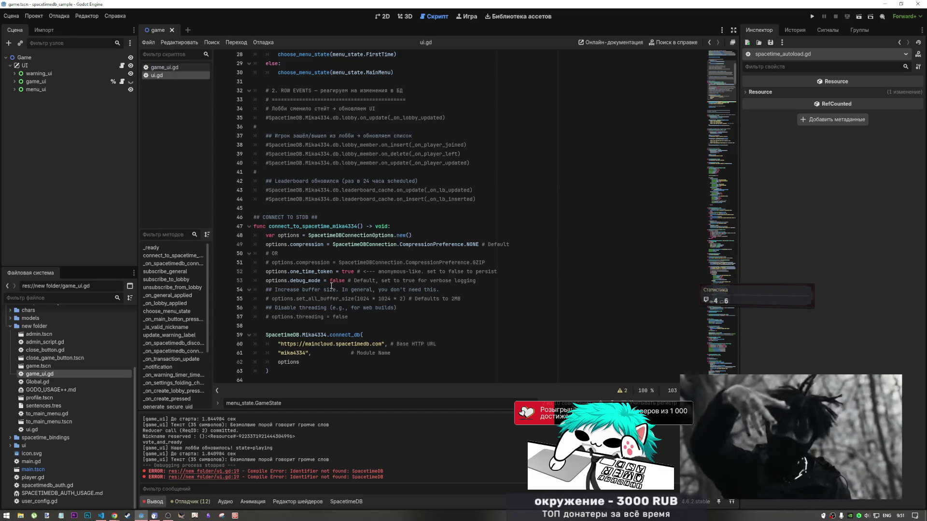
pyautogui.scroll(-14, 581, 251)
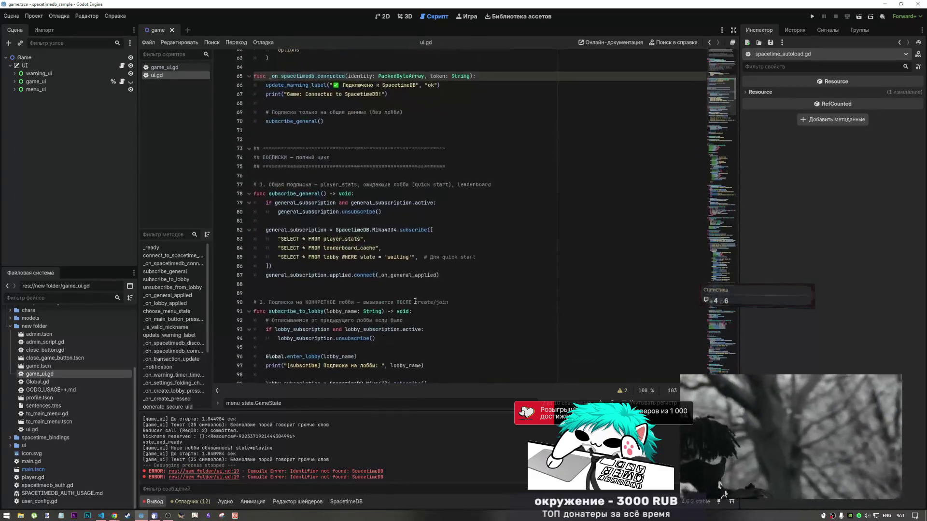
pyautogui.scroll(-20, 390, 187)
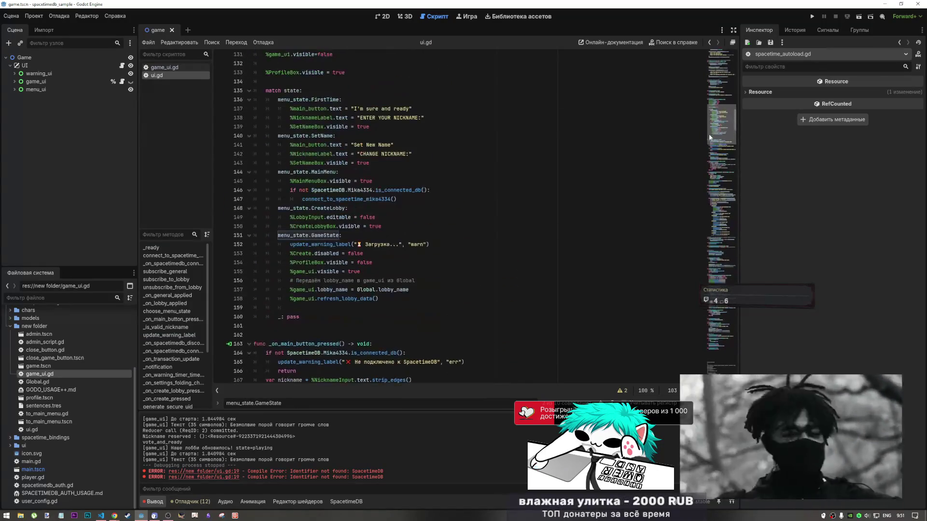
pyautogui.scroll(-2, 390, 187)
pyautogui.click(390, 181)
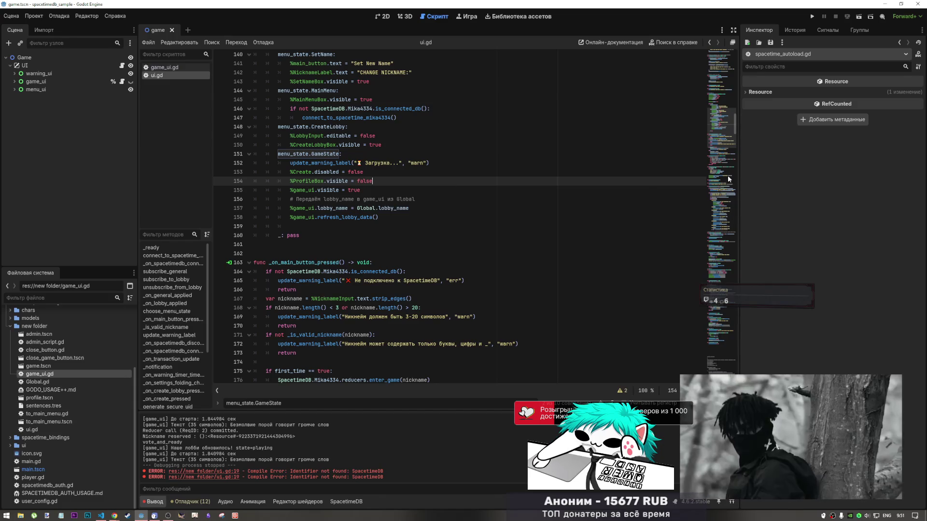
pyautogui.scroll(-6, 718, 165)
pyautogui.scroll(-20, 718, 163)
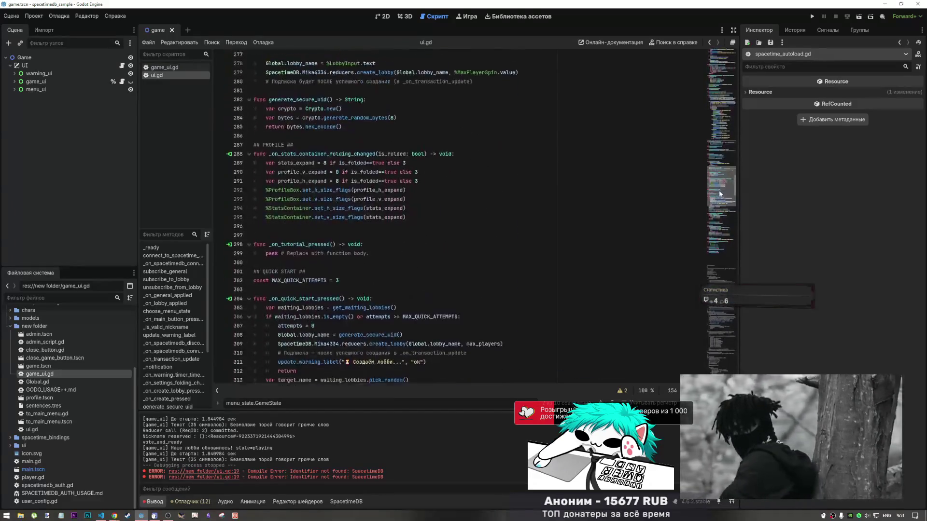
pyautogui.scroll(-3, 719, 198)
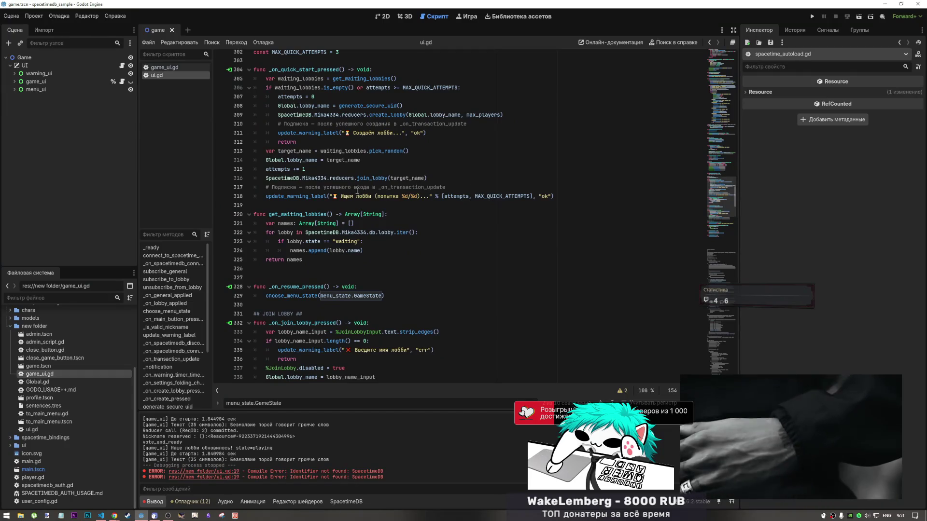
pyautogui.scroll(-8, 409, 189)
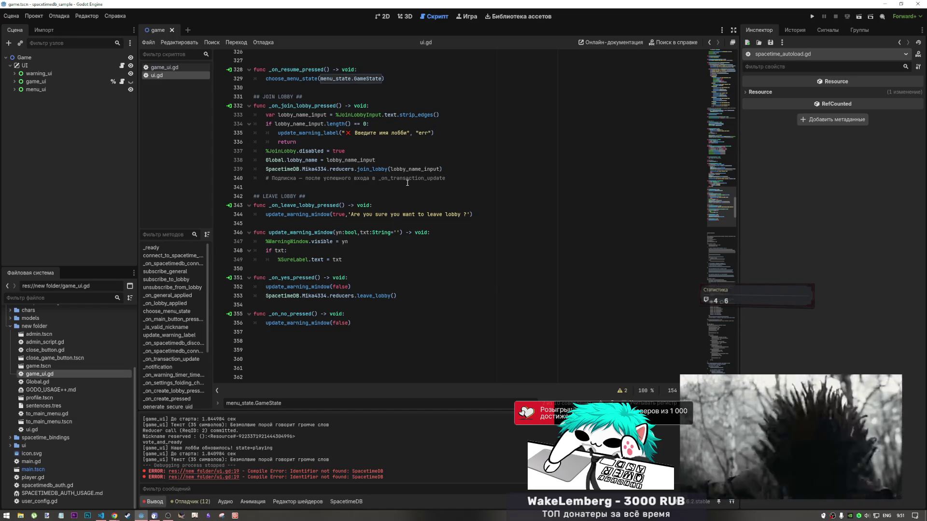
pyautogui.scroll(3, 643, 175)
pyautogui.moveTo(731, 223)
pyautogui.mouseDown()
pyautogui.moveTo(723, 207)
pyautogui.moveTo(725, 214)
pyautogui.mouseUp()
pyautogui.scroll(-5, 725, 213)
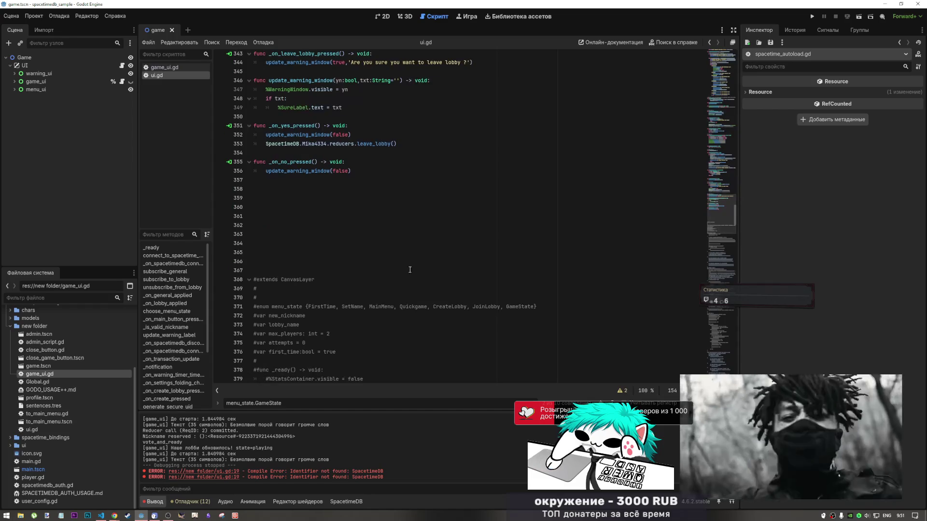
pyautogui.click(289, 253)
pyautogui.click(288, 271)
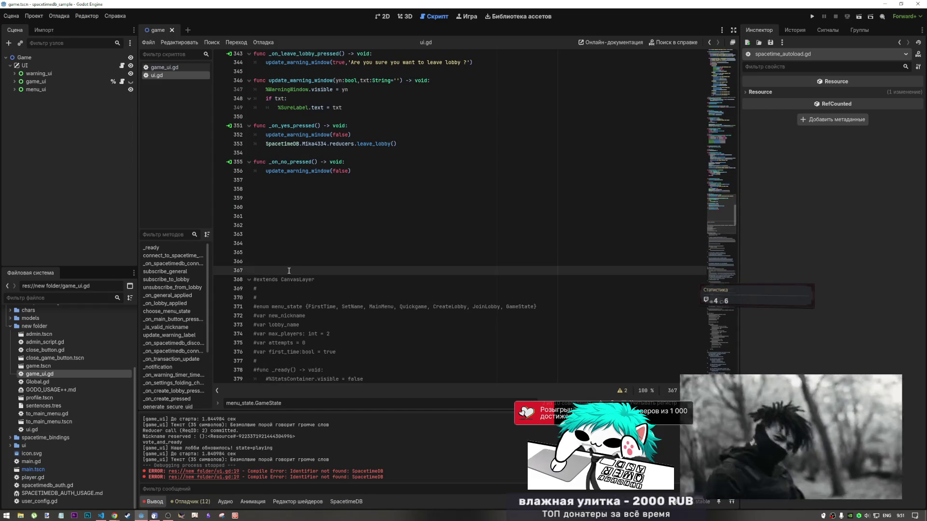
pyautogui.hotkey('ctrl', 'shift', 'End')
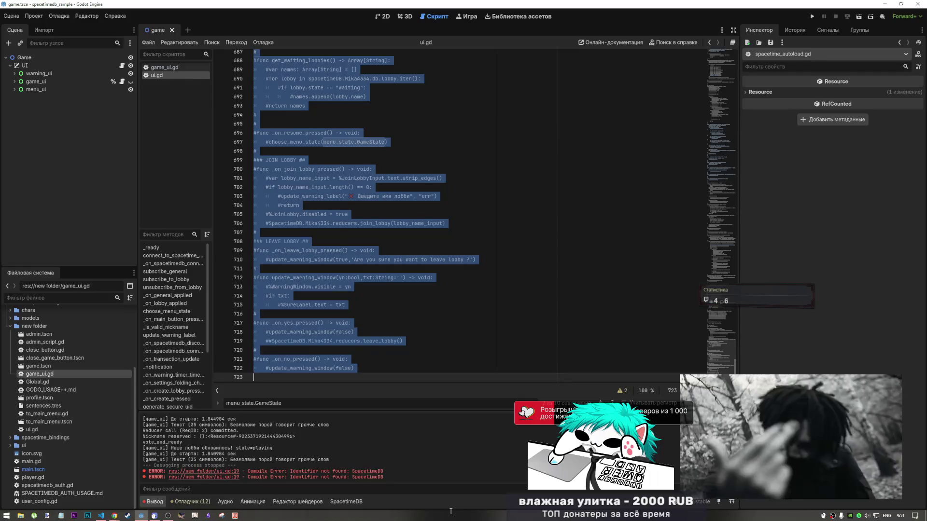
# - Delete the old commented-out code and trailing empty lines, then save ui.gd
pyautogui.press('Delete')
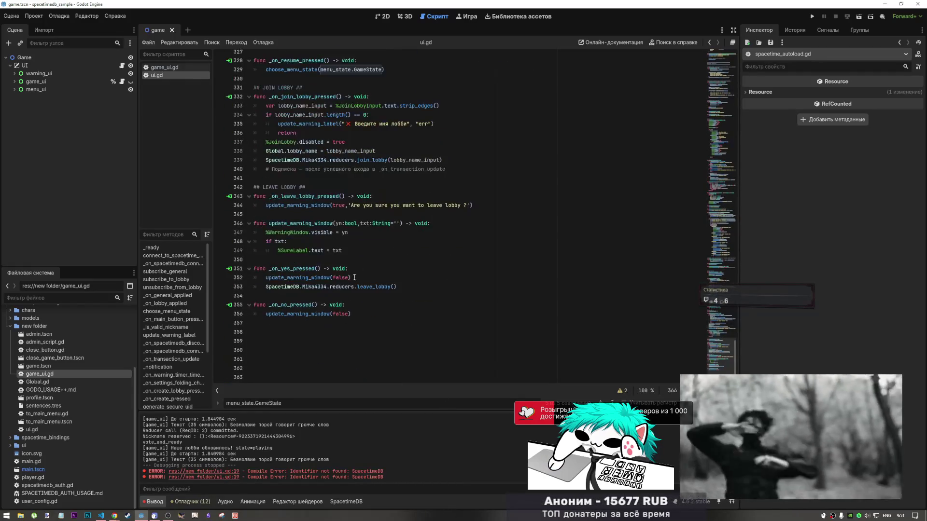
pyautogui.press('BackSpace')
pyautogui.press('BackSpace')
pyautogui.press('BackSpace')
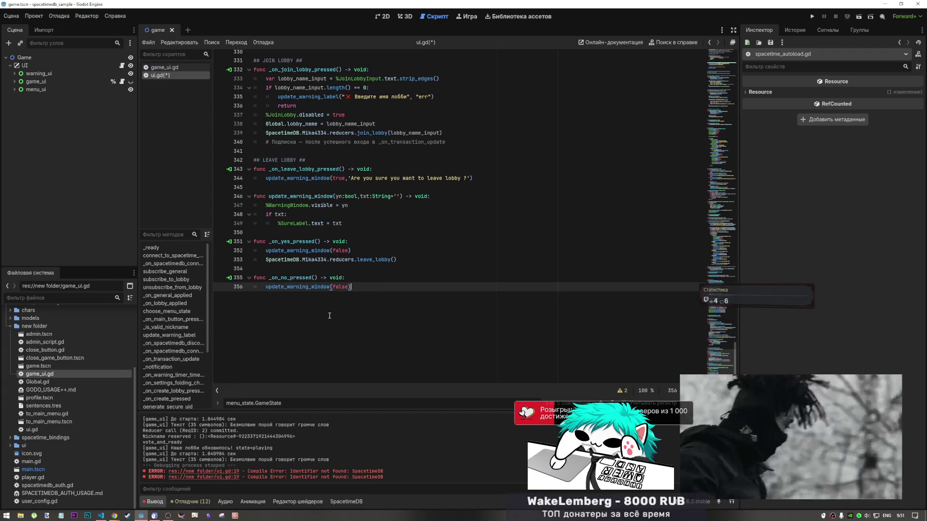
pyautogui.click(420, 214)
pyautogui.scroll(9, 420, 213)
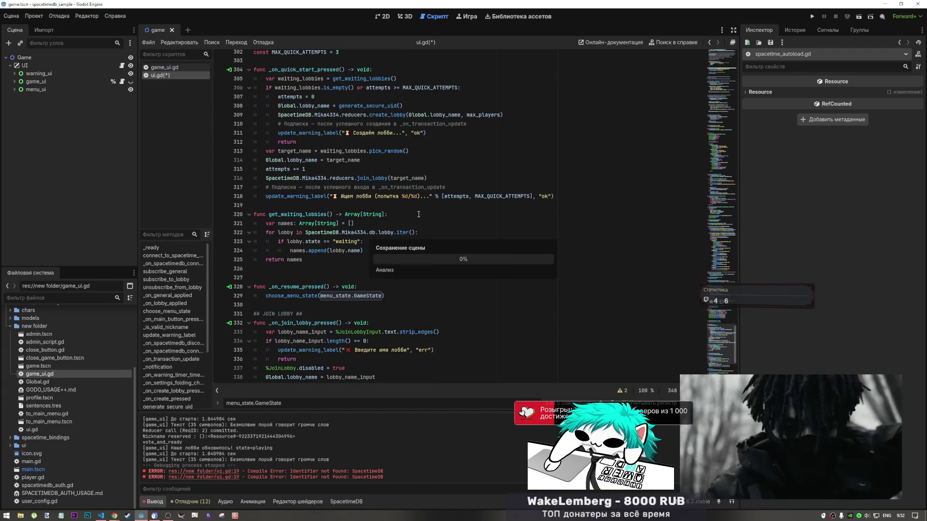
pyautogui.hotkey('ctrl', 's')
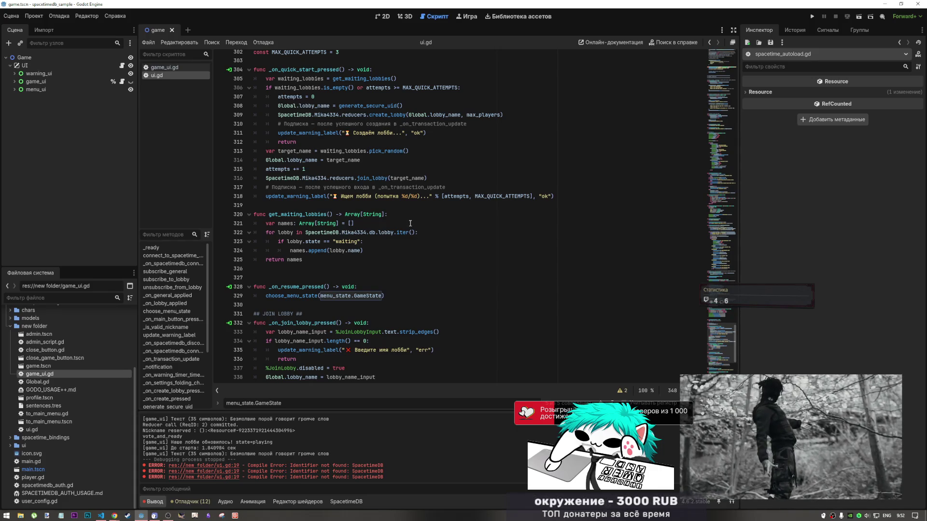
# - Review the join lobby and leave lobby handlers in ui.gd
pyautogui.scroll(-6, 475, 324)
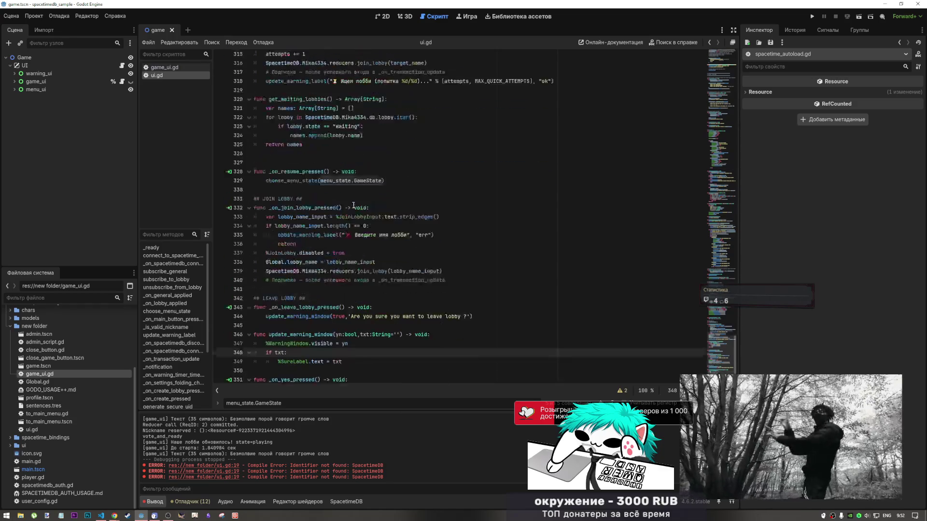
pyautogui.click(449, 301)
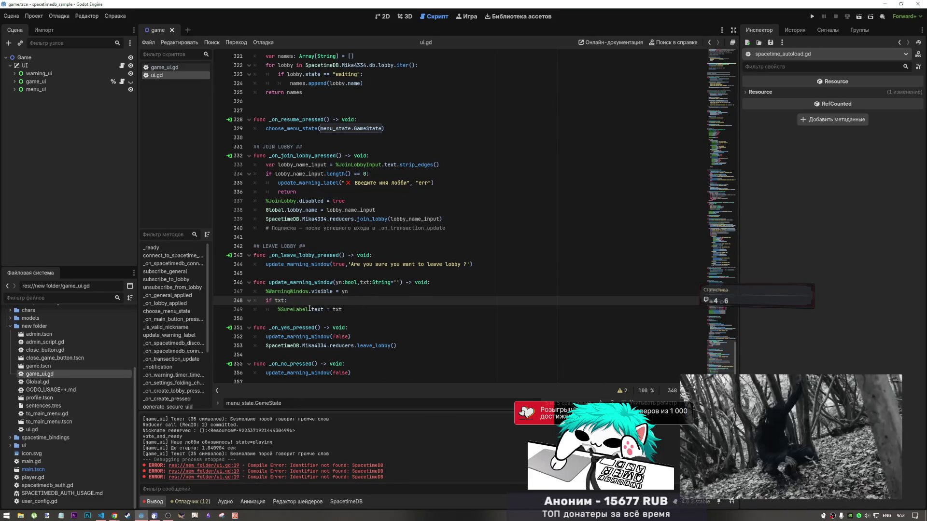
pyautogui.click(326, 248)
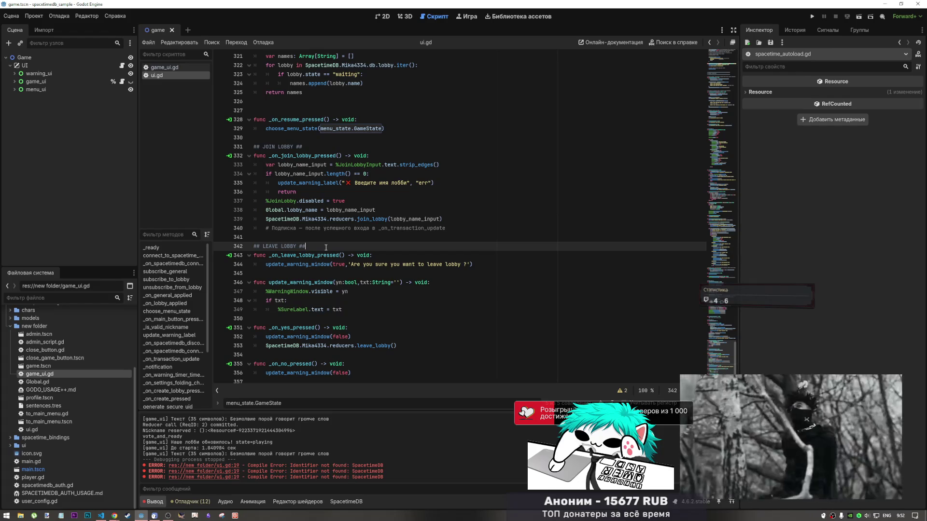
pyautogui.click(378, 227)
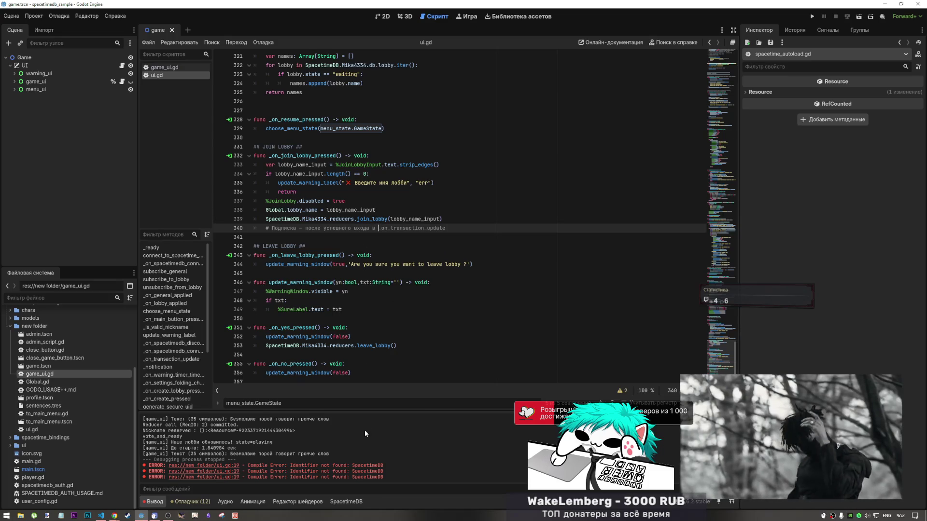
pyautogui.scroll(2, 365, 429)
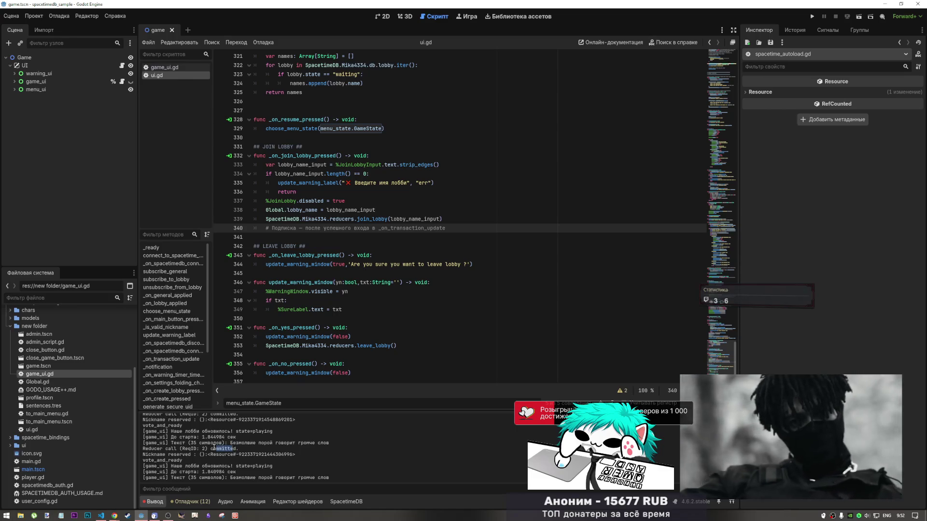
pyautogui.moveTo(214, 448); pyautogui.dragTo(208, 448)
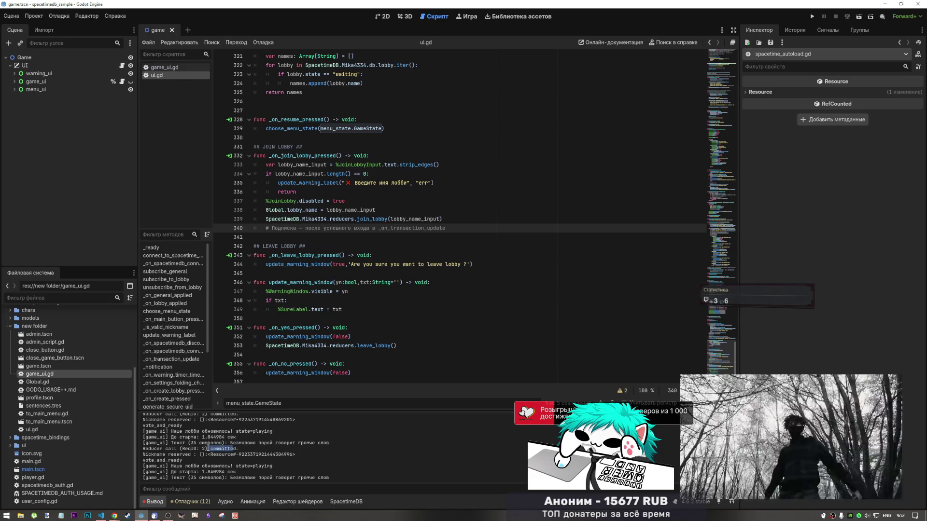
pyautogui.scroll(1, 209, 446)
pyautogui.moveTo(185, 422); pyautogui.dragTo(237, 422)
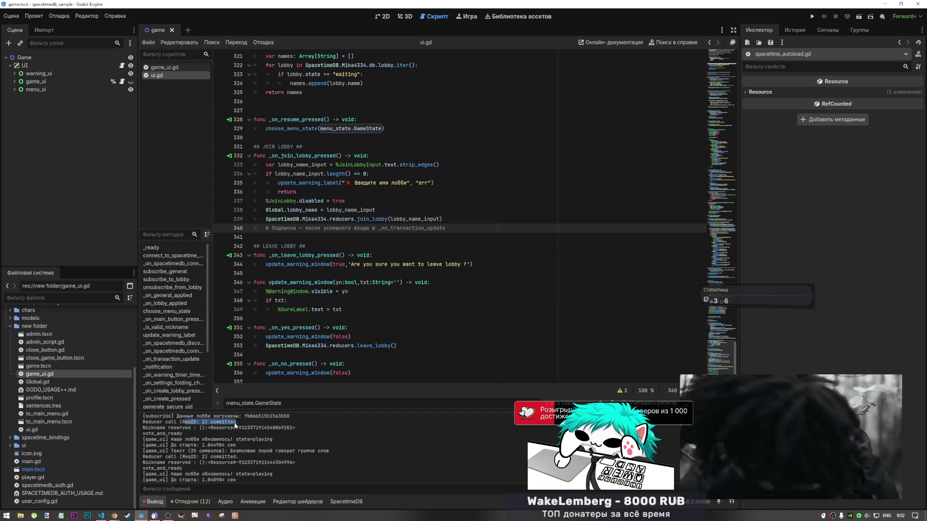
pyautogui.scroll(-2, 232, 424)
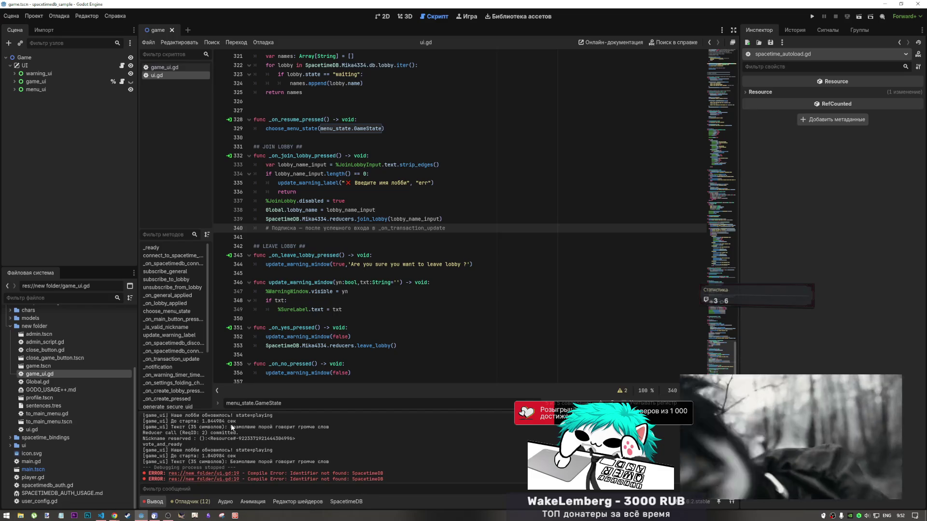
pyautogui.scroll(1, 231, 424)
pyautogui.scroll(1, 236, 431)
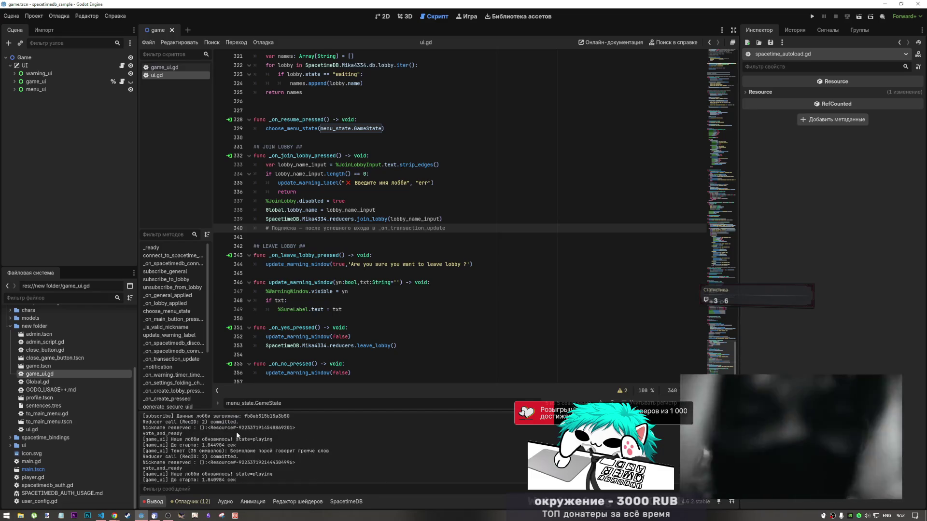
pyautogui.moveTo(187, 422); pyautogui.dragTo(210, 423)
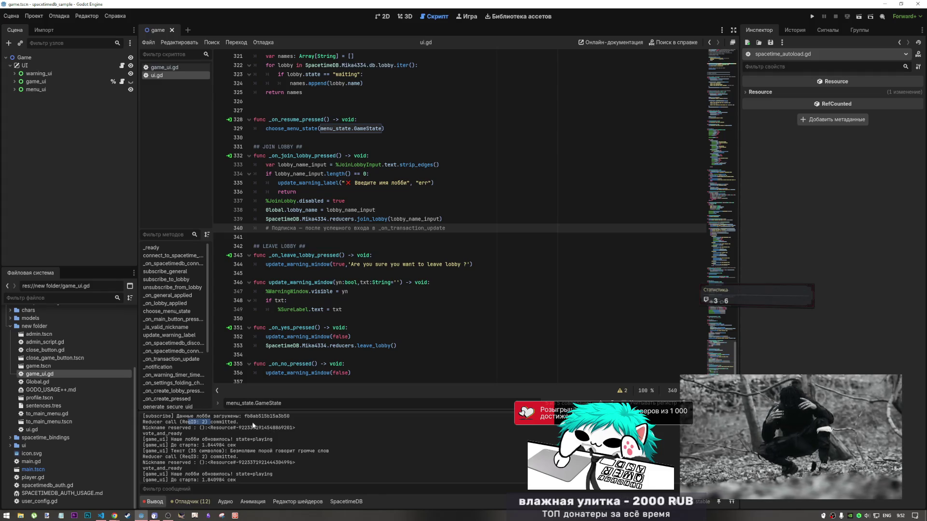
pyautogui.moveTo(155, 427)
pyautogui.mouseDown()
pyautogui.moveTo(191, 428)
pyautogui.moveTo(221, 443)
pyautogui.mouseUp()
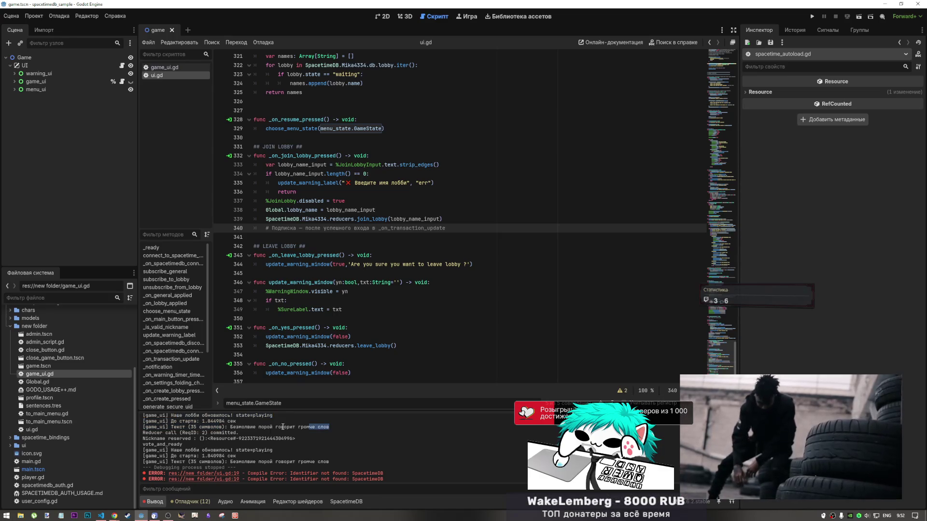
pyautogui.moveTo(329, 428)
pyautogui.mouseDown()
pyautogui.moveTo(178, 426)
pyautogui.moveTo(143, 415)
pyautogui.mouseUp()
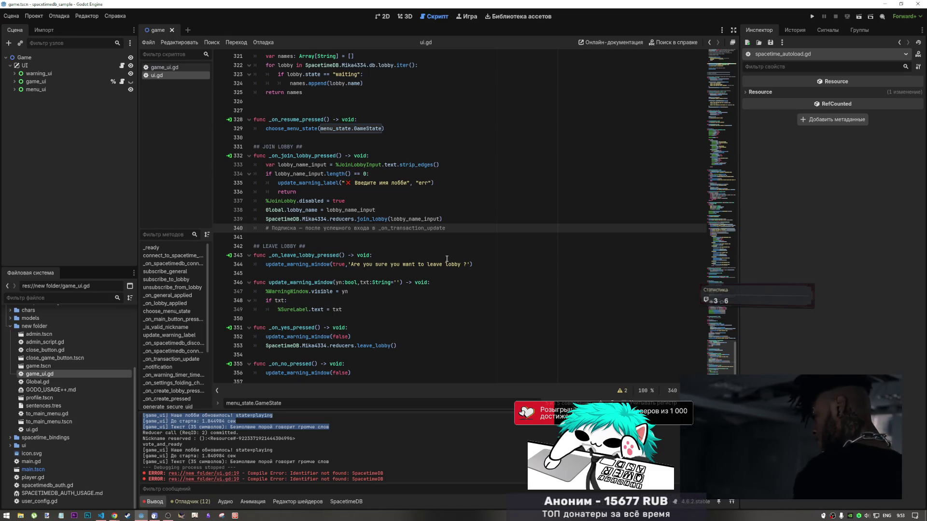
pyautogui.scroll(15, 544, 253)
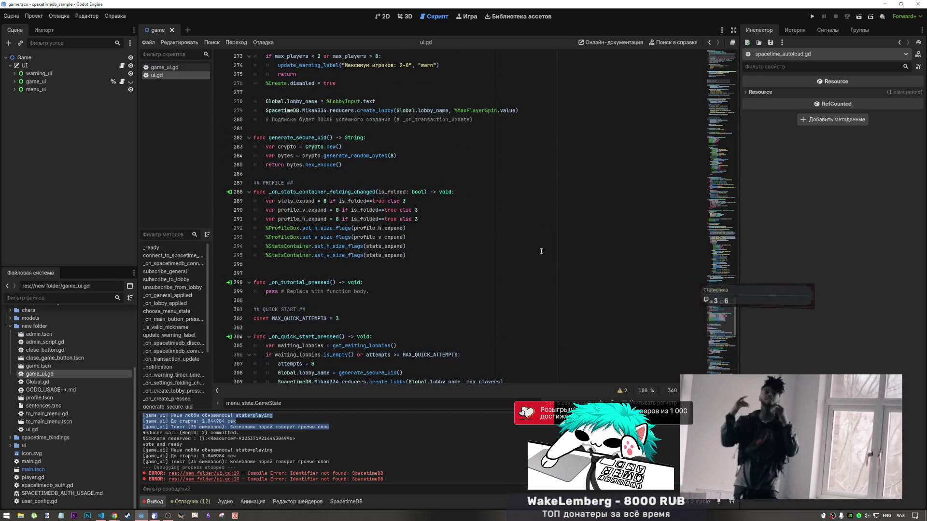
# - Check game_ui.gd, then return to ui.gd's lobby_subscription declaration
pyautogui.scroll(14, 541, 251)
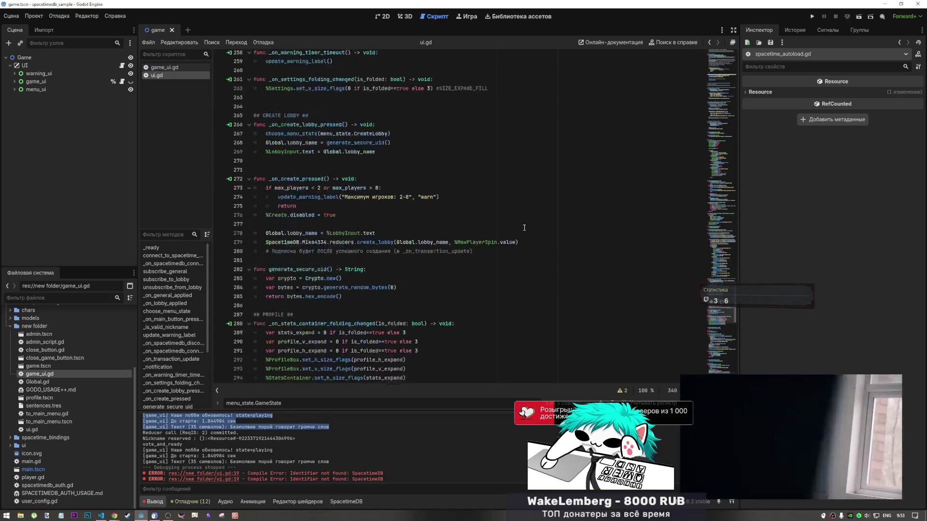
pyautogui.scroll(10, 518, 230)
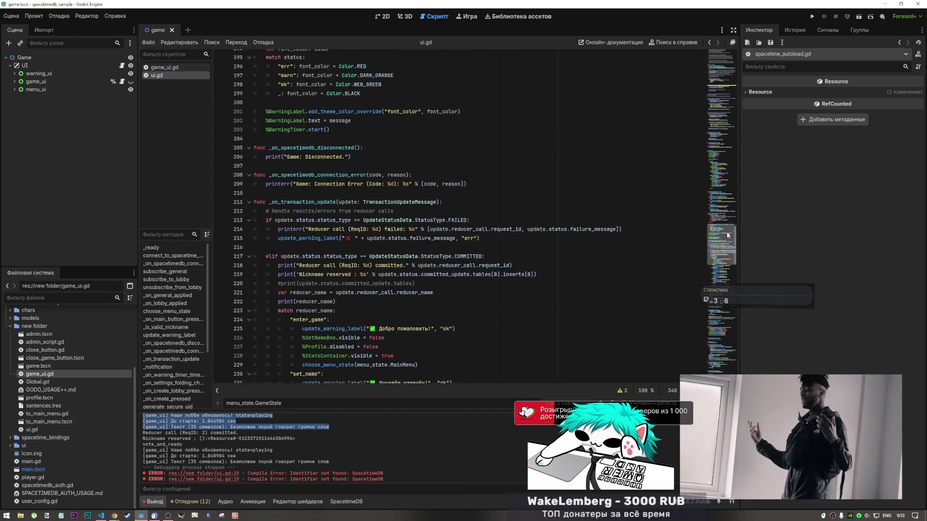
pyautogui.moveTo(726, 230); pyautogui.dragTo(714, 70)
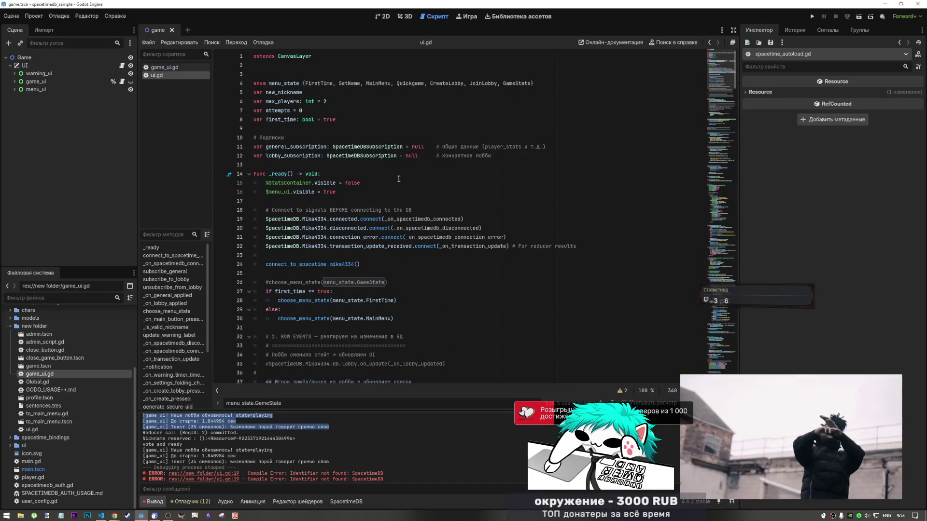
pyautogui.click(193, 67)
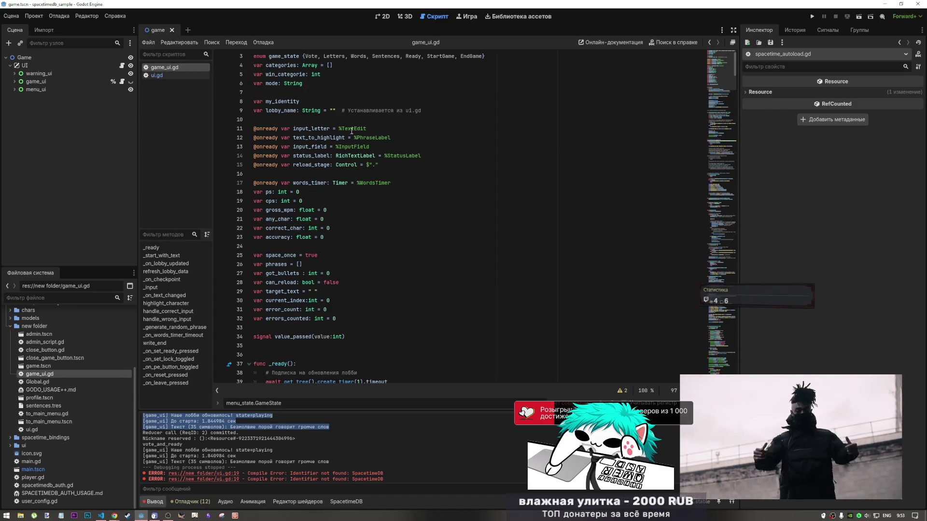
pyautogui.scroll(-4, 355, 178)
pyautogui.click(167, 76)
pyautogui.scroll(-5, 430, 172)
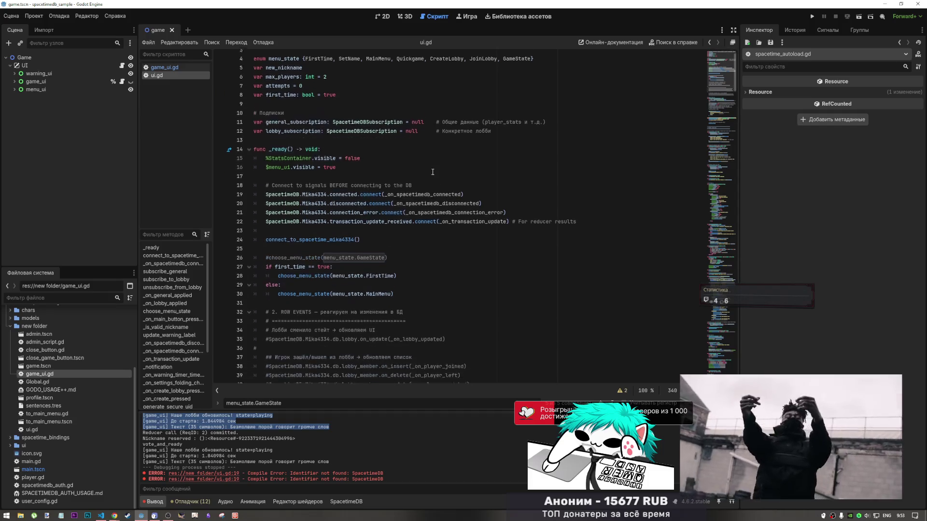
pyautogui.scroll(4, 430, 172)
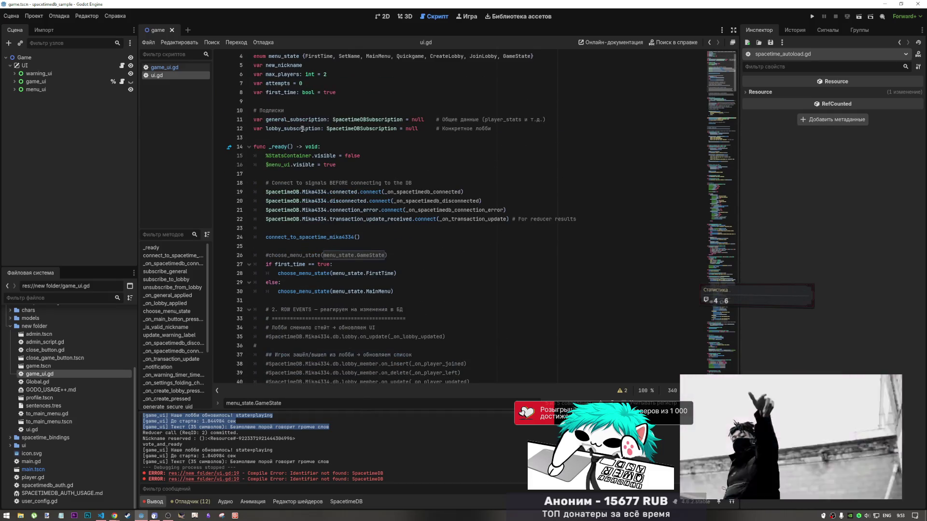
pyautogui.click(300, 131)
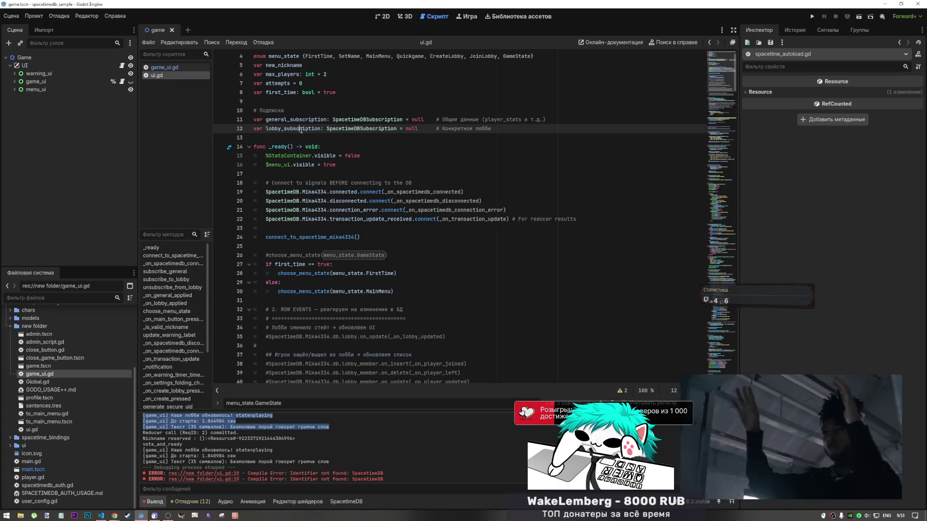
pyautogui.scroll(-5, 711, 181)
pyautogui.scroll(-14, 712, 181)
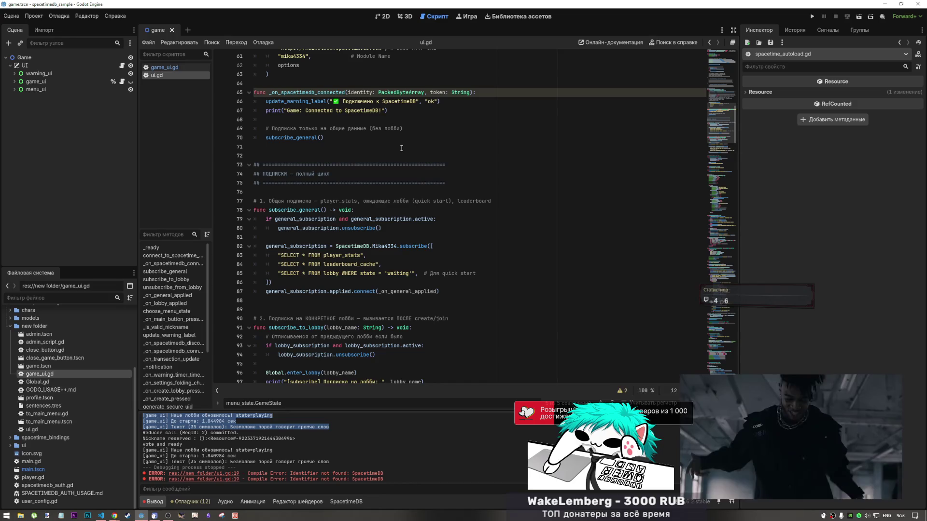
# - Search ui.gd for 'uns' and select the subscribe_general() and unsubscribe() calls
pyautogui.hotkey('ctrl', 'f')
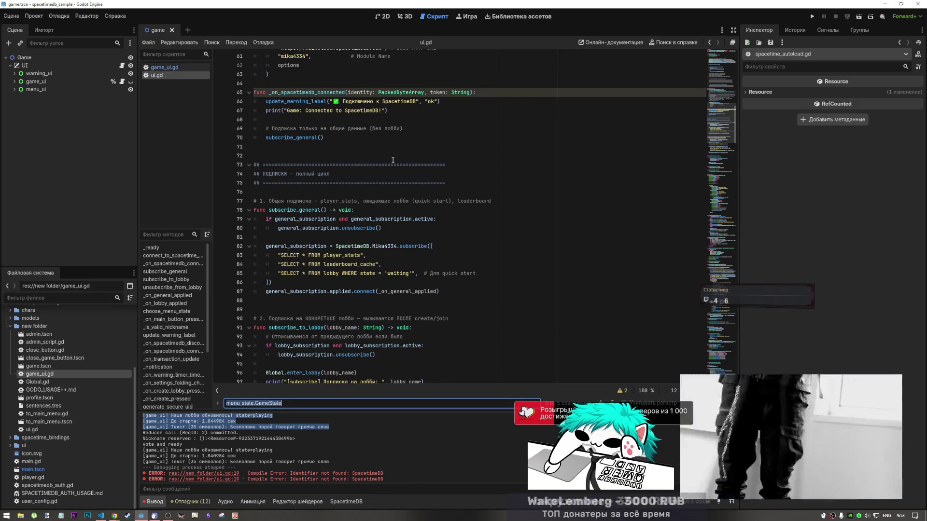
pyautogui.write('uns')
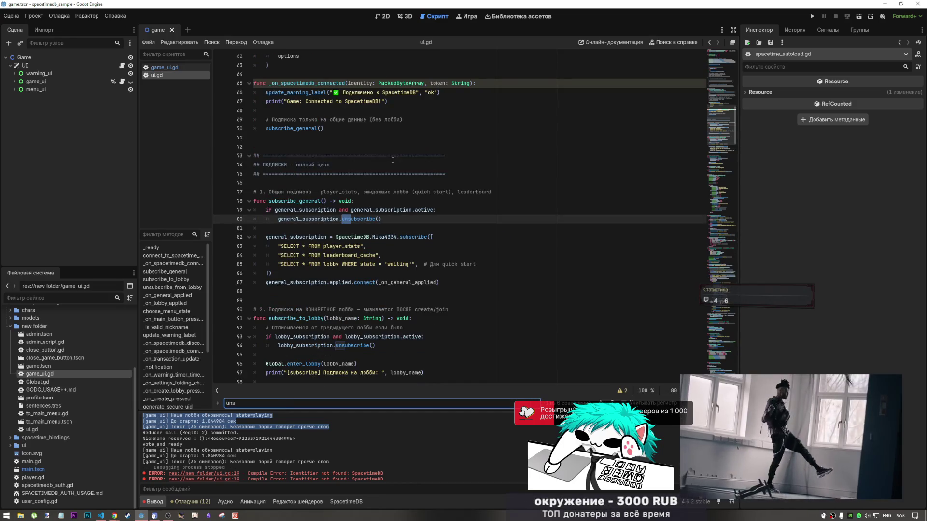
pyautogui.click(386, 220)
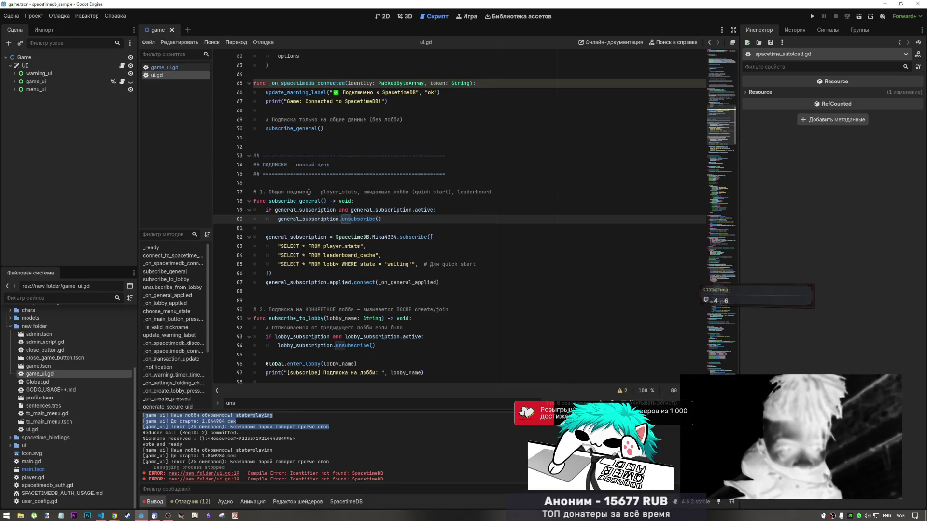
pyautogui.scroll(2, 306, 163)
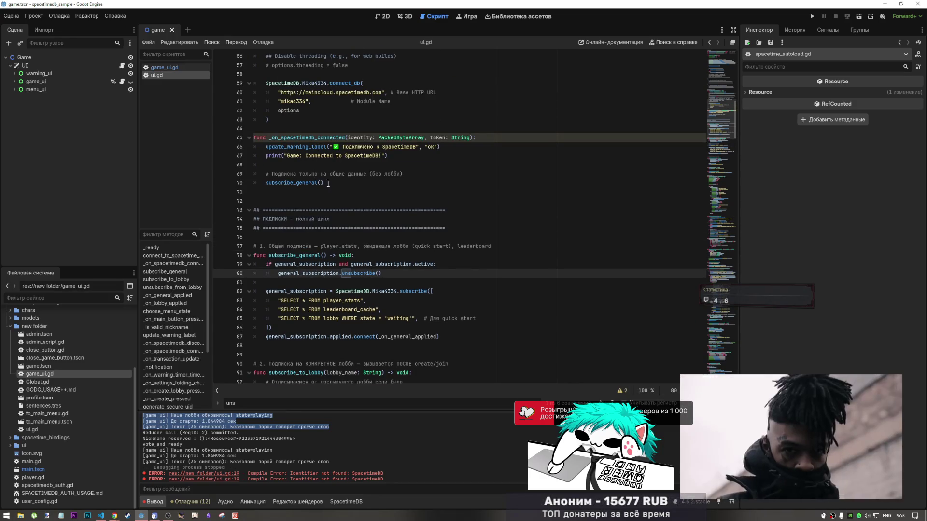
pyautogui.moveTo(324, 183); pyautogui.dragTo(273, 186)
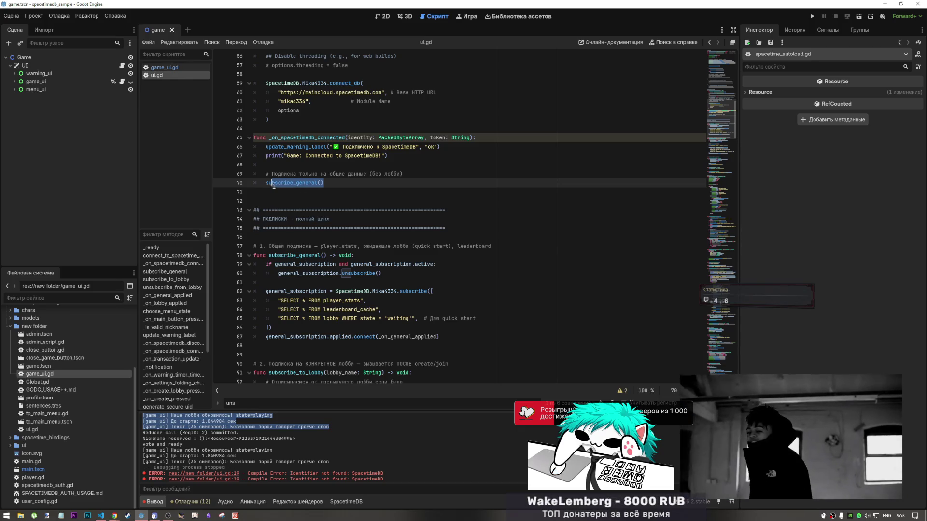
pyautogui.scroll(6, 273, 185)
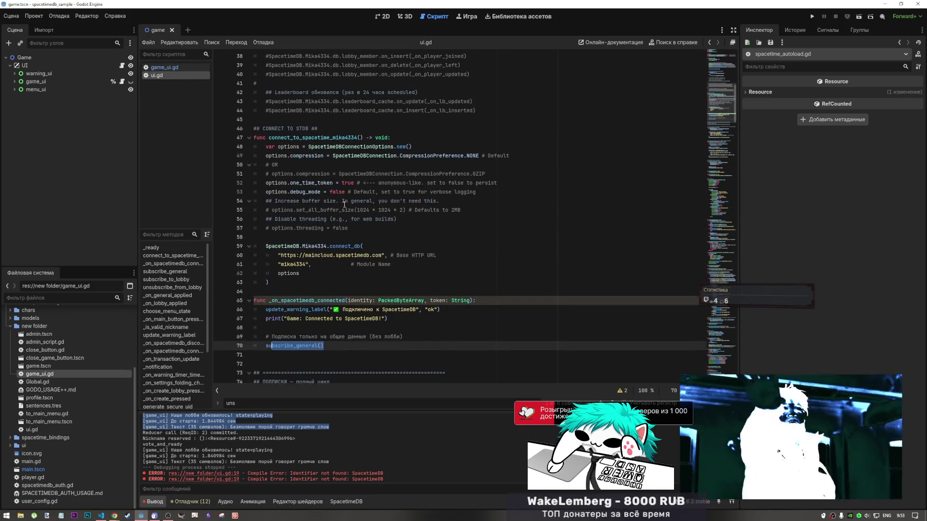
pyautogui.scroll(8, 344, 205)
pyautogui.scroll(-9, 344, 217)
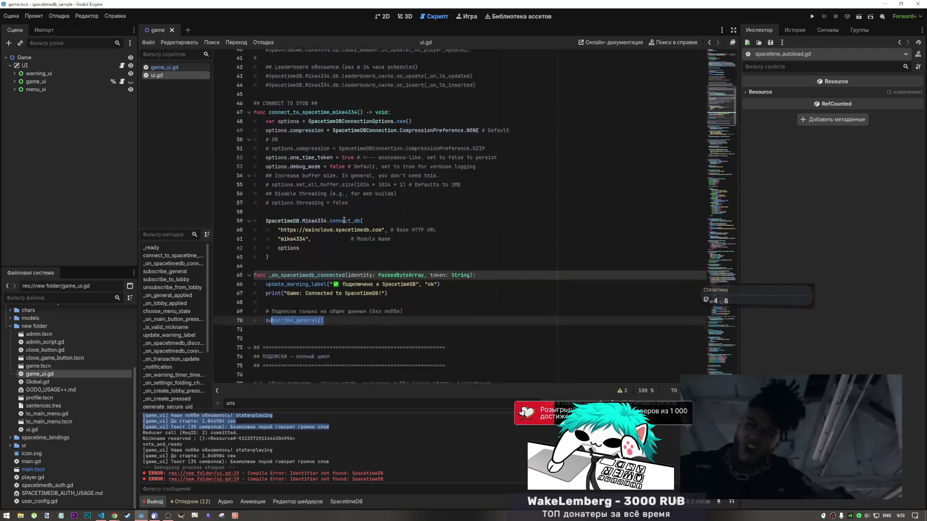
pyautogui.scroll(-6, 344, 220)
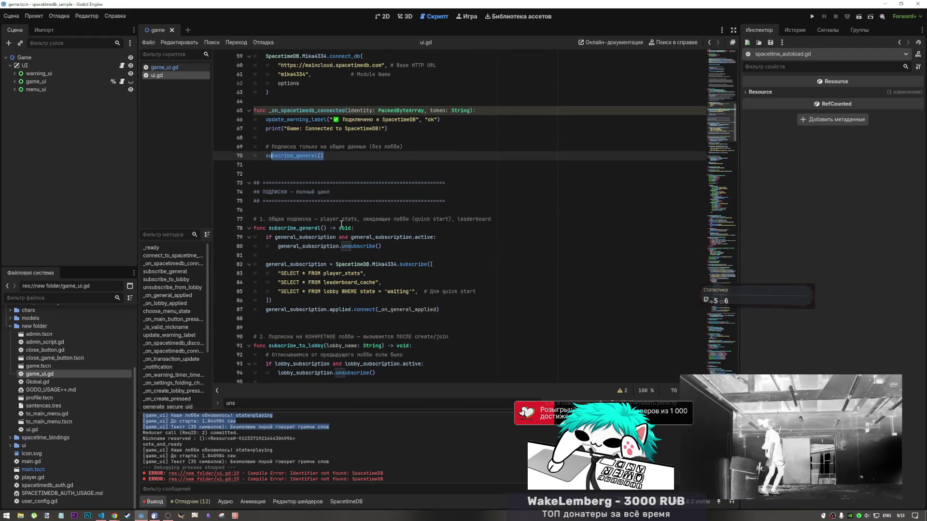
pyautogui.scroll(-3, 344, 222)
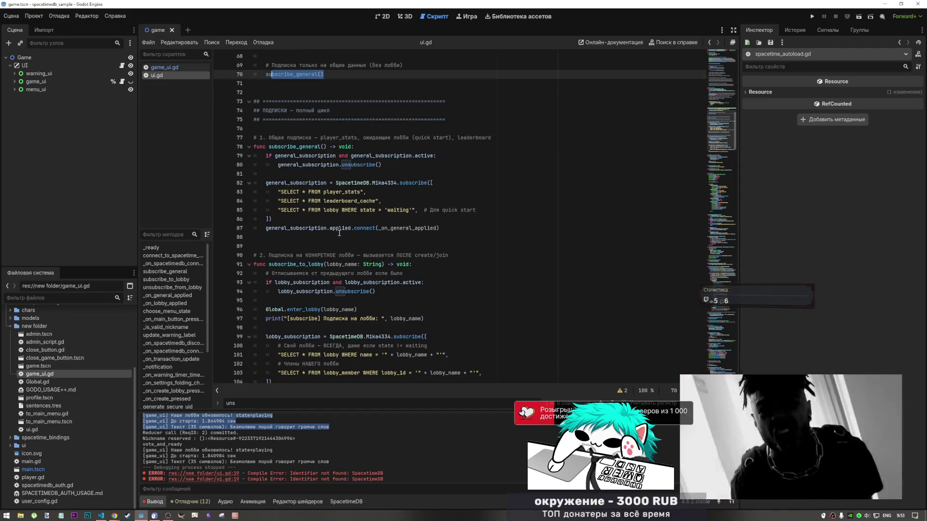
pyautogui.moveTo(382, 165); pyautogui.dragTo(341, 166)
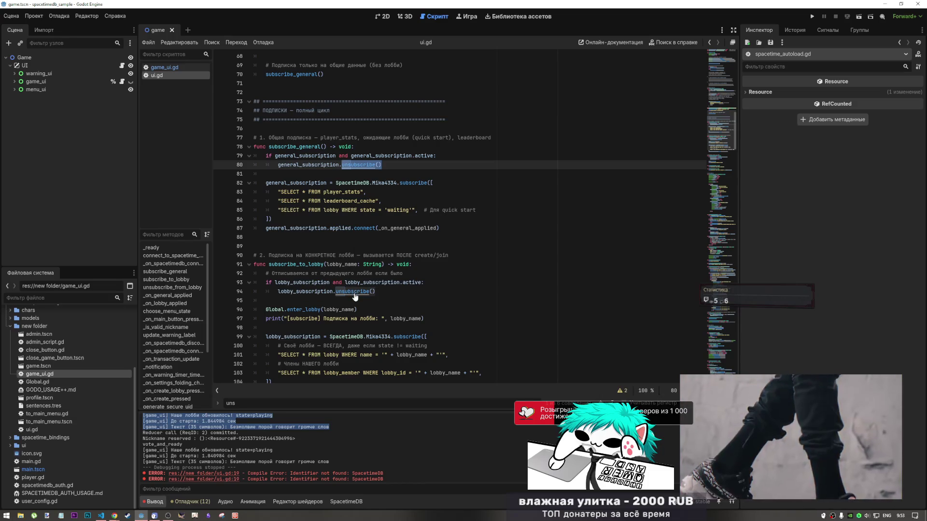
# - Search 'unsub' and jump to the subscription's active property definition
pyautogui.click(322, 292)
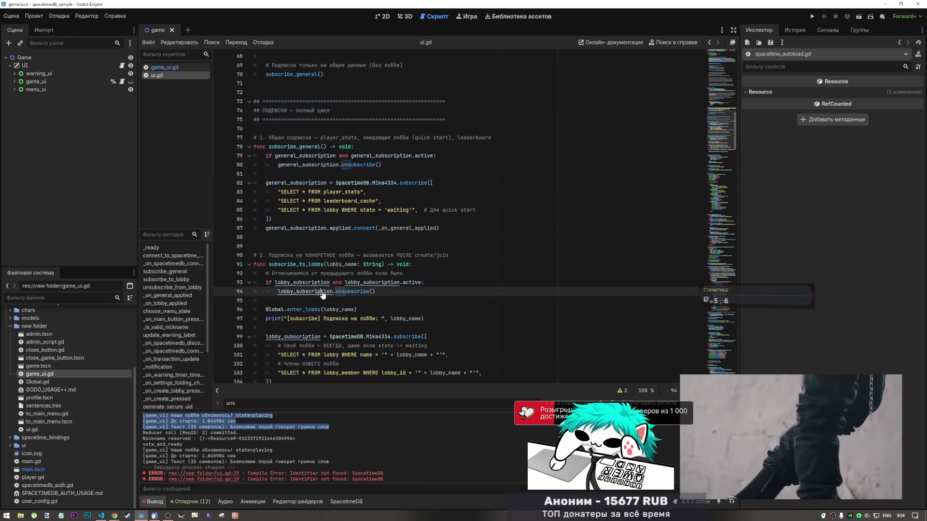
pyautogui.keyDown('ctrl'); pyautogui.click(322, 292); pyautogui.keyUp('ctrl')
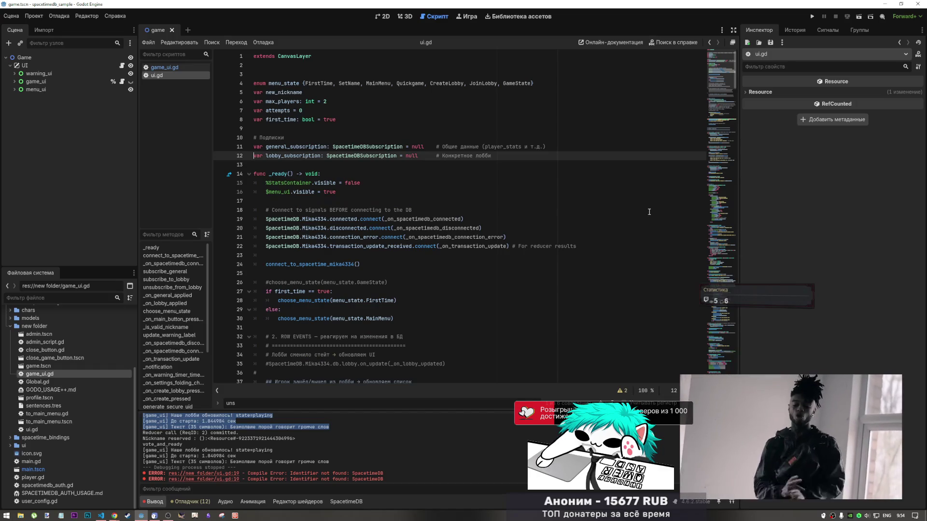
pyautogui.scroll(-7, 468, 232)
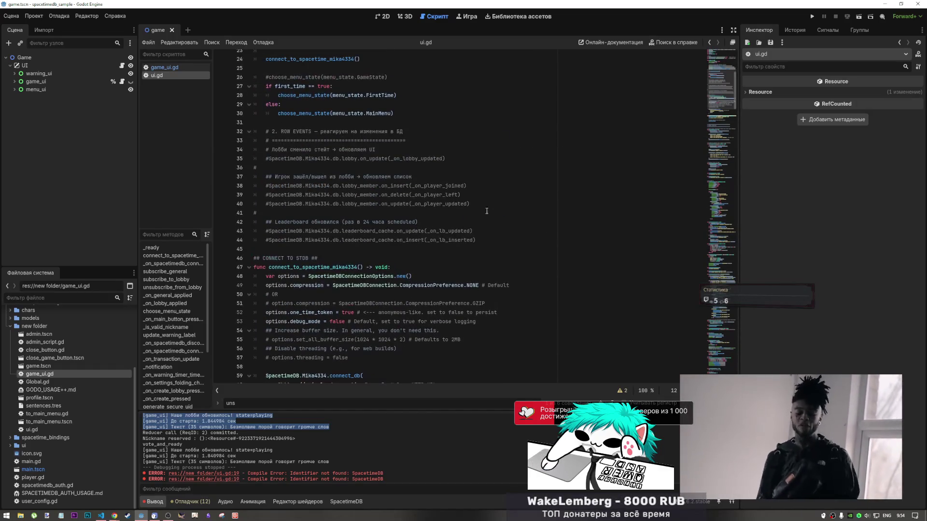
pyautogui.click(468, 250)
pyautogui.hotkey('ctrl', 'f')
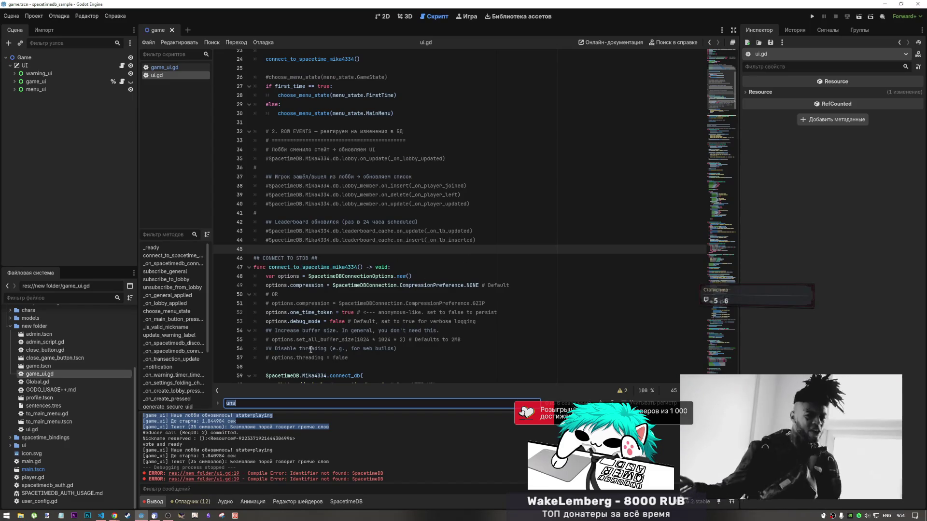
pyautogui.write('u')
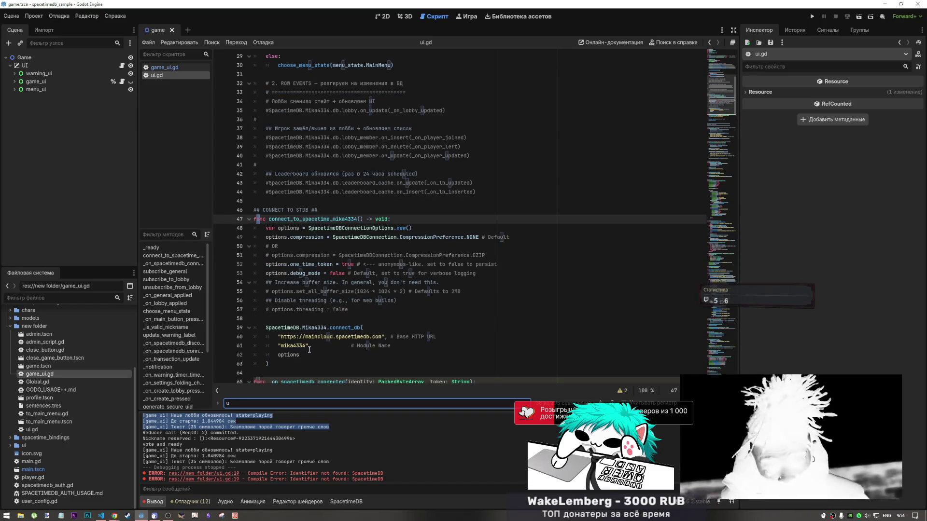
pyautogui.write('nsub')
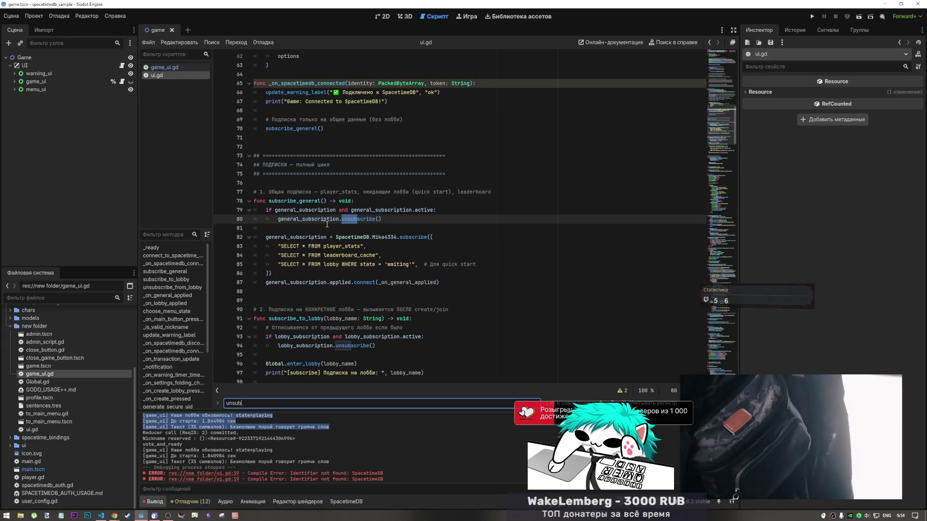
pyautogui.scroll(-2, 327, 224)
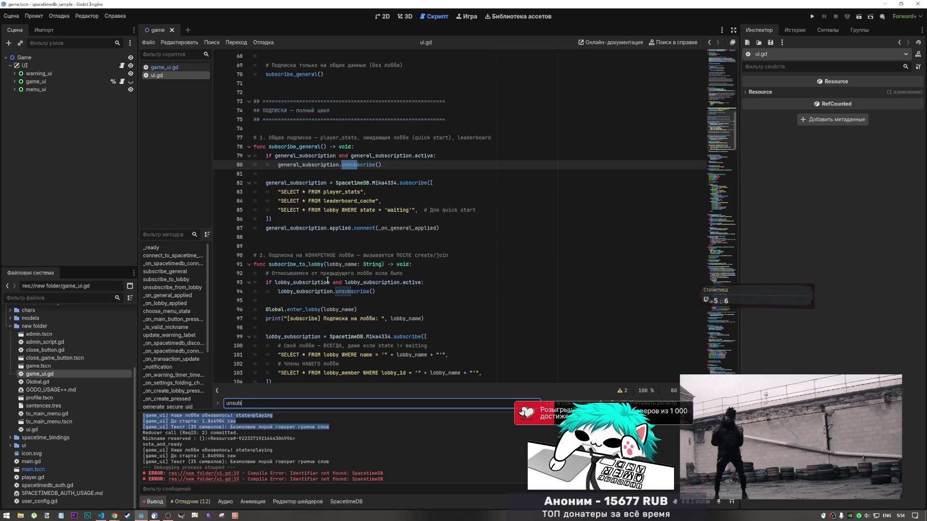
pyautogui.moveTo(326, 273); pyautogui.dragTo(403, 273)
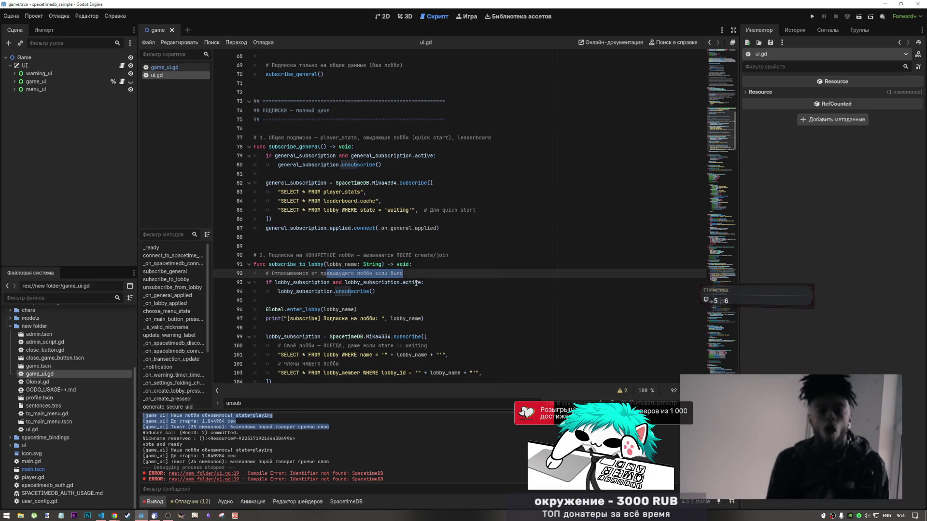
pyautogui.keyDown('ctrl'); pyautogui.click(412, 282); pyautogui.keyUp('ctrl')
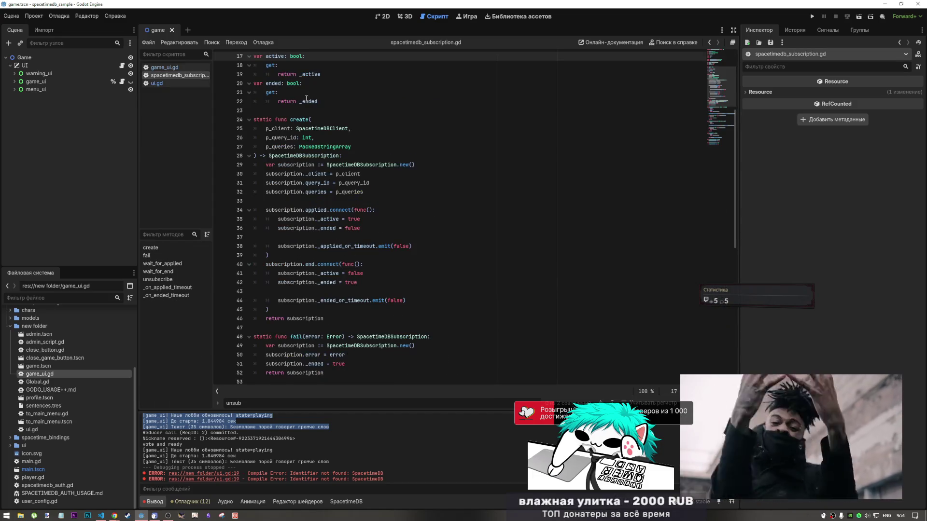
# - Close the subscription script, reopen ui.gd at unsubscribe_from_lobby, and focus the find bar
pyautogui.scroll(4, 305, 105)
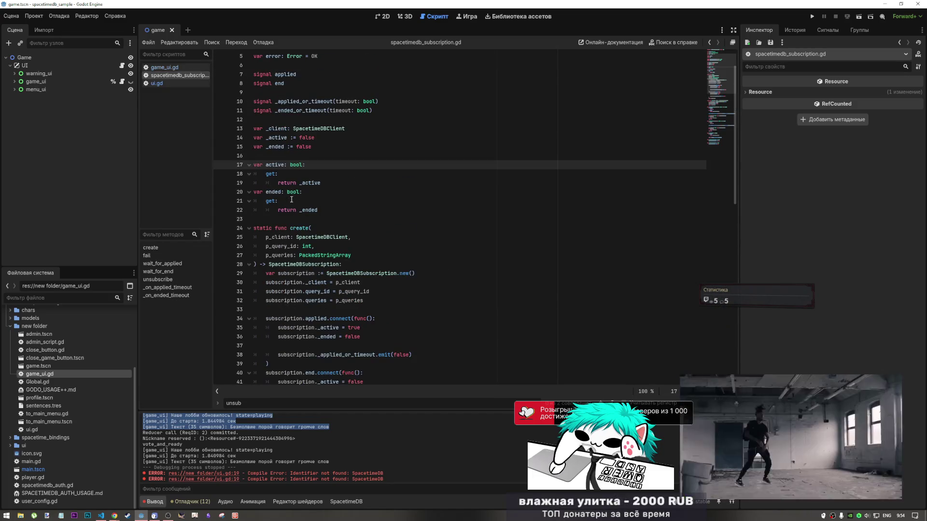
pyautogui.scroll(2, 291, 201)
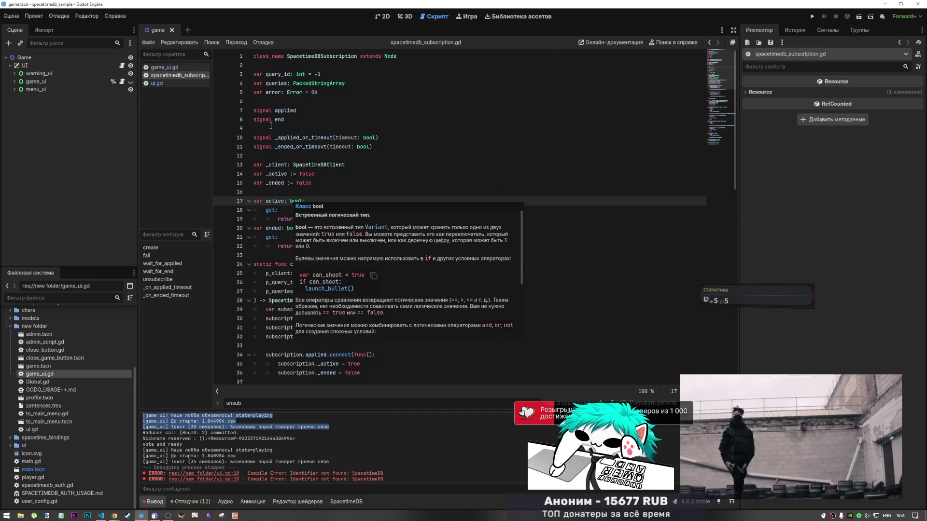
pyautogui.middleClick(176, 75)
pyautogui.middleClick(176, 75)
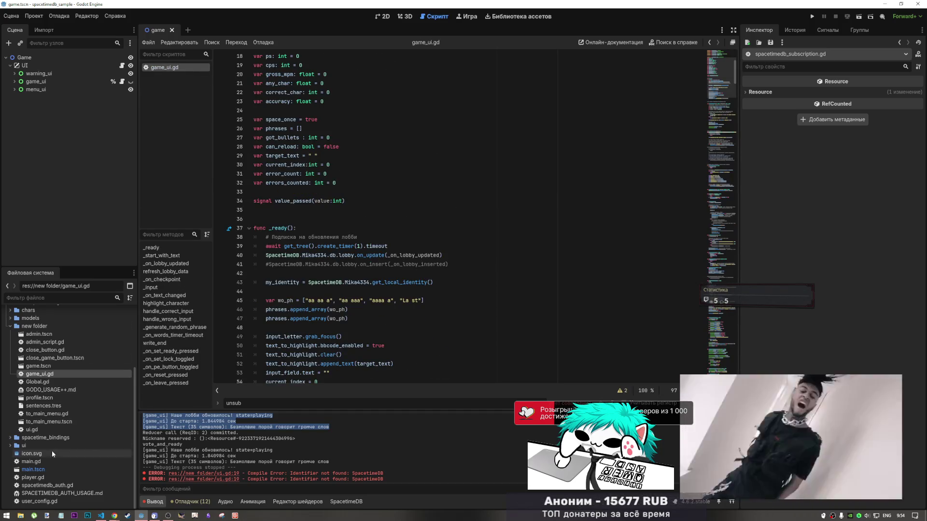
pyautogui.click(48, 429)
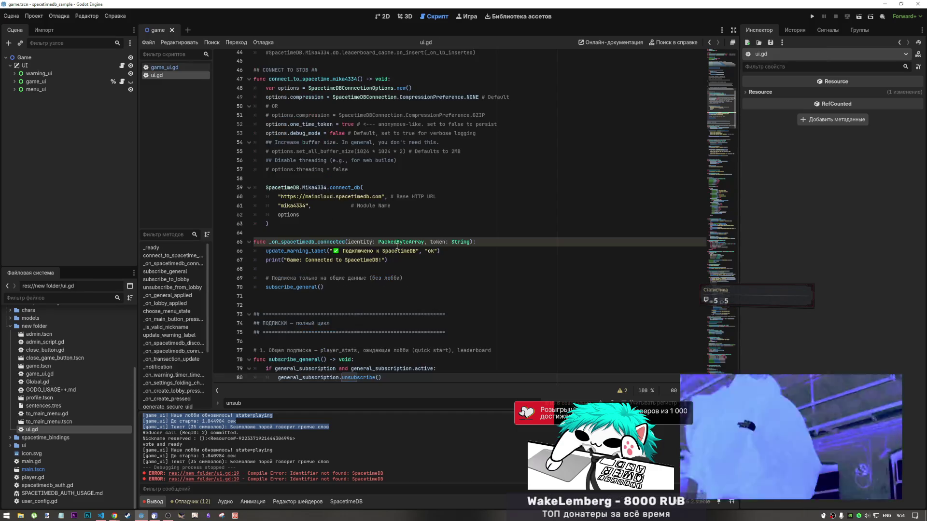
pyautogui.scroll(-2, 398, 279)
pyautogui.scroll(-9, 398, 279)
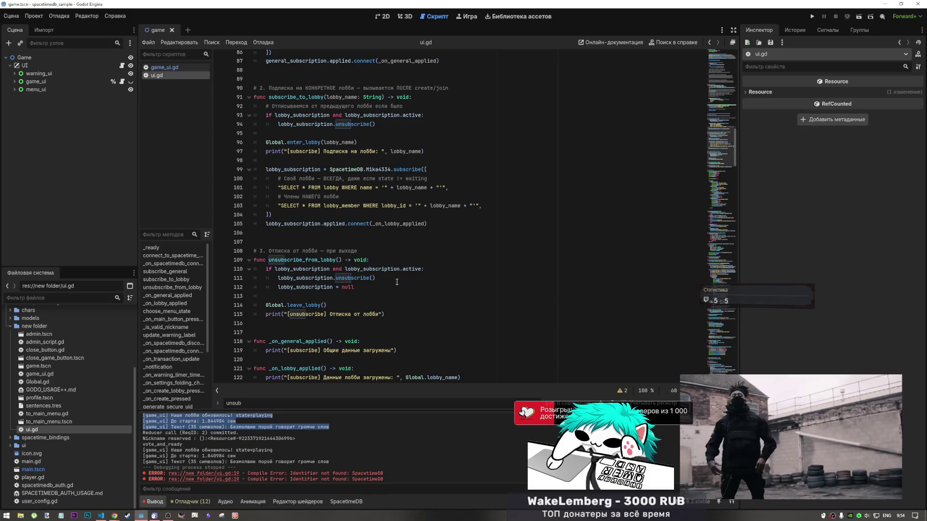
pyautogui.scroll(-6, 396, 282)
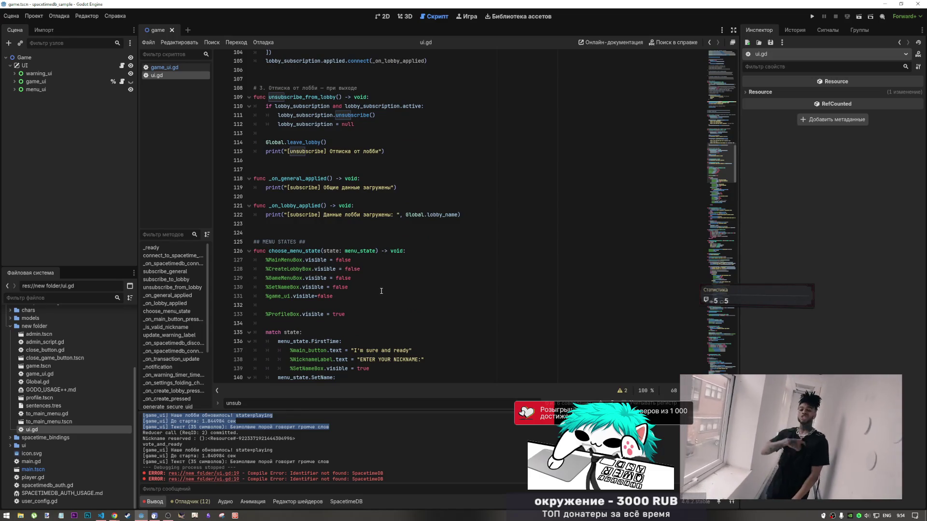
pyautogui.hotkey('ctrl', 'f')
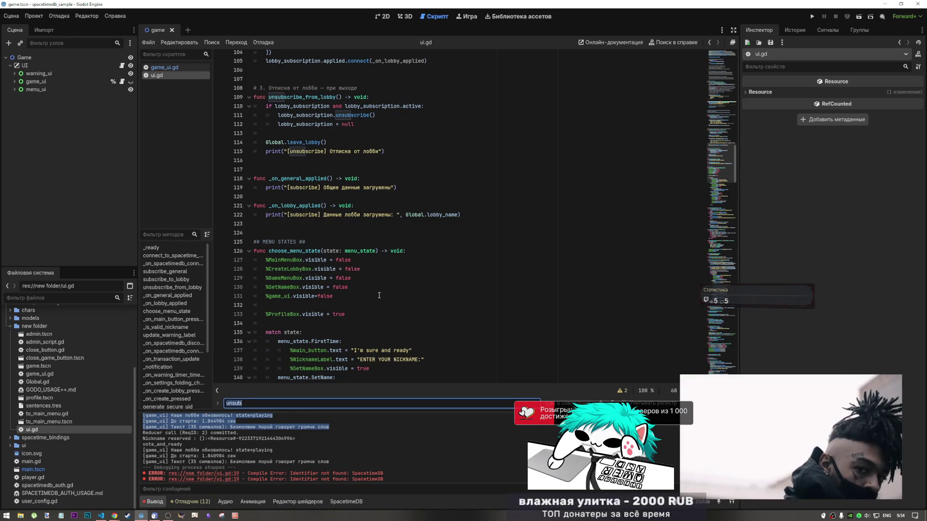
# - Search 'leave', view leave_lobby in Global.gd, then return to ui.gd
pyautogui.write('leave')
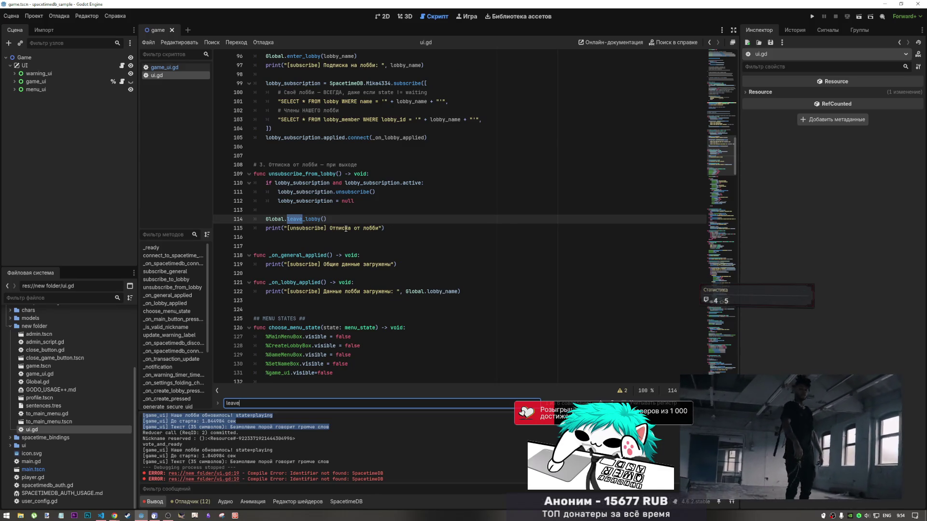
pyautogui.keyDown('ctrl'); pyautogui.click(309, 220); pyautogui.keyUp('ctrl')
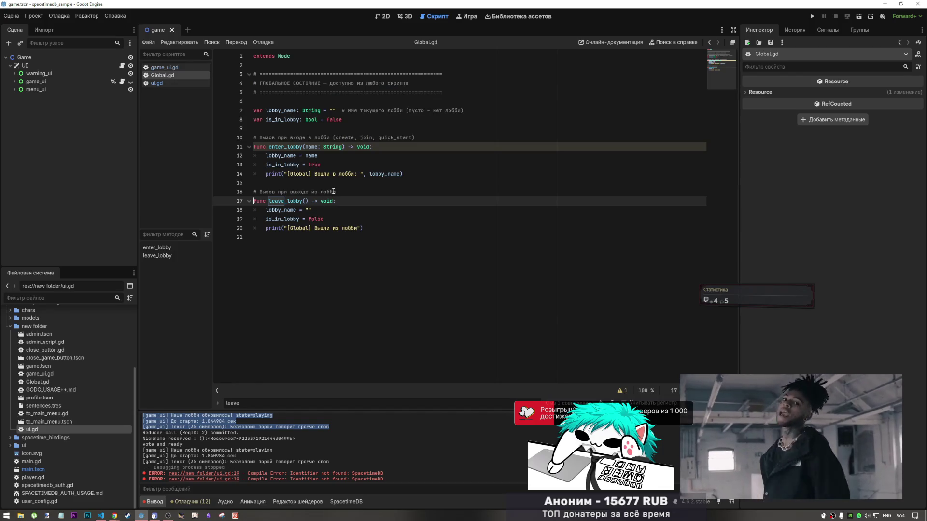
pyautogui.click(173, 83)
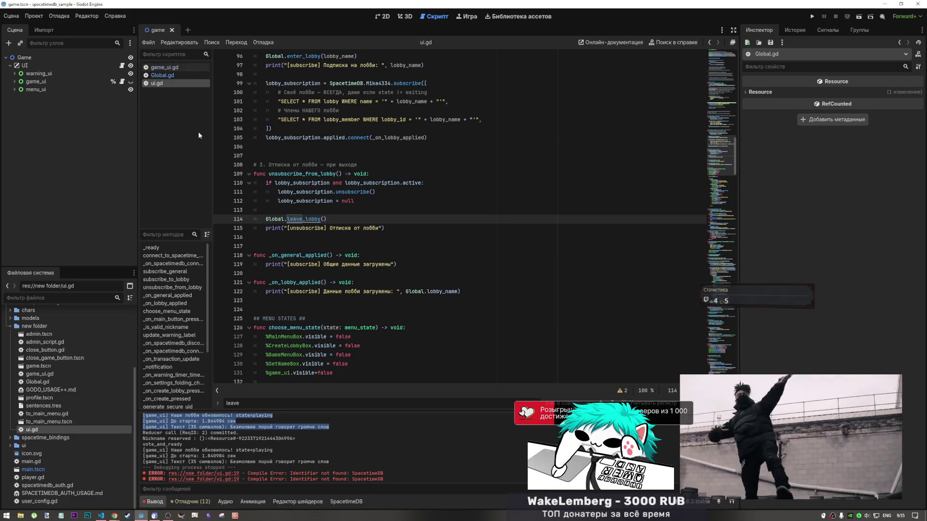
# - Highlight unsubscribe_from_lobby to review where it is used in ui.gd
pyautogui.doubleClick(301, 174)
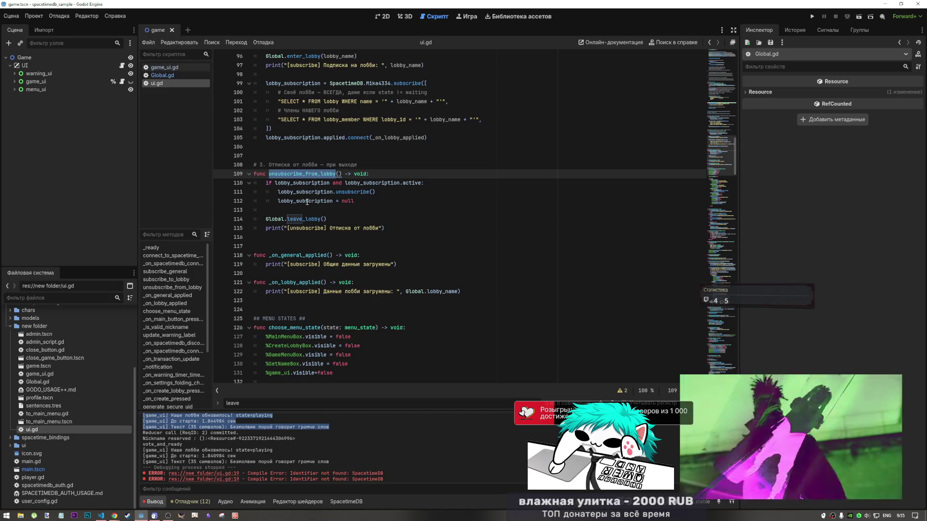
pyautogui.scroll(5, 445, 211)
pyautogui.scroll(-5, 445, 211)
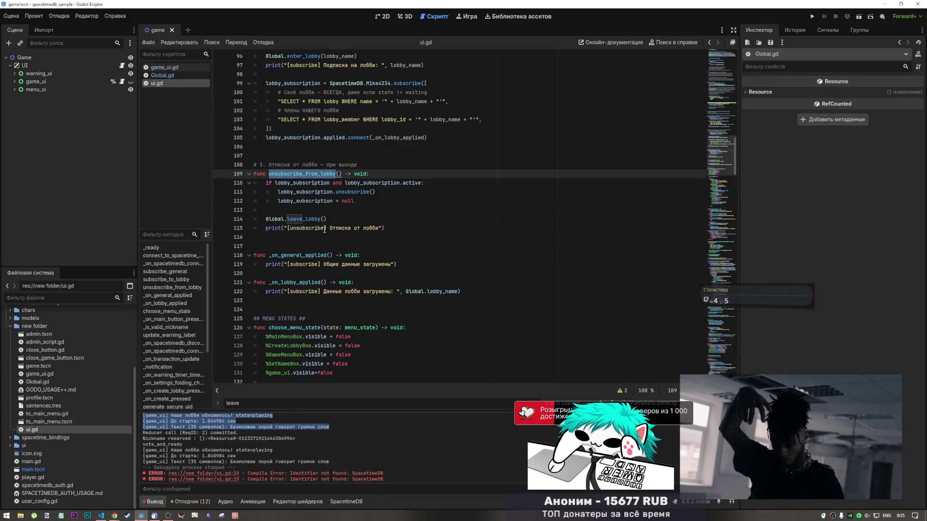
pyautogui.click(322, 238)
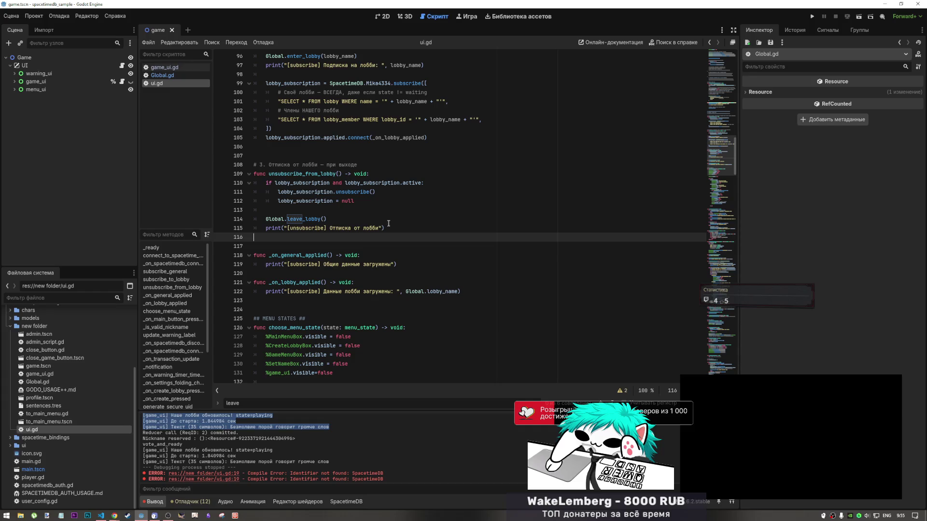
# - Select the %game_ui.refresh_lobby_data() call on line 158
pyautogui.scroll(-5, 325, 266)
pyautogui.scroll(-3, 303, 246)
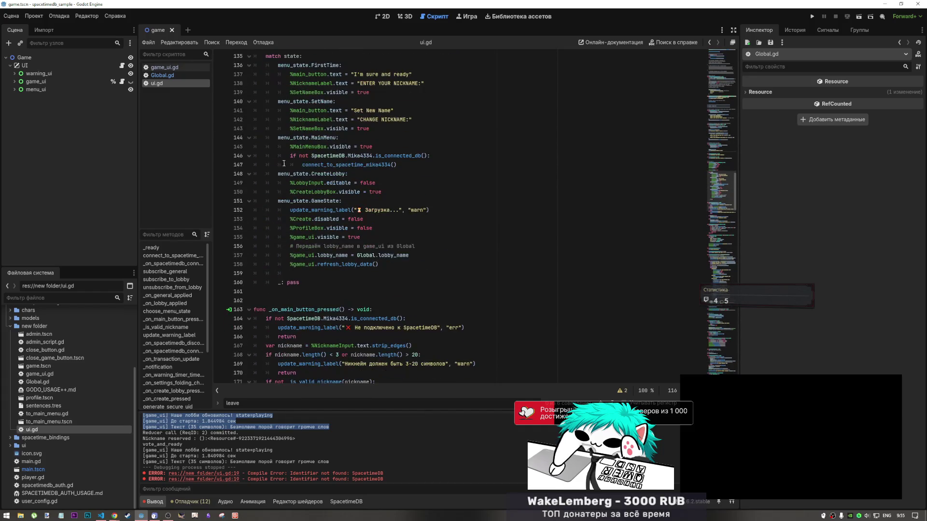
pyautogui.scroll(1, 324, 205)
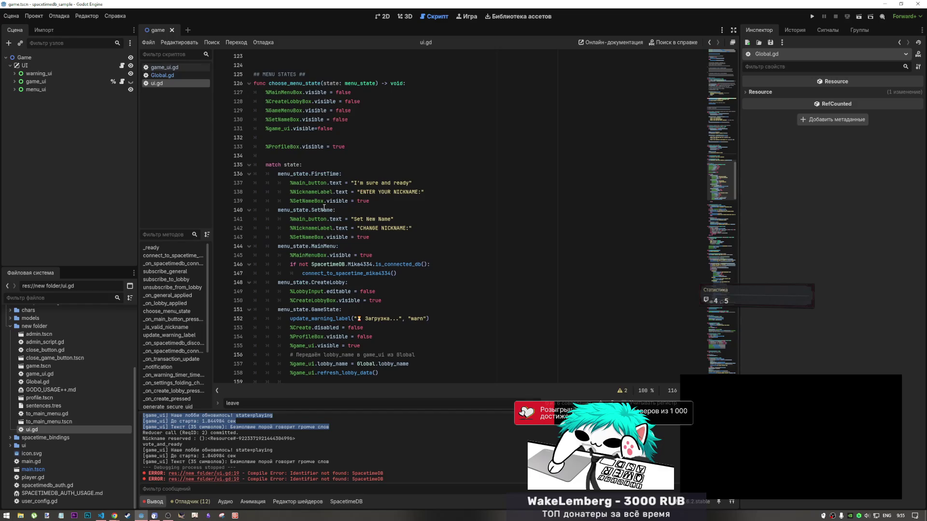
pyautogui.scroll(-2, 320, 232)
pyautogui.scroll(-5, 317, 260)
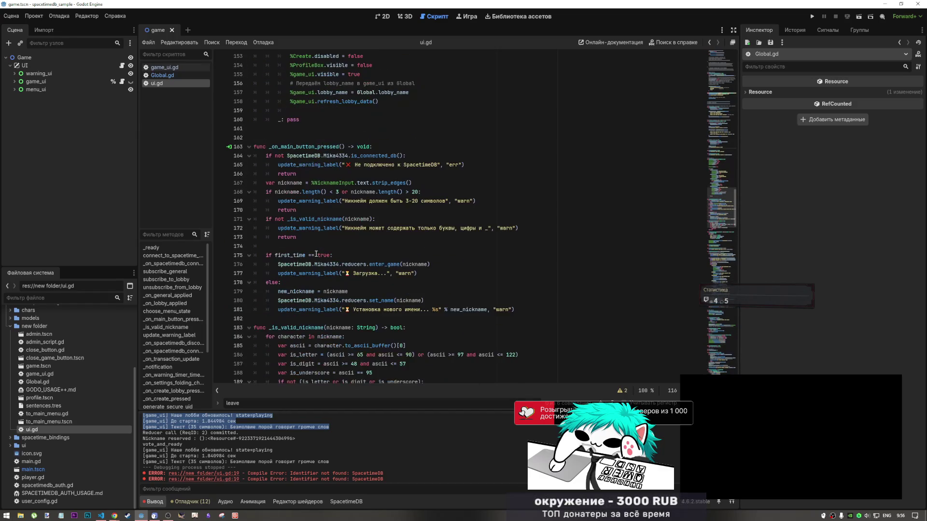
pyautogui.scroll(8, 307, 199)
pyautogui.scroll(10, 308, 199)
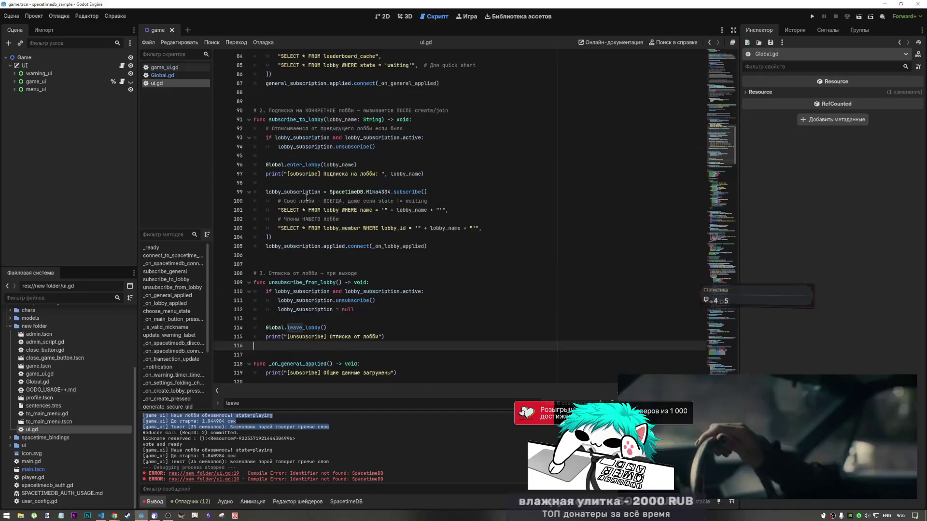
pyautogui.scroll(1, 302, 199)
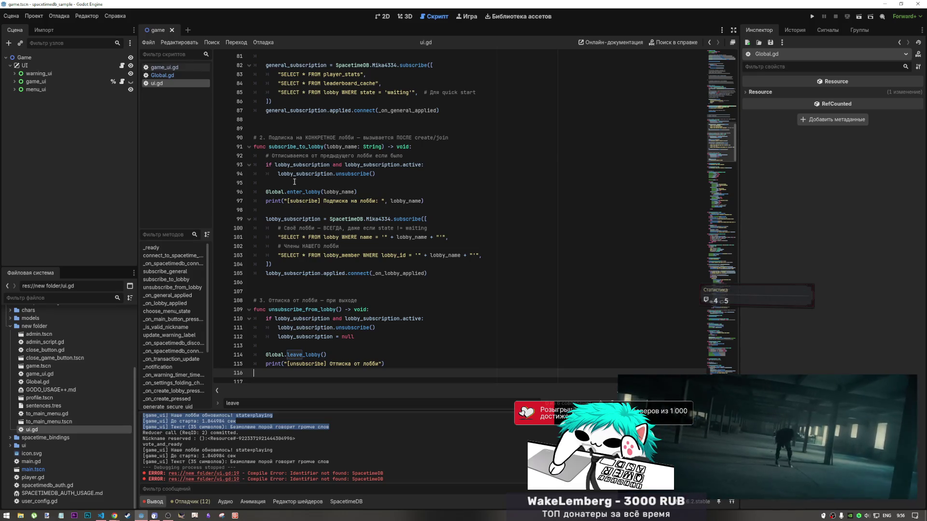
pyautogui.scroll(-1, 297, 188)
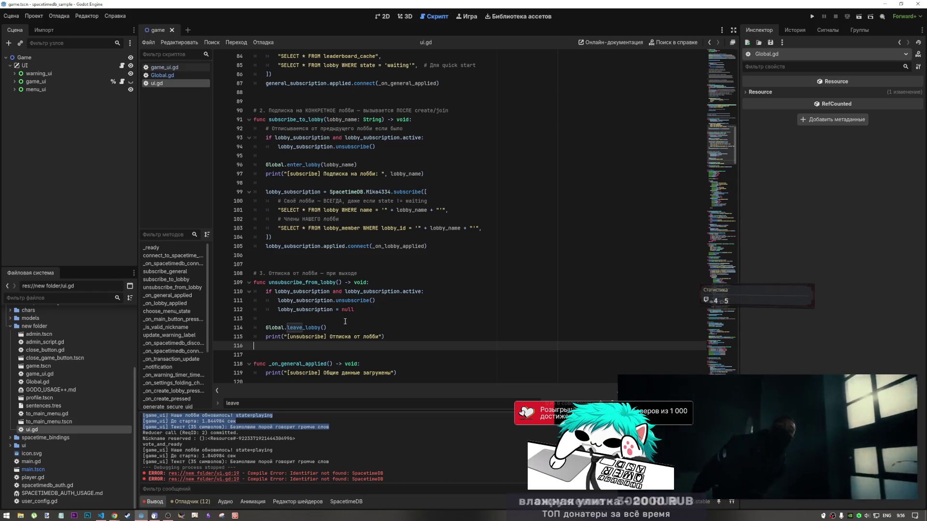
pyautogui.scroll(-6, 345, 321)
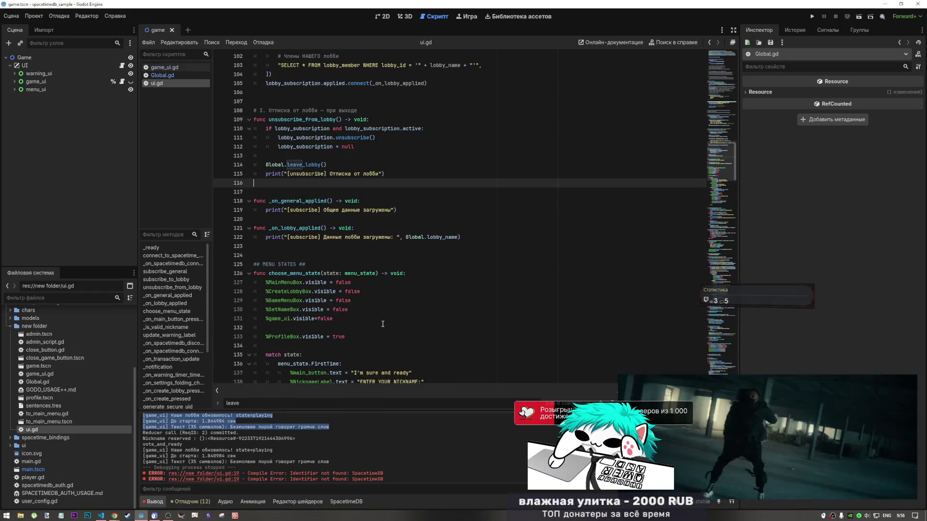
pyautogui.scroll(-6, 382, 324)
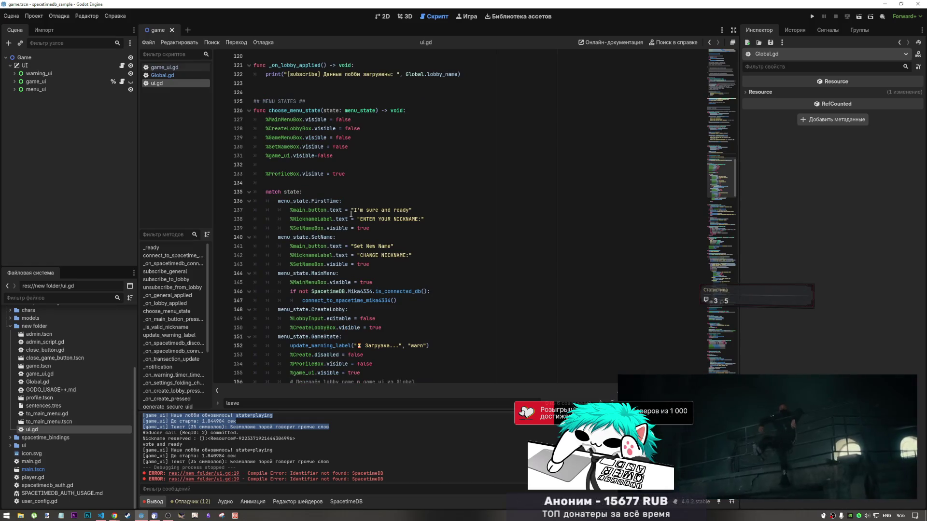
pyautogui.scroll(-4, 354, 261)
pyautogui.scroll(-2, 354, 260)
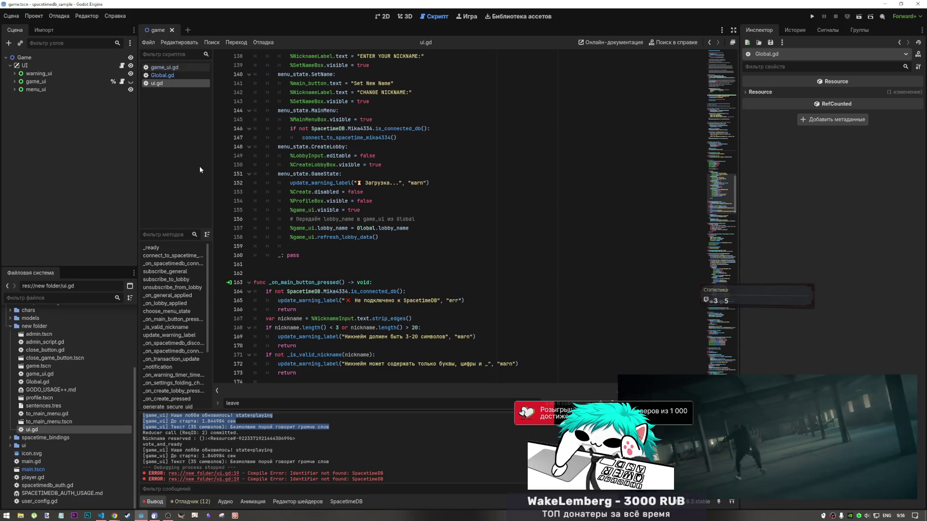
pyautogui.moveTo(379, 237); pyautogui.dragTo(291, 237)
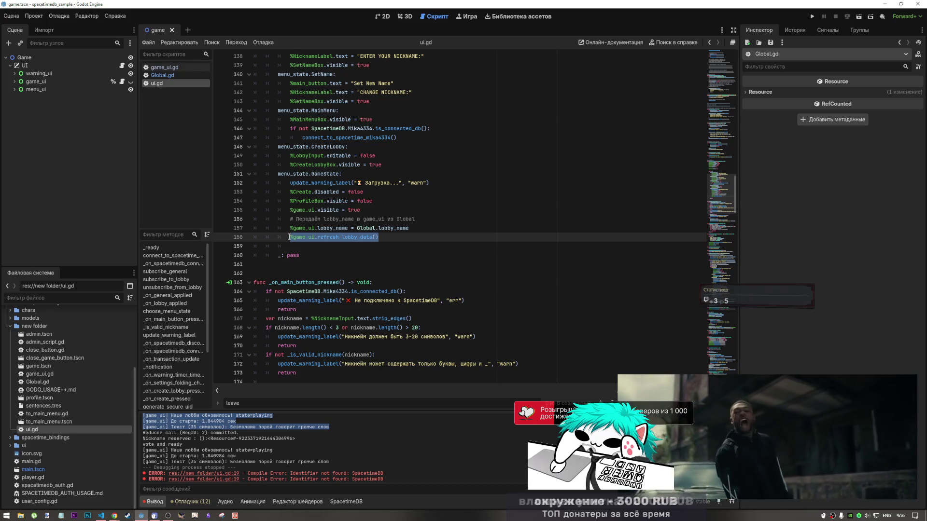
# - Find the pasted refresh_lobby_data() call on line 158 in VS Code, then return to Godot
pyautogui.click(99, 515)
pyautogui.hotkey('ctrl', 'a')
pyautogui.click(269, 183)
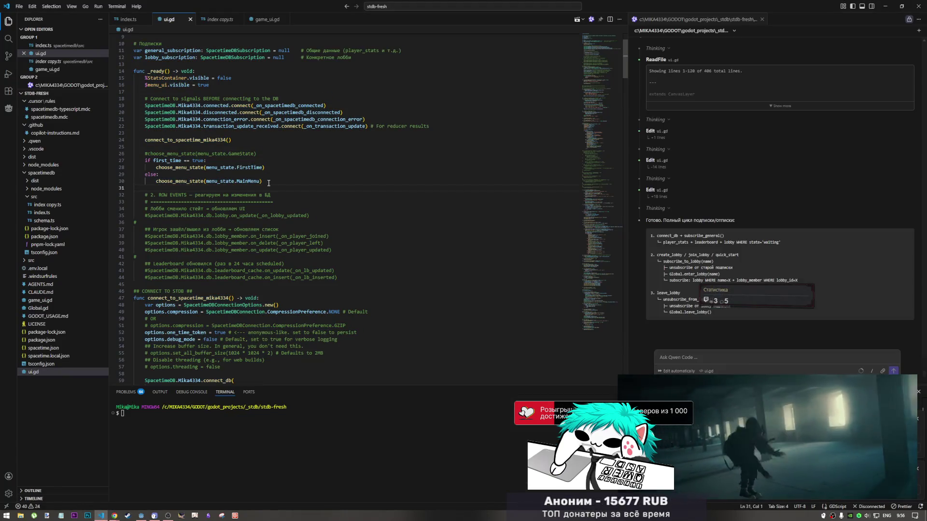
pyautogui.hotkey('alt', 'Tab')
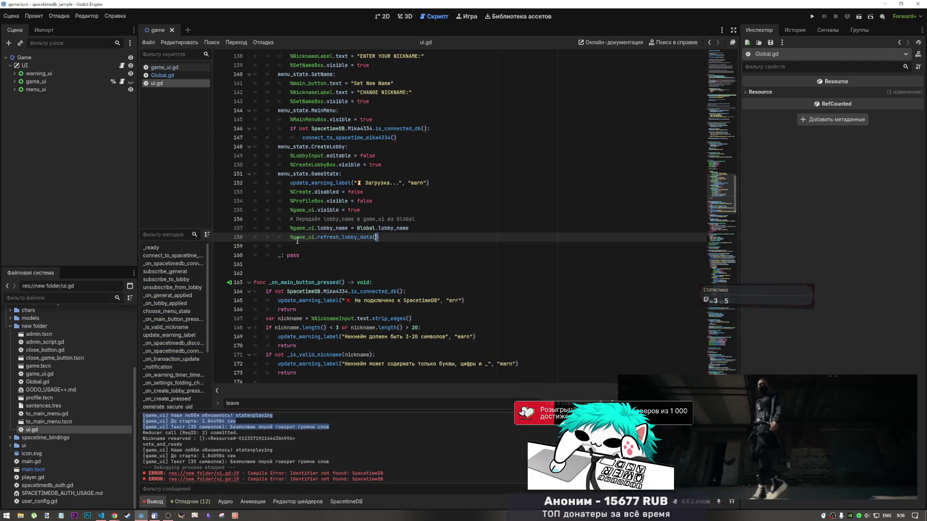
pyautogui.hotkey('alt', 'Tab')
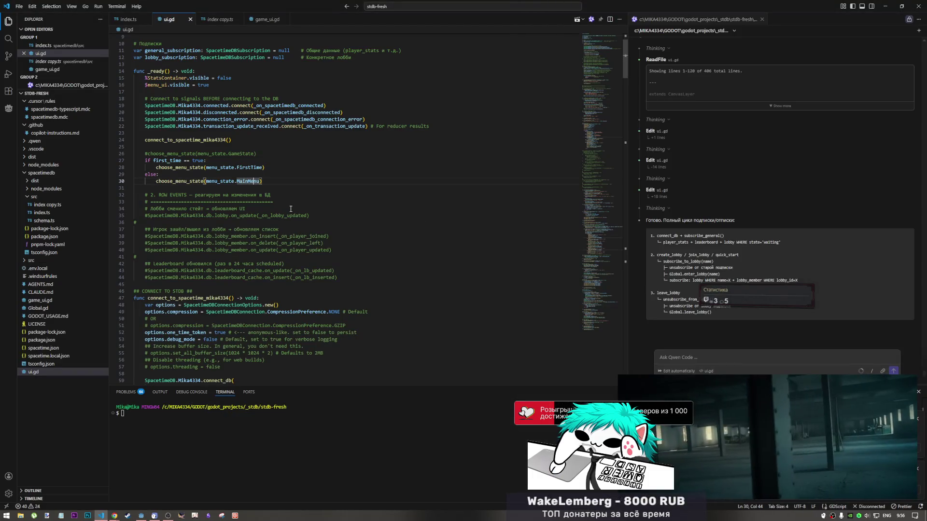
pyautogui.hotkey('ctrl', 'f')
pyautogui.write('$game_ui.refresh_lobby_data()')
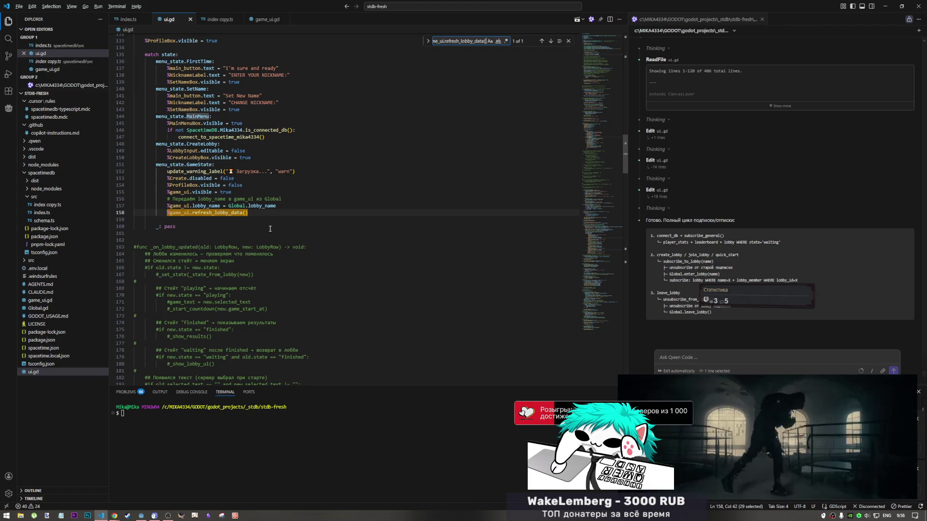
pyautogui.hotkey('alt', 'Tab')
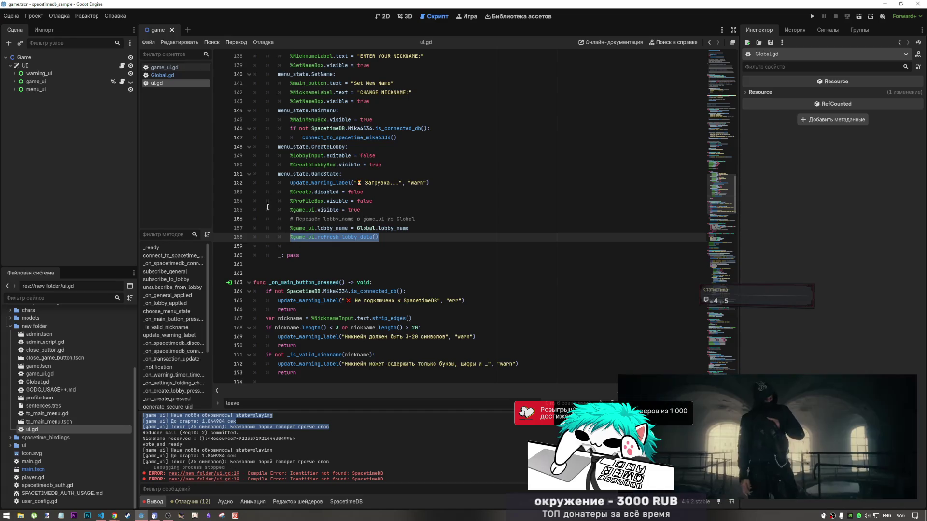
pyautogui.scroll(5, 337, 285)
pyautogui.hotkey('alt', 'Tab')
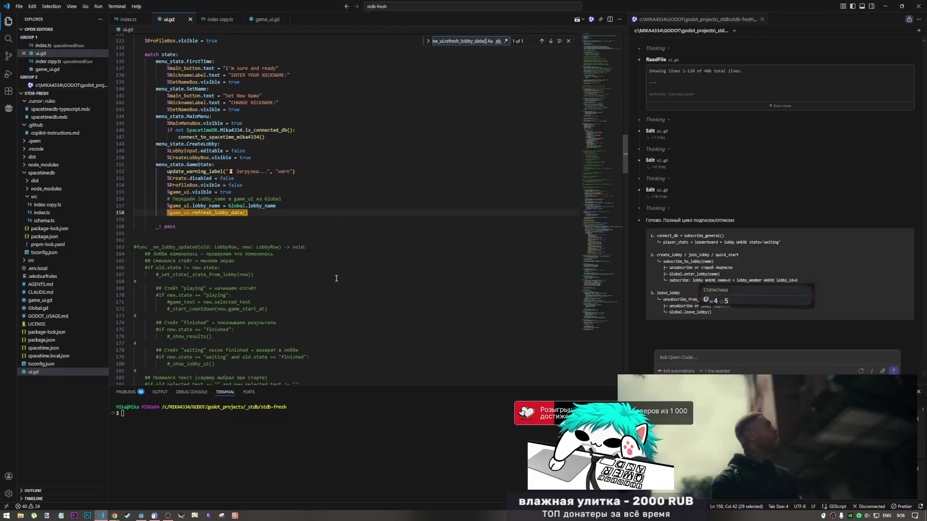
pyautogui.hotkey('alt', 'Tab')
pyautogui.click(434, 273)
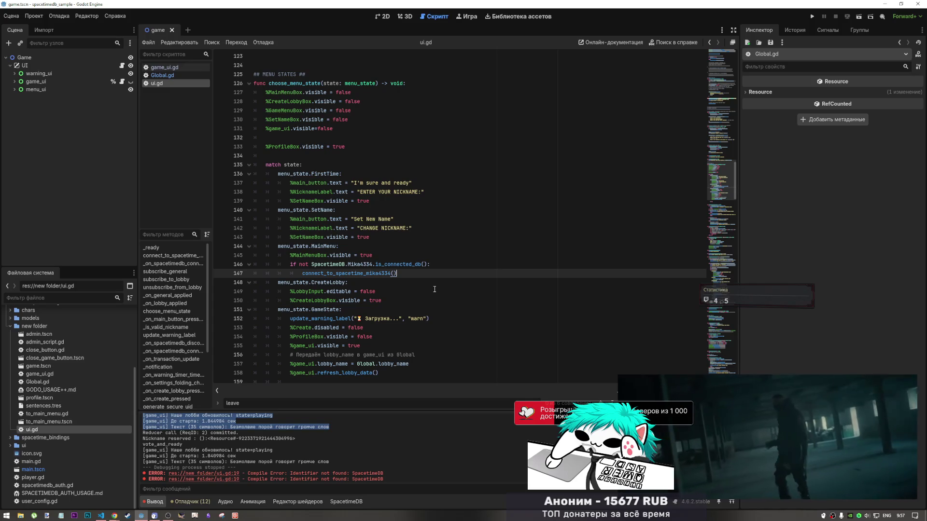
# - Scroll through game_ui.gd, glance at ui.gd, and come back to game_ui.gd
pyautogui.scroll(-8, 441, 281)
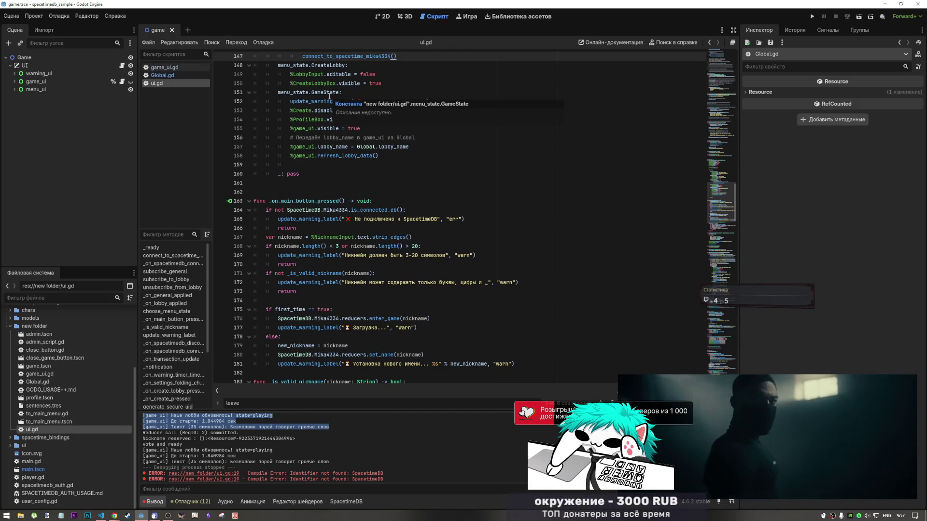
pyautogui.click(183, 70)
pyautogui.scroll(-5, 382, 237)
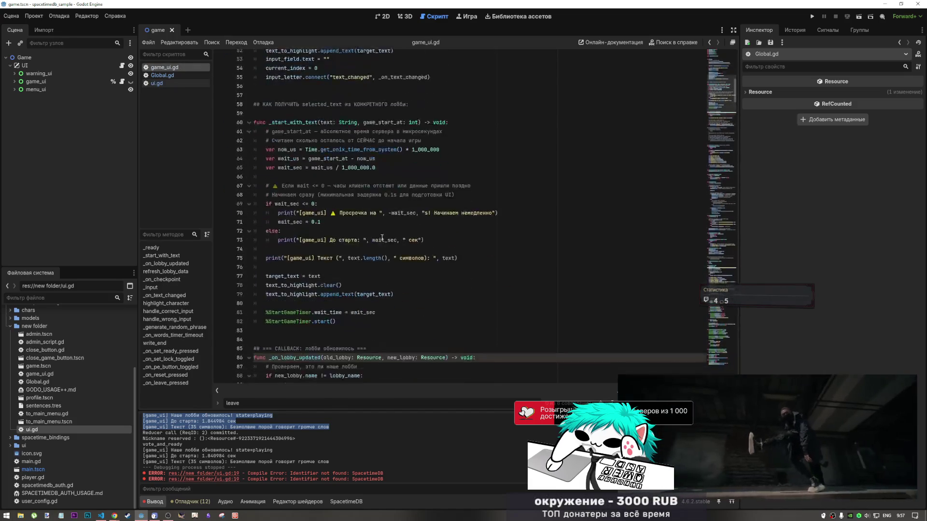
pyautogui.scroll(-10, 382, 237)
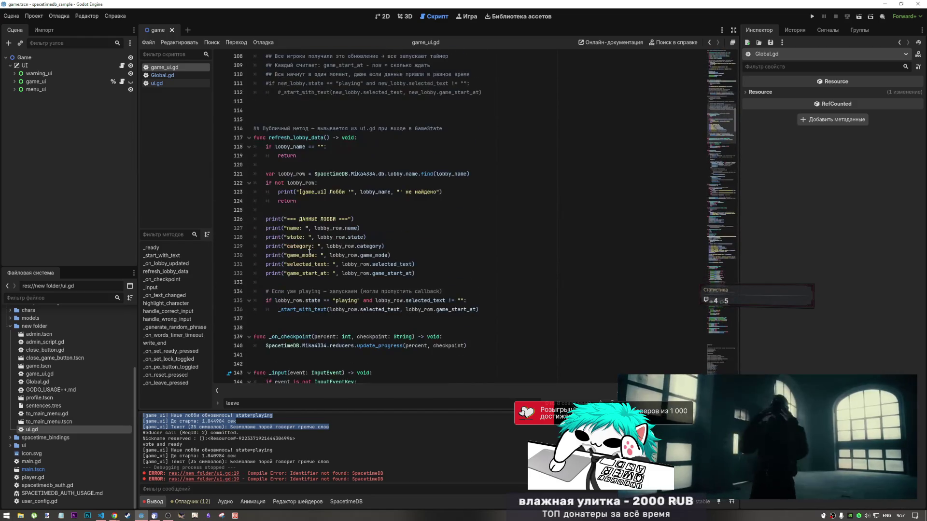
pyautogui.scroll(-5, 309, 251)
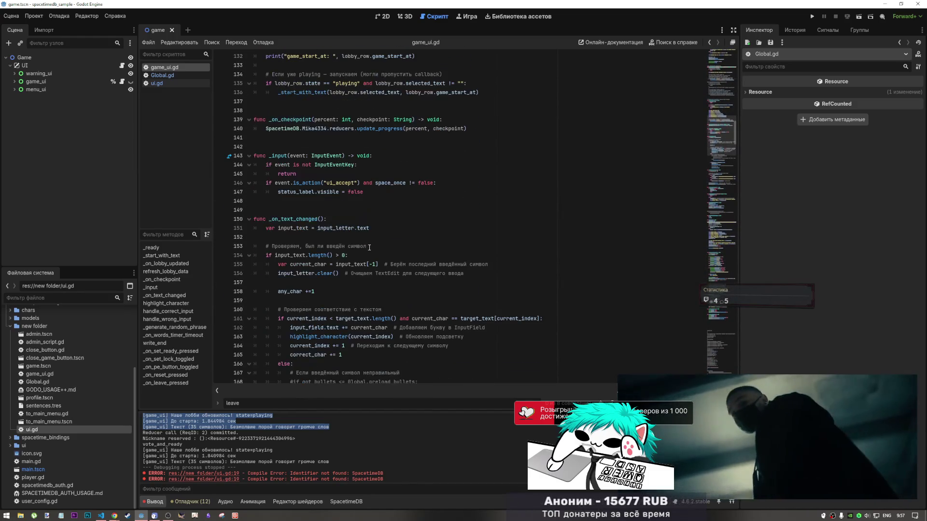
pyautogui.scroll(-1, 358, 256)
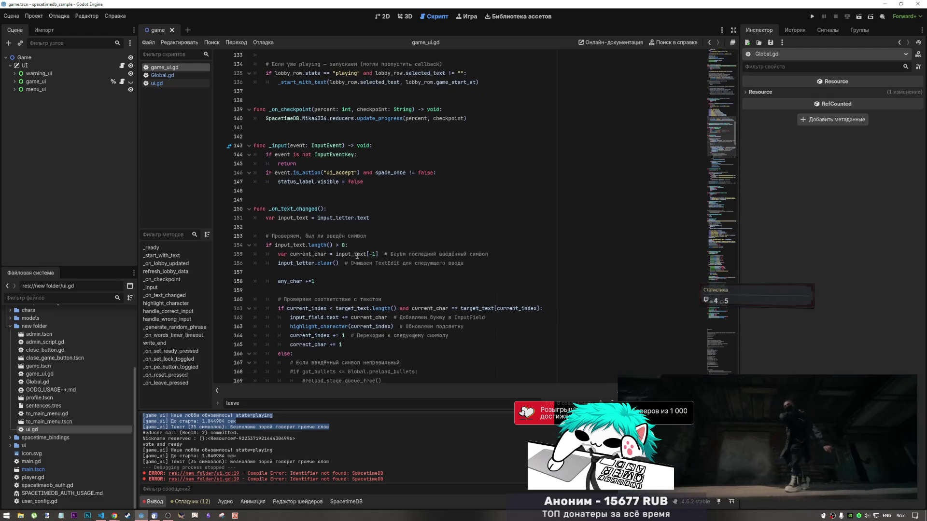
pyautogui.scroll(-6, 357, 256)
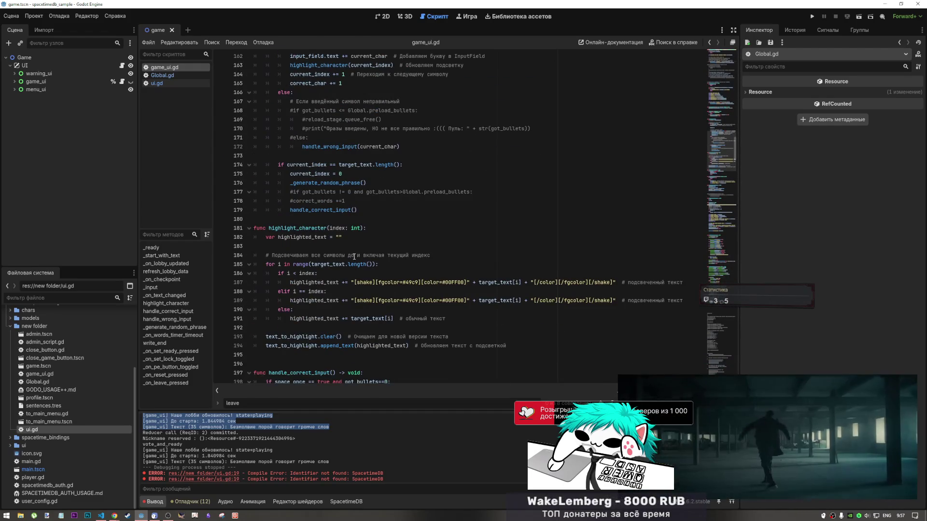
pyautogui.hotkey('alt', 'Tab')
pyautogui.hotkey('alt', 'Tab')
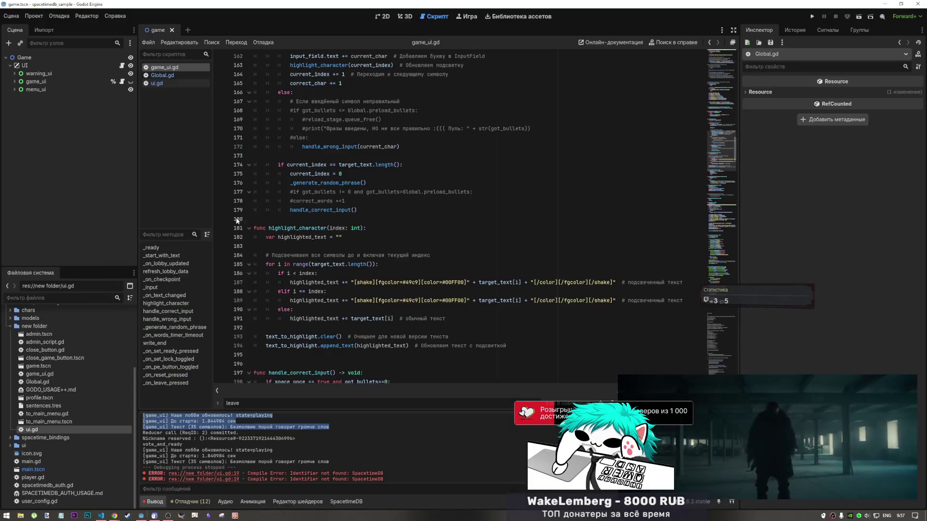
pyautogui.click(169, 83)
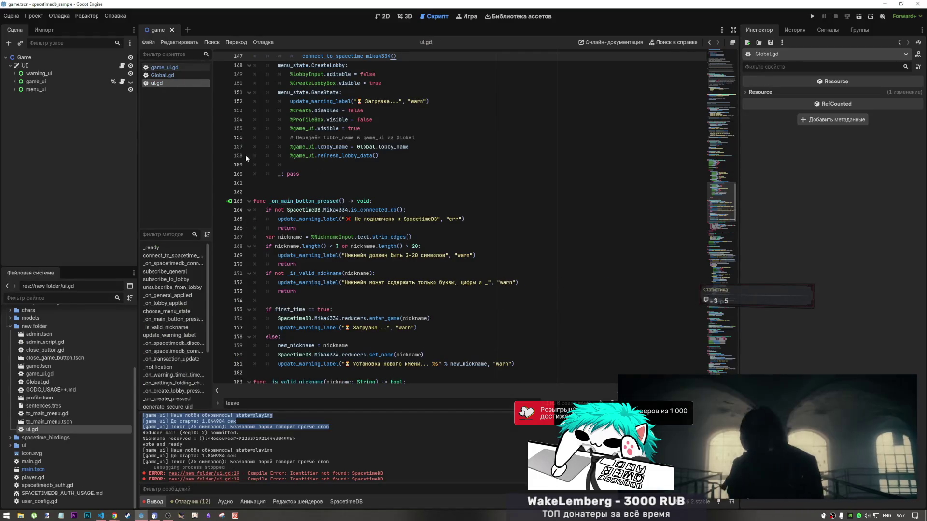
pyautogui.click(173, 69)
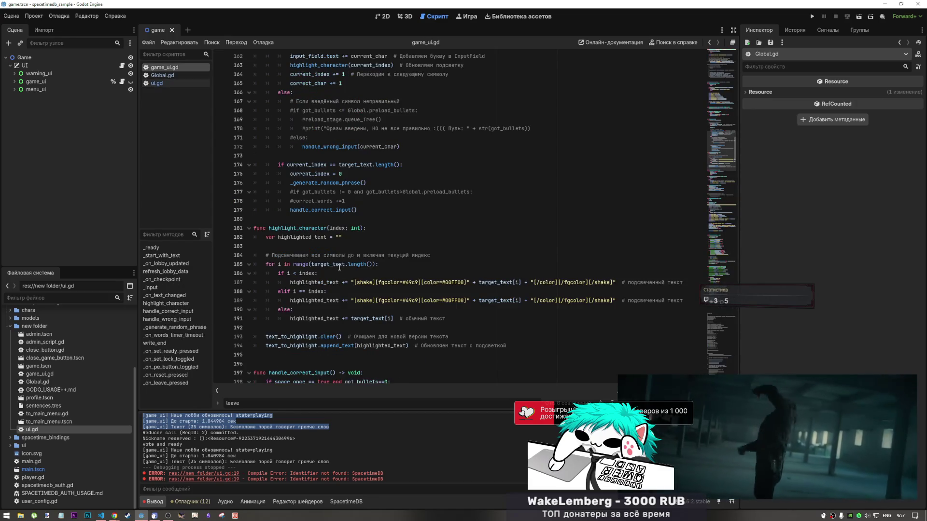
# - Paste refresh_lobby_data() into the debugger expression field without the %game_ui prefix
pyautogui.click(311, 403)
pyautogui.write('%game_ui.refresh_lobby_data()')
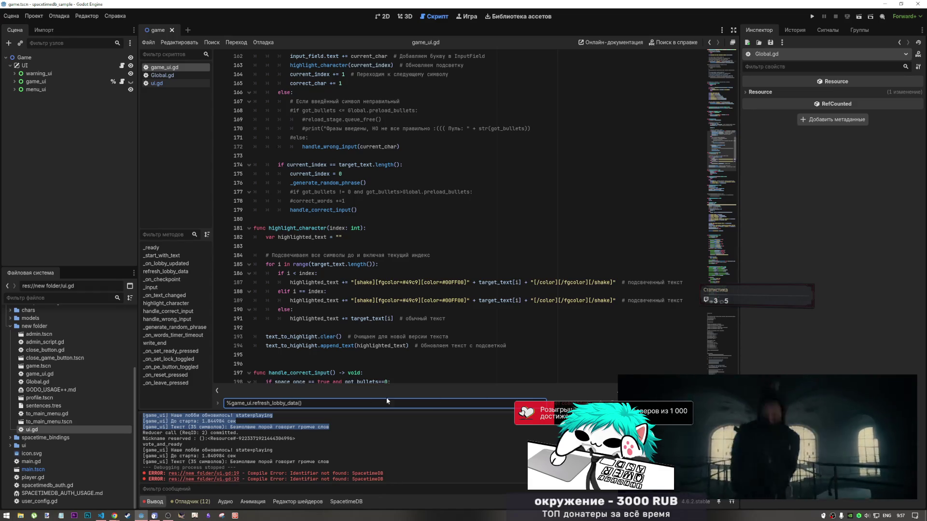
pyautogui.click(253, 403)
pyautogui.press('BackSpace')
pyautogui.press('BackSpace')
pyautogui.press('BackSpace')
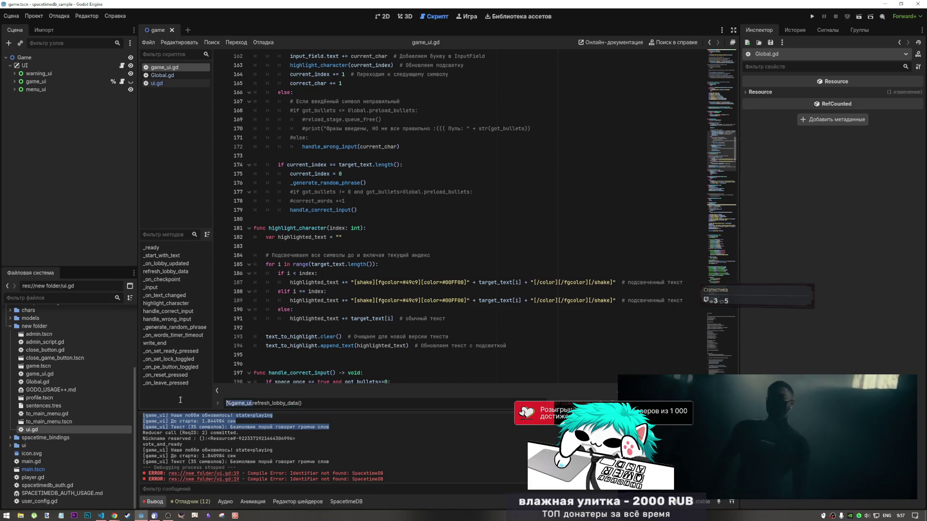
pyautogui.click(166, 271)
pyautogui.moveTo(363, 255); pyautogui.dragTo(470, 255)
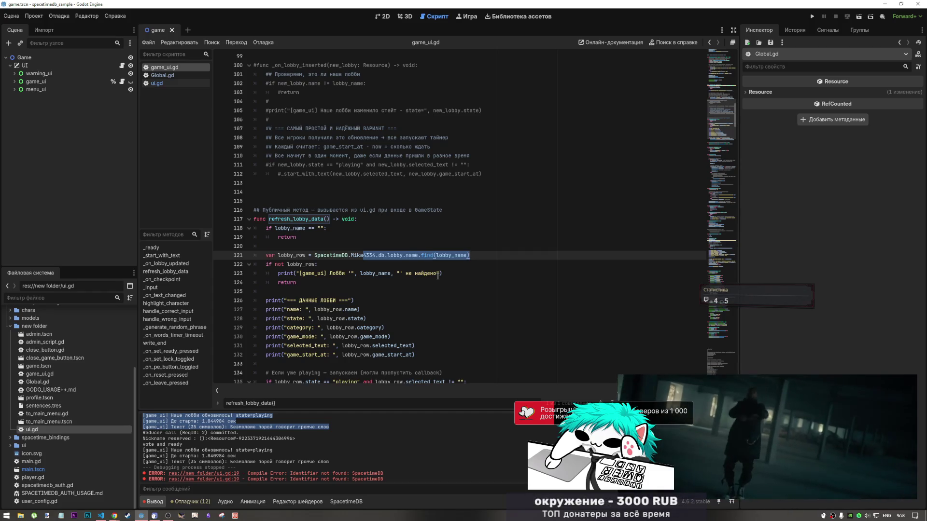
# - Clear the selection on line 121 and scroll through refresh_lobby_data in game_ui.gd
pyautogui.click(367, 292)
pyautogui.scroll(-3, 366, 276)
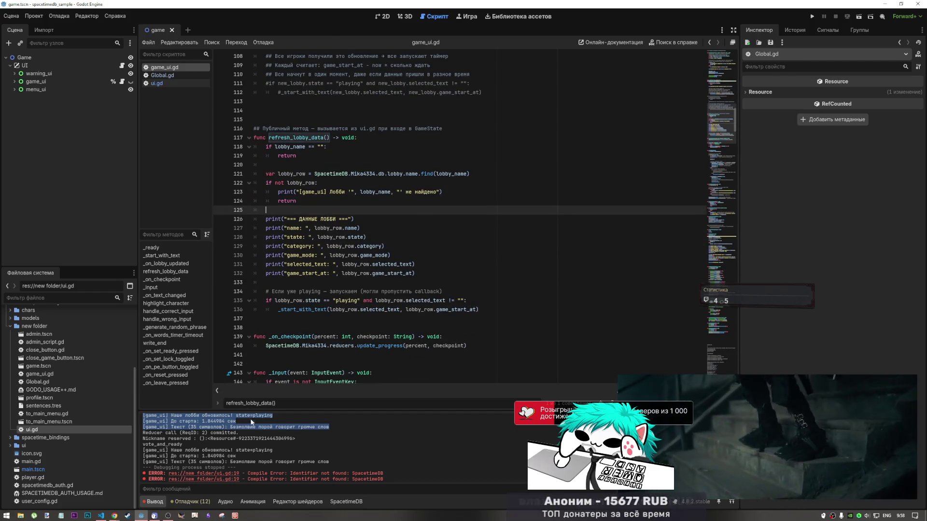
pyautogui.scroll(1, 250, 423)
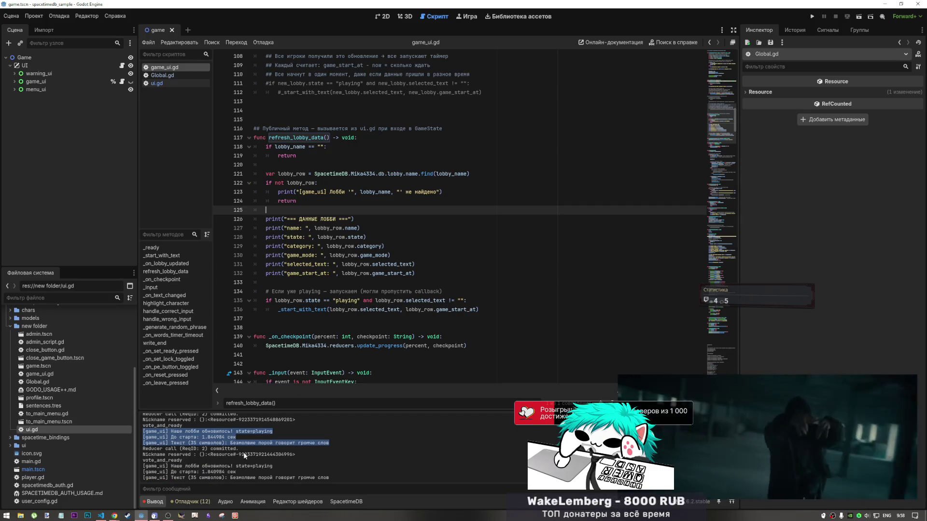
pyautogui.scroll(5, 248, 450)
pyautogui.scroll(-5, 248, 446)
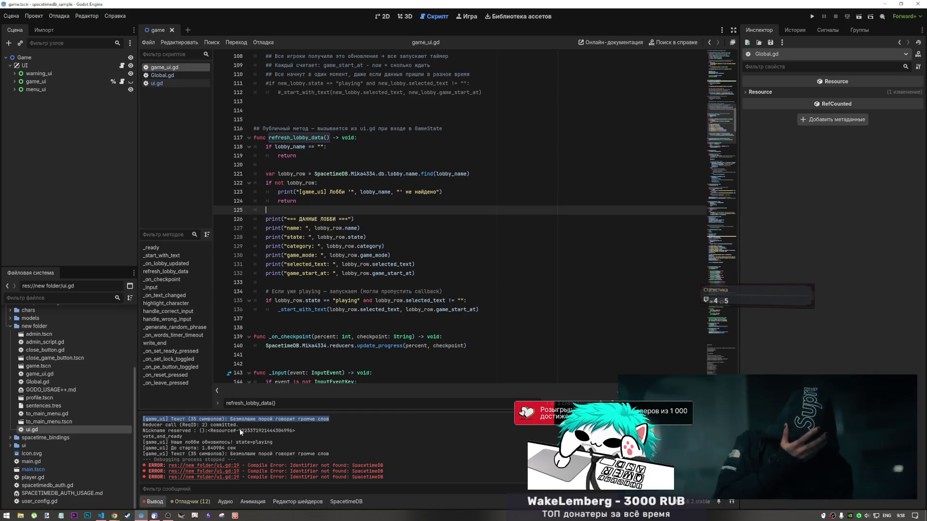
pyautogui.scroll(-10, 362, 309)
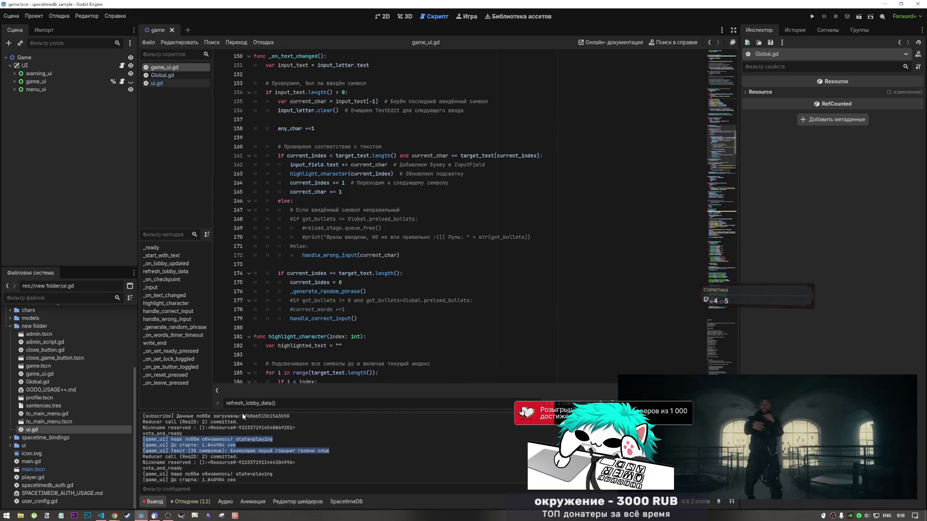
# - Review lines 122–134 of refresh_lobby_data in game_ui.gd by briefly selecting them
pyautogui.scroll(5, 414, 206)
pyautogui.scroll(14, 414, 206)
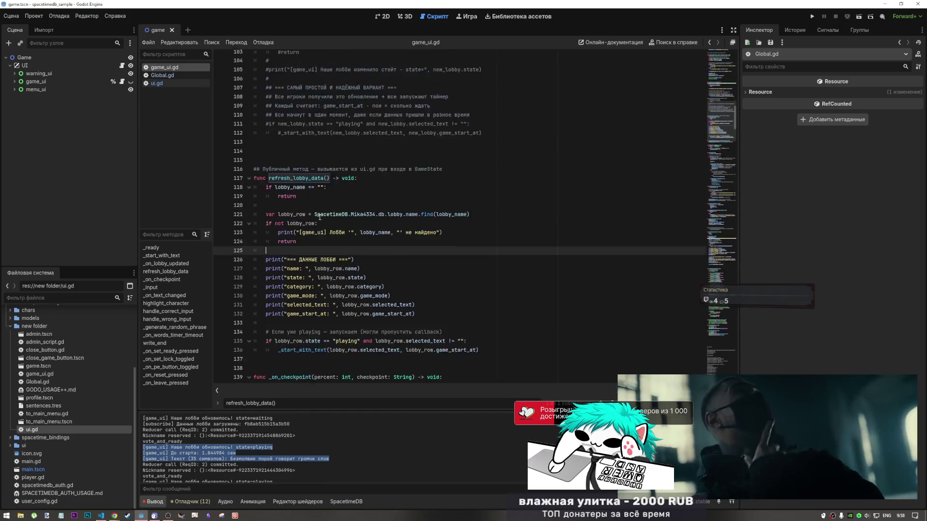
pyautogui.scroll(5, 336, 218)
pyautogui.scroll(-5, 336, 217)
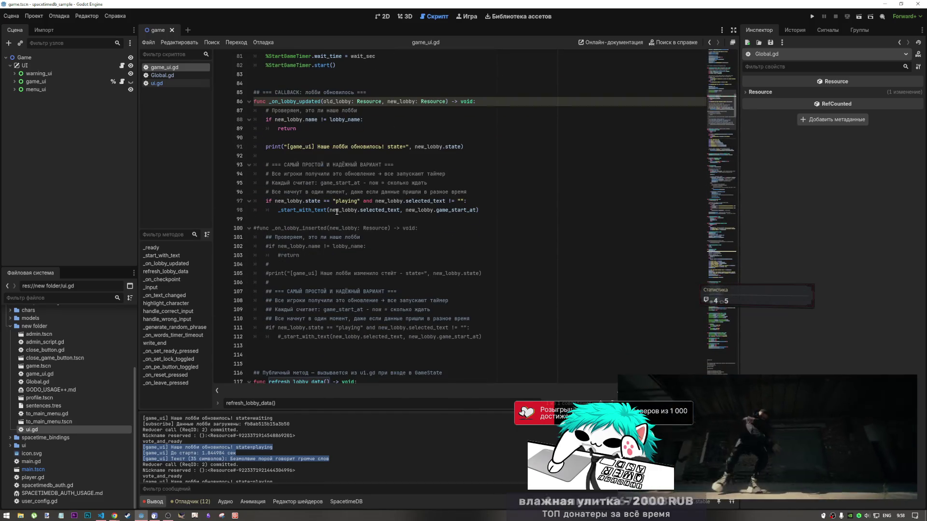
pyautogui.scroll(-3, 336, 211)
pyautogui.moveTo(444, 265)
pyautogui.mouseDown()
pyautogui.moveTo(289, 191)
pyautogui.moveTo(282, 155)
pyautogui.mouseUp()
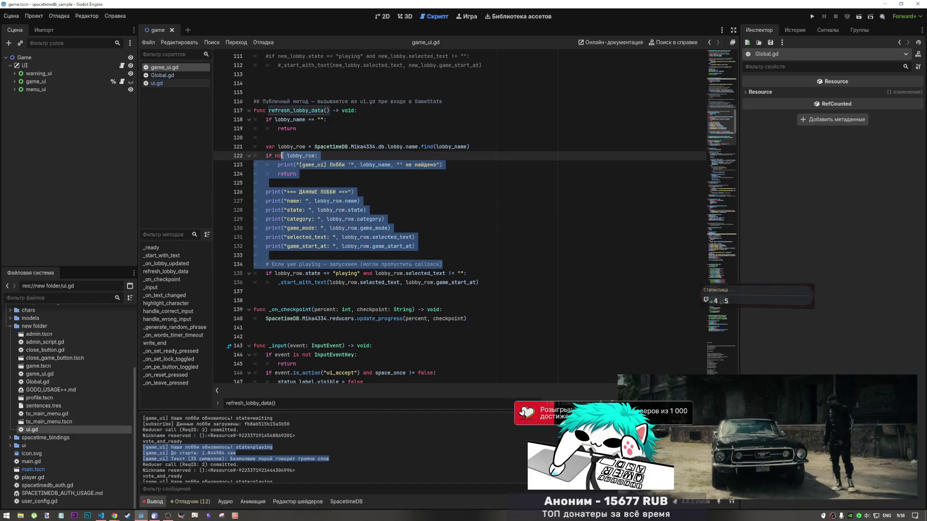
pyautogui.click(483, 265)
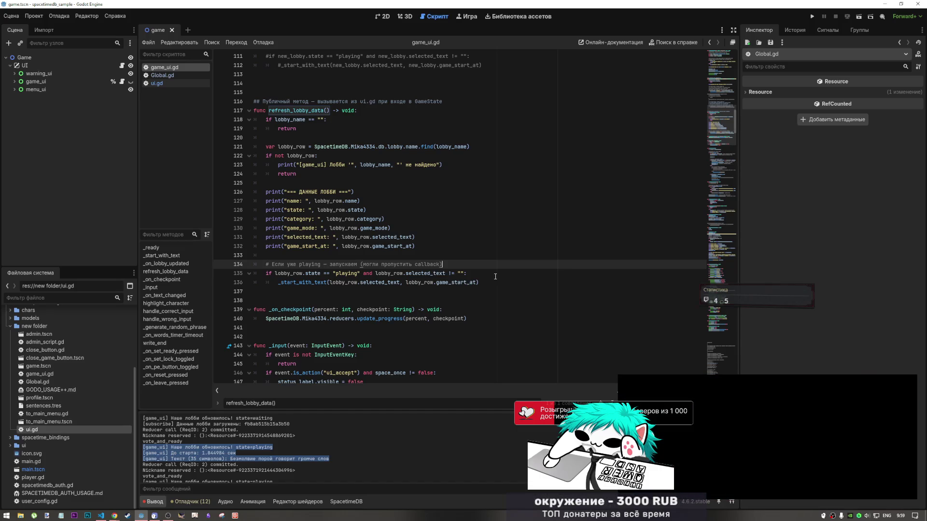
# - Select the printed lobby name and waiting-state lines in the Output log, then show the 2D view
pyautogui.scroll(3, 304, 429)
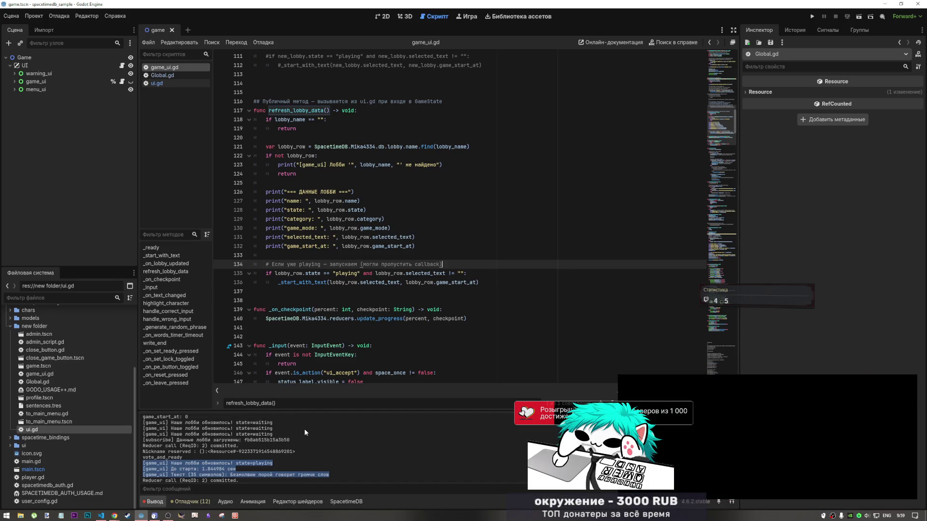
pyautogui.scroll(-3, 306, 427)
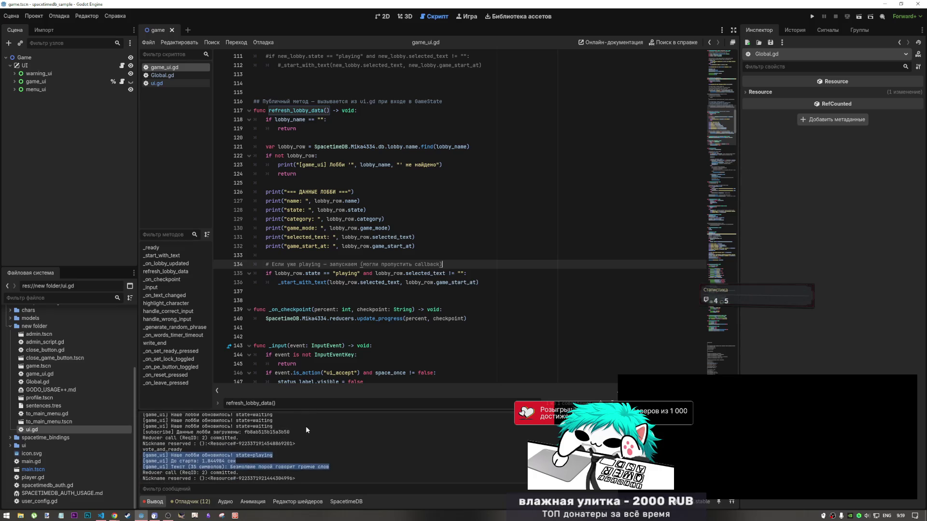
pyautogui.scroll(2, 306, 425)
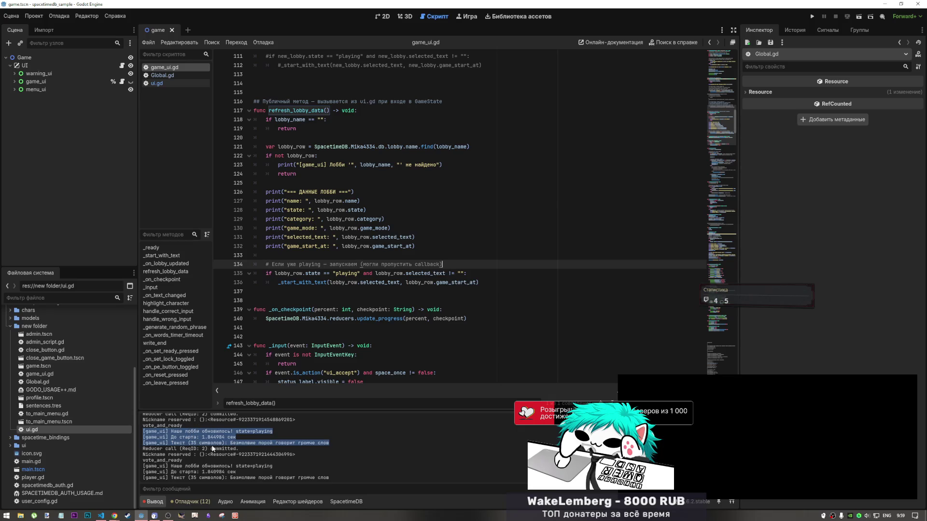
pyautogui.scroll(10, 212, 449)
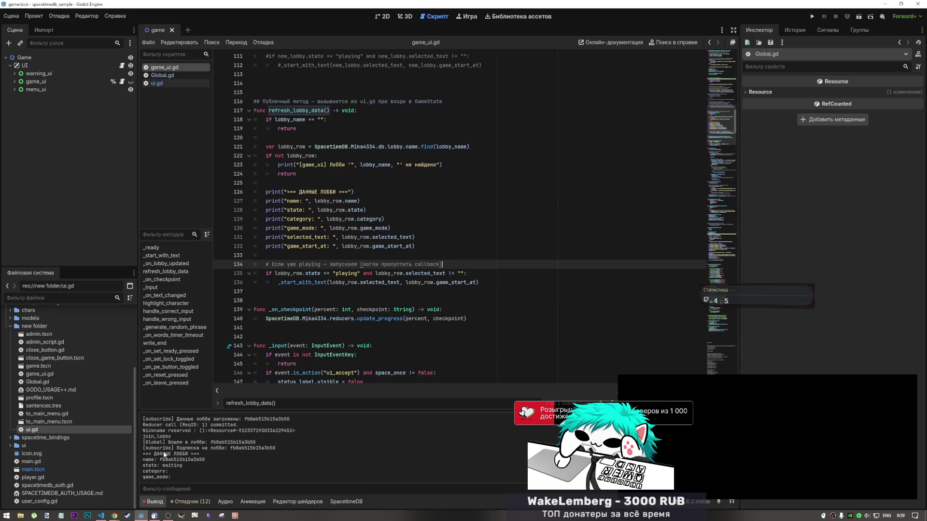
pyautogui.scroll(-2, 183, 463)
pyautogui.moveTo(173, 439)
pyautogui.mouseDown()
pyautogui.moveTo(202, 447)
pyautogui.moveTo(194, 459)
pyautogui.moveTo(227, 471)
pyautogui.mouseUp()
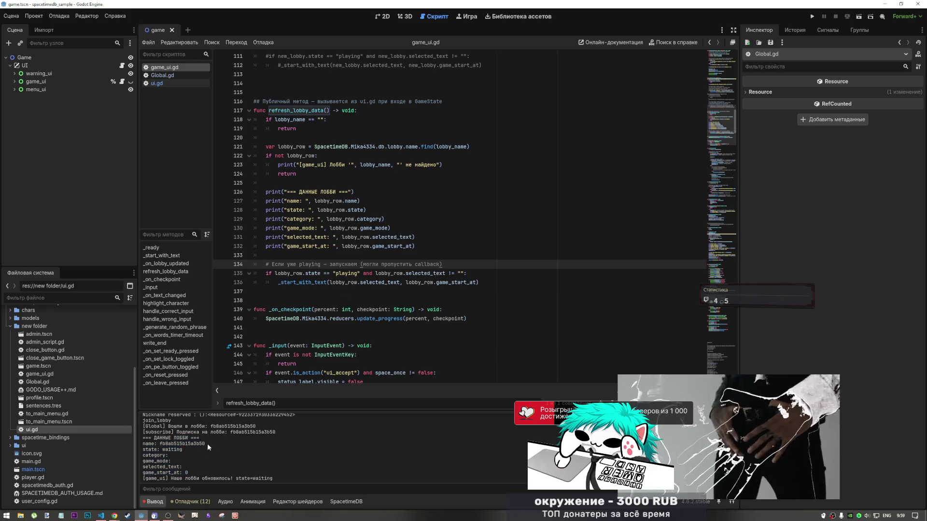
pyautogui.moveTo(159, 444); pyautogui.dragTo(163, 449)
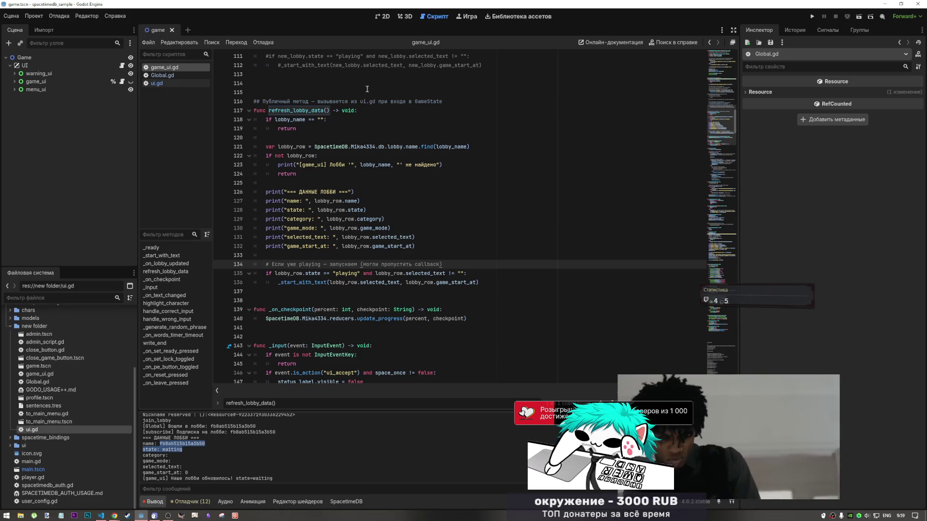
pyautogui.click(389, 16)
pyautogui.click(49, 82)
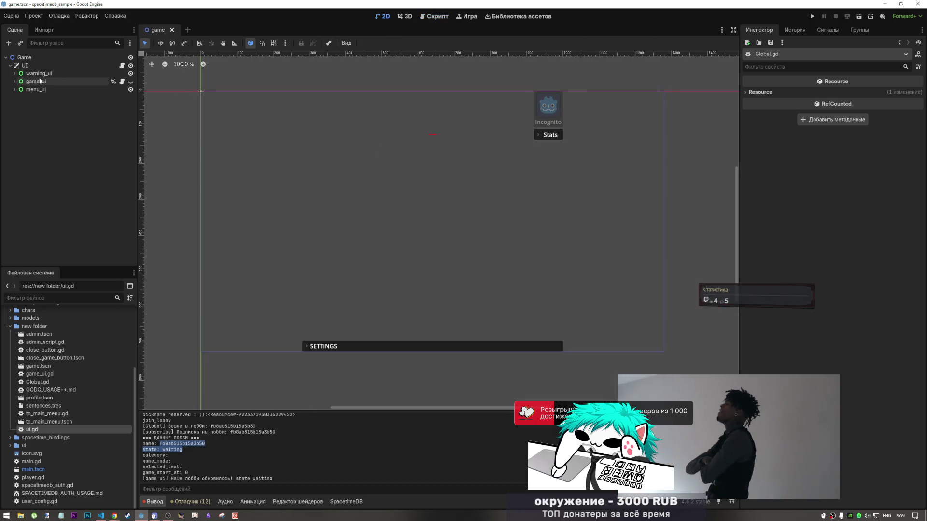
pyautogui.click(131, 82)
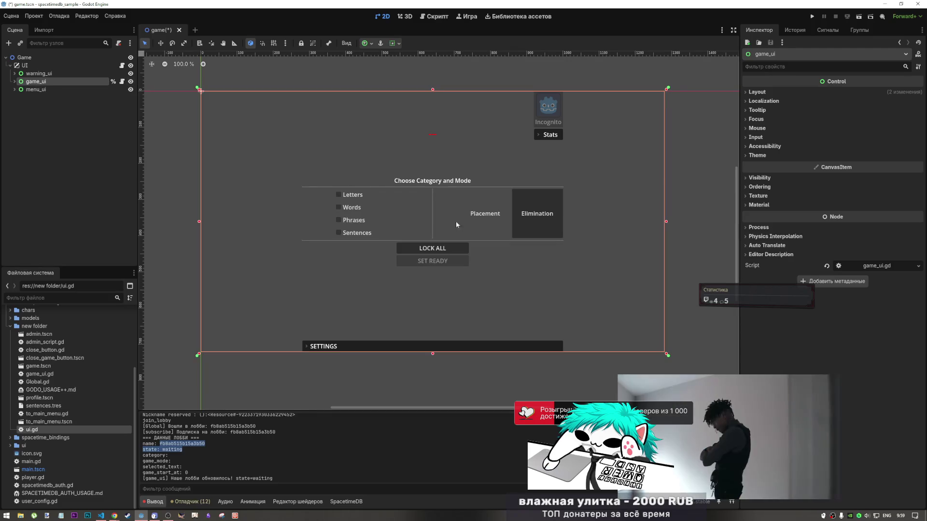
pyautogui.click(15, 82)
pyautogui.click(19, 89)
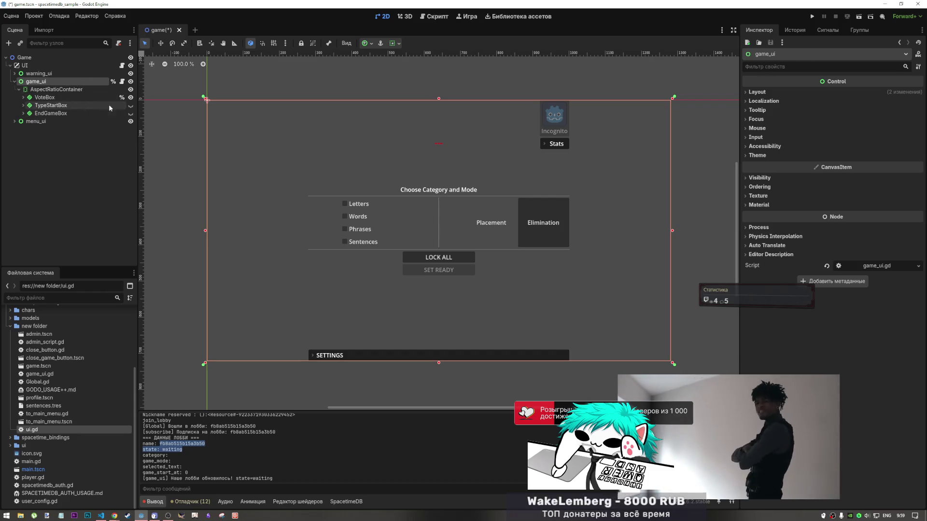
pyautogui.click(130, 97)
pyautogui.click(131, 105)
pyautogui.click(130, 105)
pyautogui.click(130, 113)
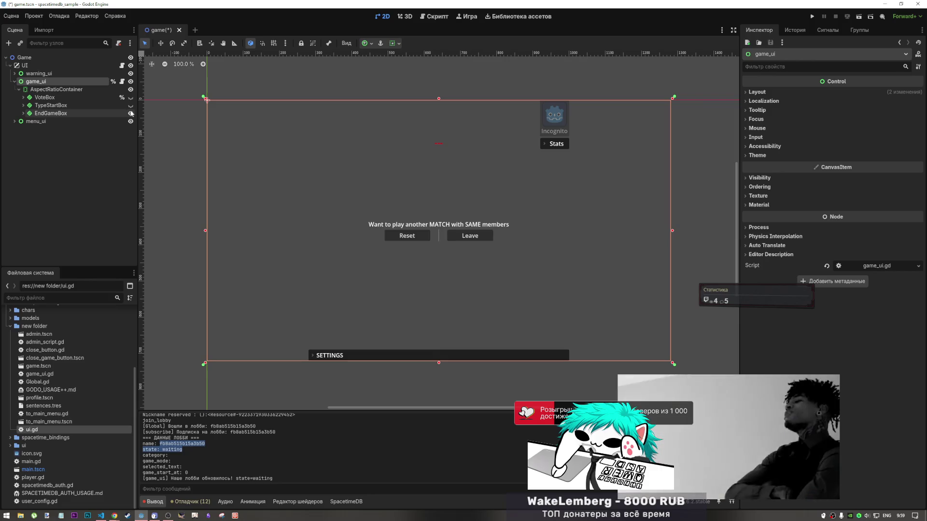
pyautogui.click(130, 113)
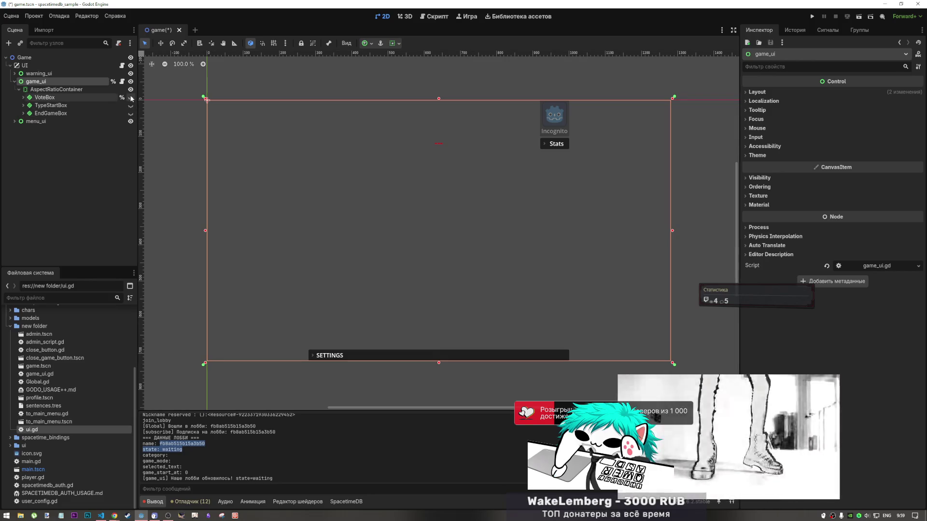
pyautogui.click(130, 97)
pyautogui.click(130, 97)
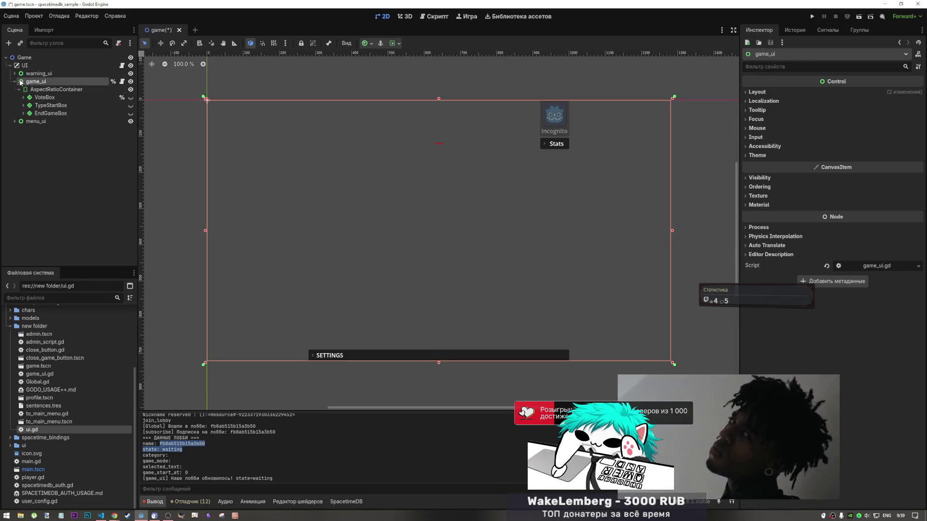
pyautogui.click(14, 81)
pyautogui.click(15, 90)
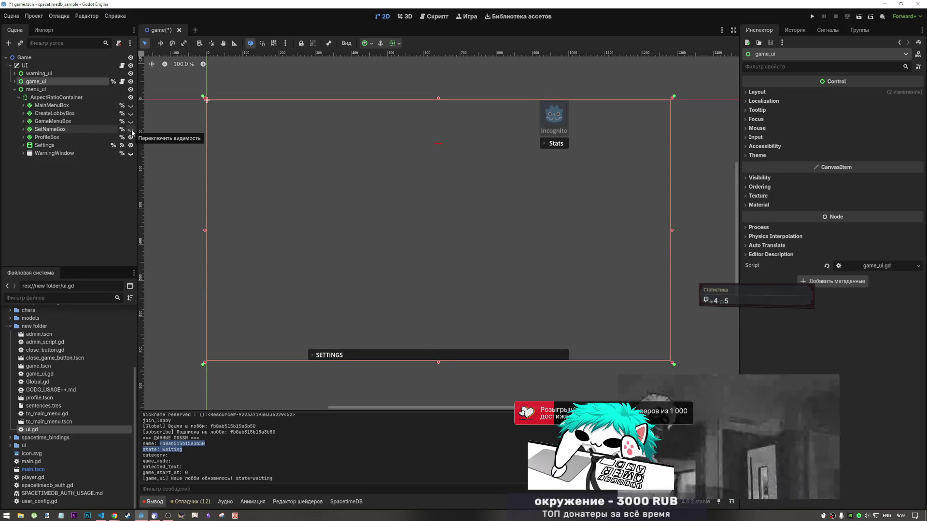
pyautogui.click(130, 113)
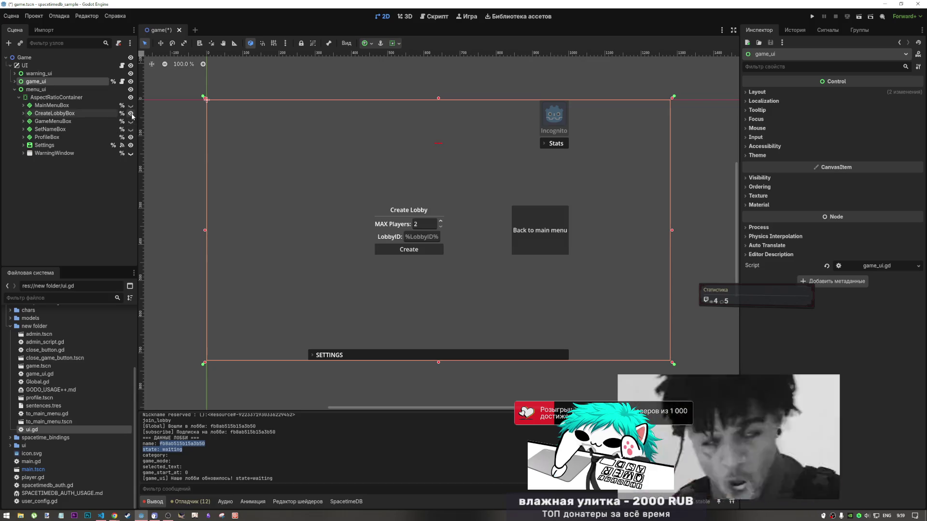
pyautogui.click(130, 113)
pyautogui.click(131, 113)
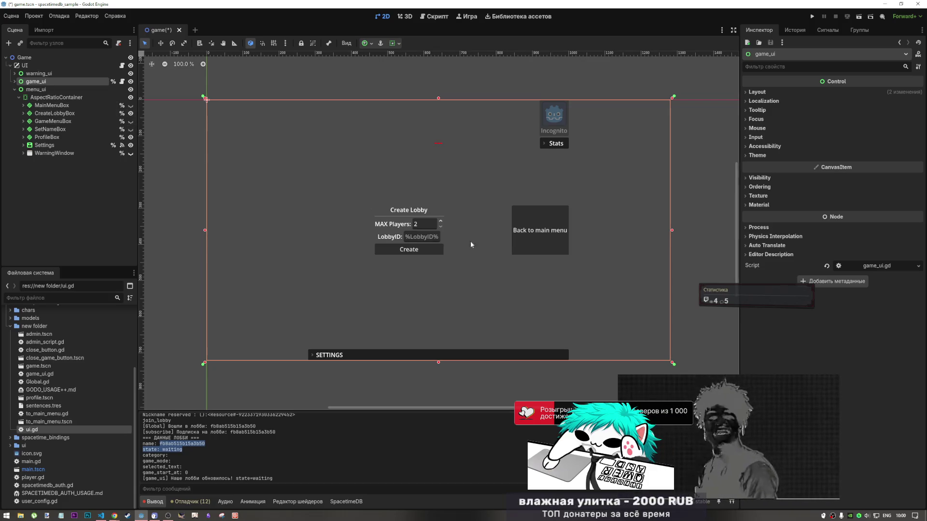
pyautogui.click(131, 121)
pyautogui.click(131, 121)
pyautogui.click(130, 129)
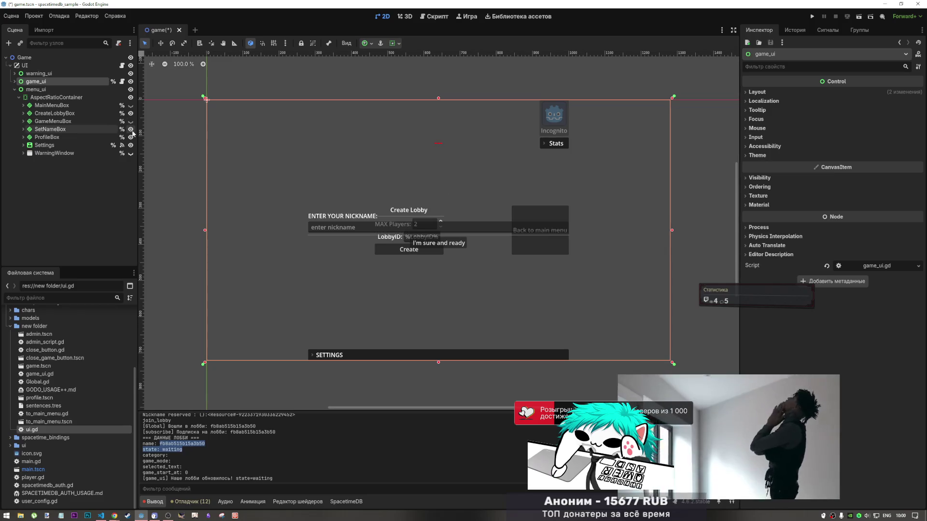
pyautogui.click(130, 129)
pyautogui.click(131, 106)
pyautogui.click(130, 106)
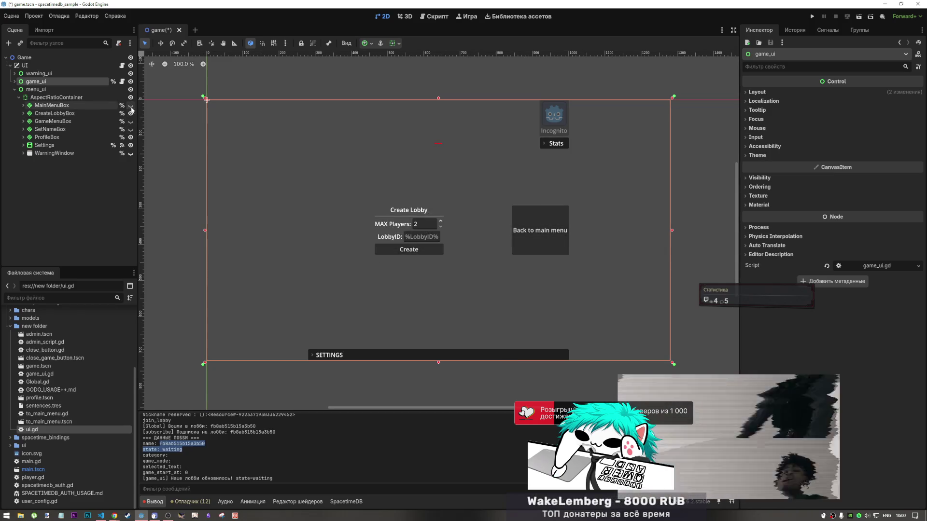
pyautogui.click(130, 105)
pyautogui.click(130, 105)
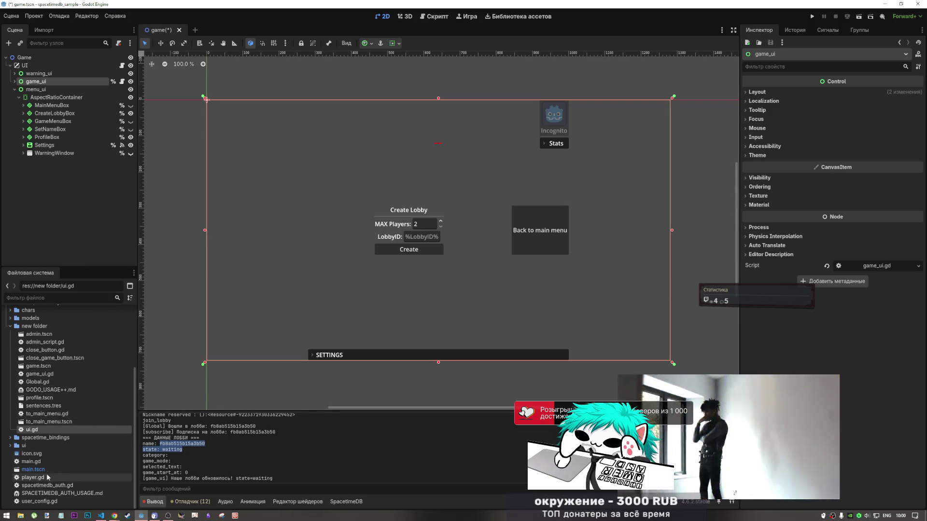
pyautogui.click(11, 446)
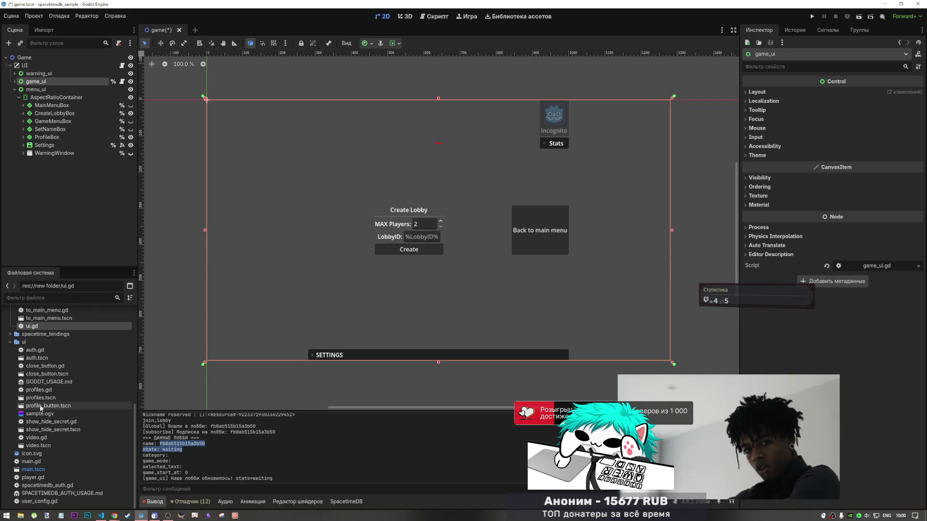
pyautogui.doubleClick(41, 398)
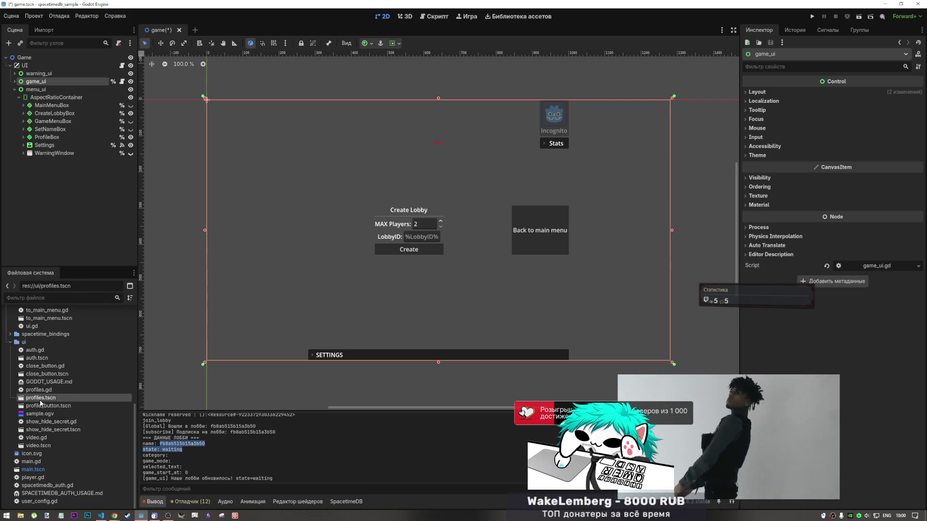
pyautogui.click(55, 106)
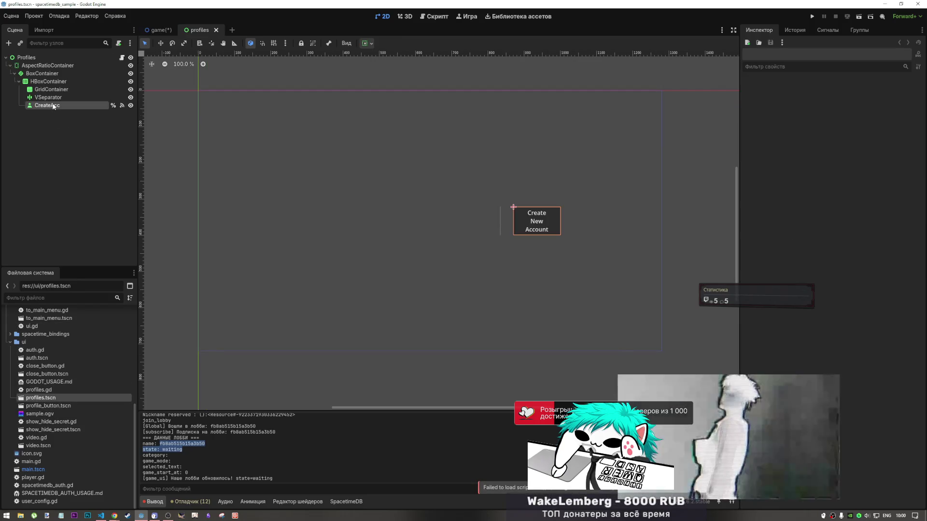
pyautogui.click(217, 31)
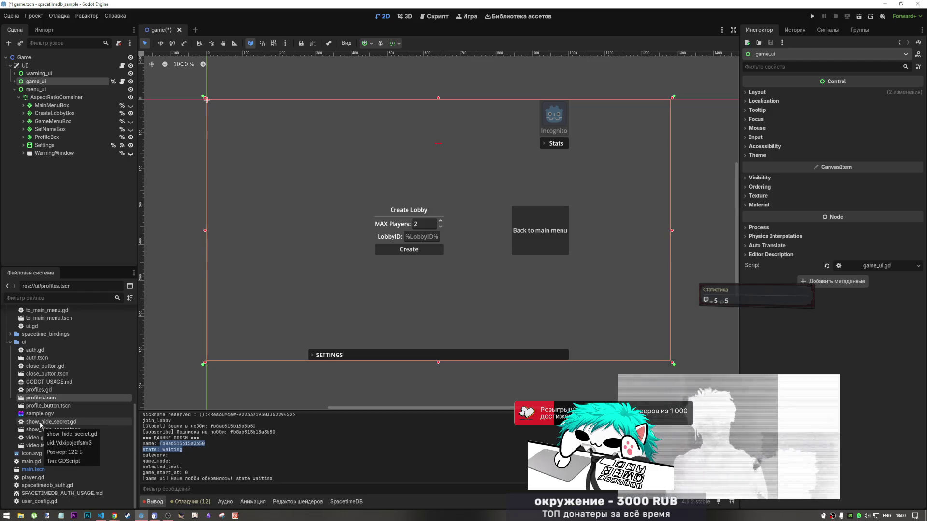
pyautogui.doubleClick(41, 358)
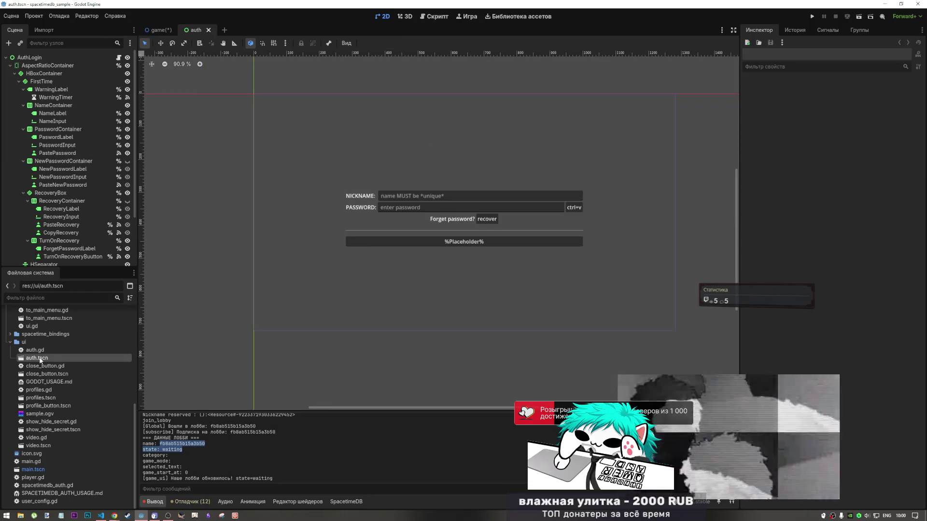
# - In auth.tscn, keep NewPasswordContainer hidden and make RecoveryContainer visible below the password
pyautogui.click(573, 208)
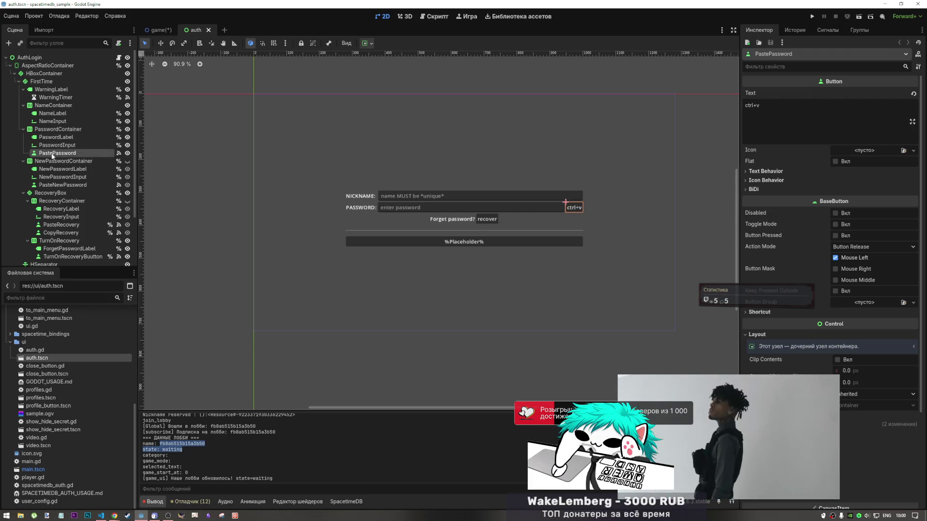
pyautogui.click(127, 160)
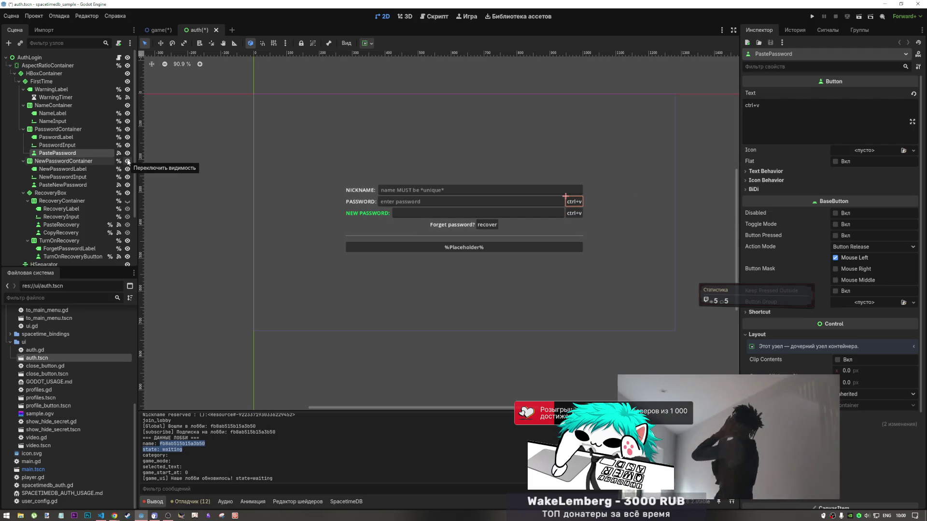
pyautogui.click(128, 161)
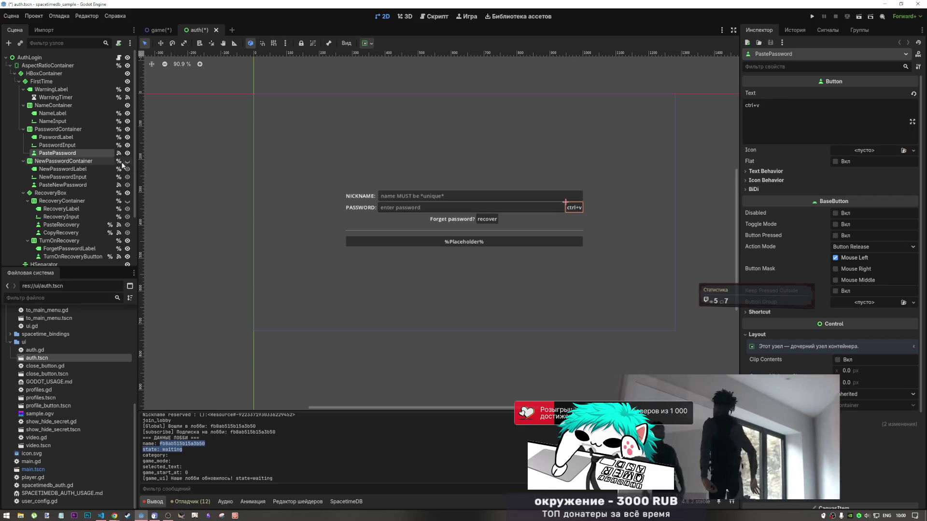
pyautogui.click(128, 201)
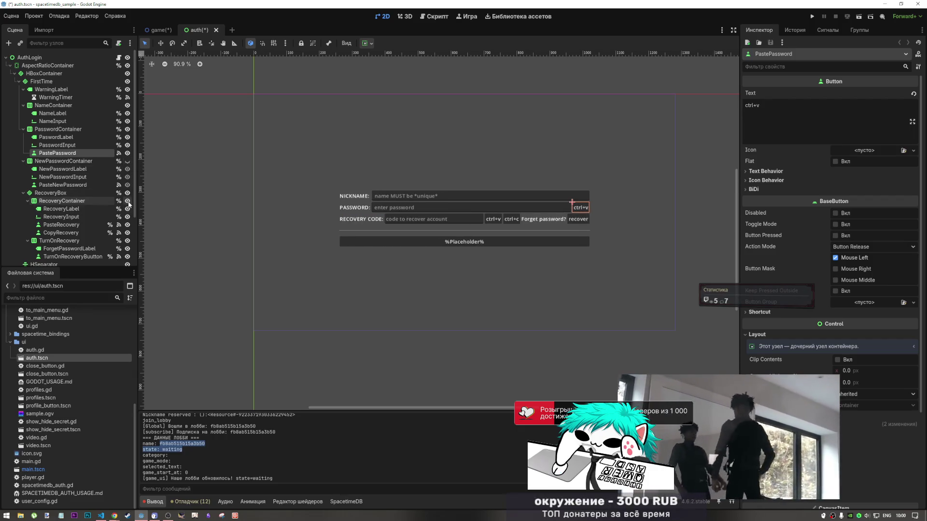
# - Confirm CopyRecovery's pressed signal targets _on_copy_recovery_pressed, then open close_button.gd
pyautogui.click(514, 219)
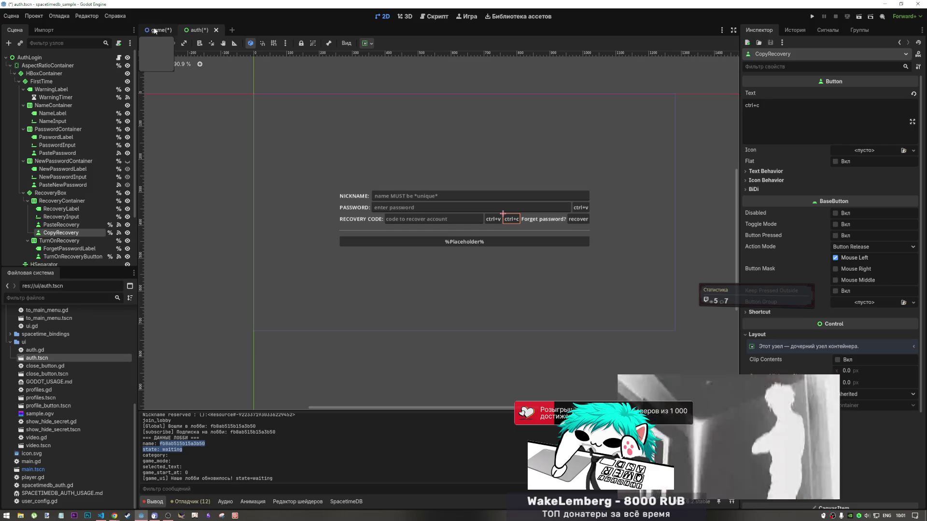
pyautogui.click(827, 30)
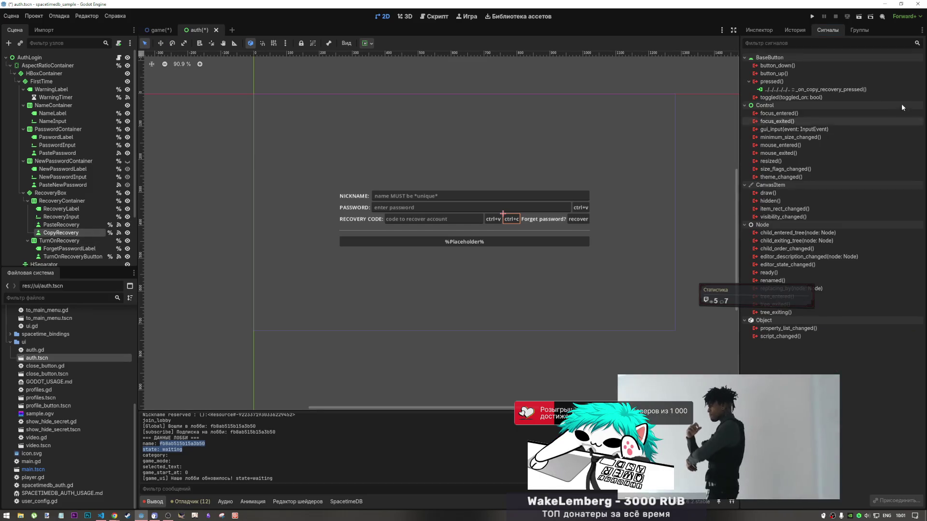
pyautogui.click(773, 89)
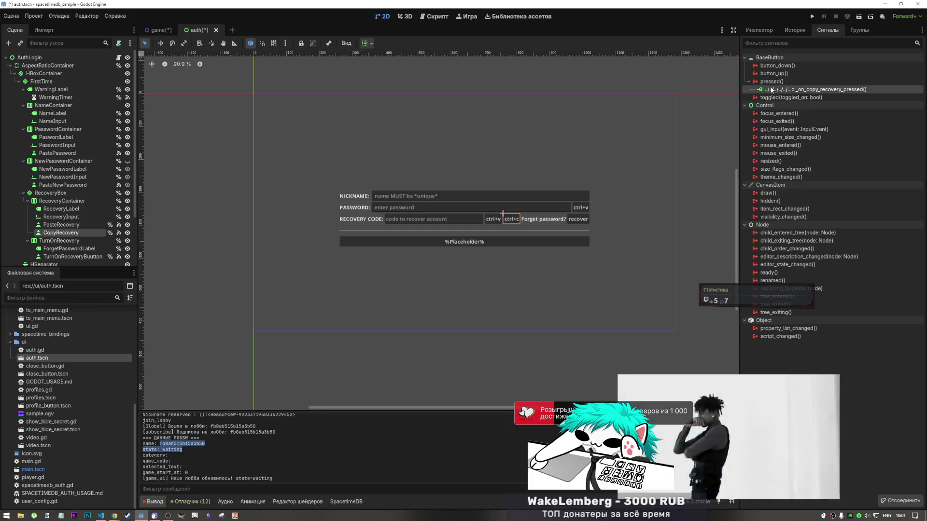
pyautogui.rightClick(777, 88)
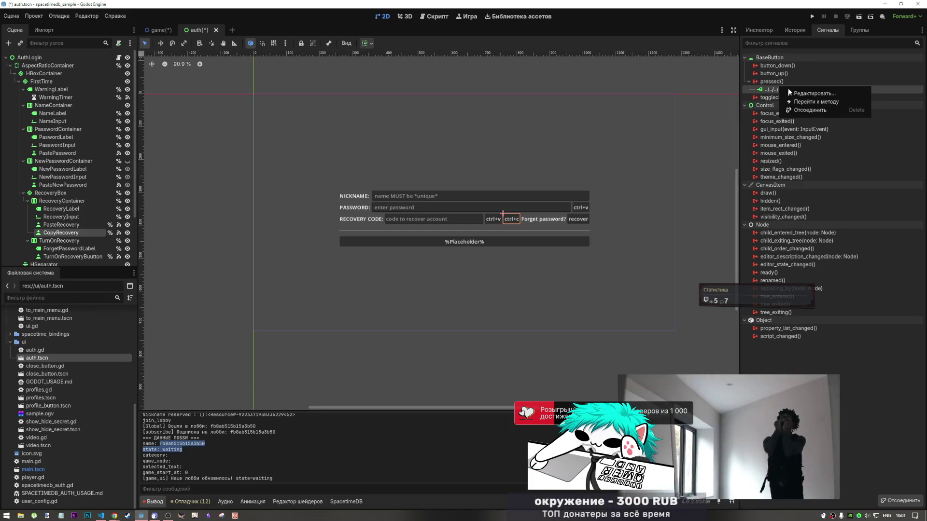
pyautogui.press('Escape')
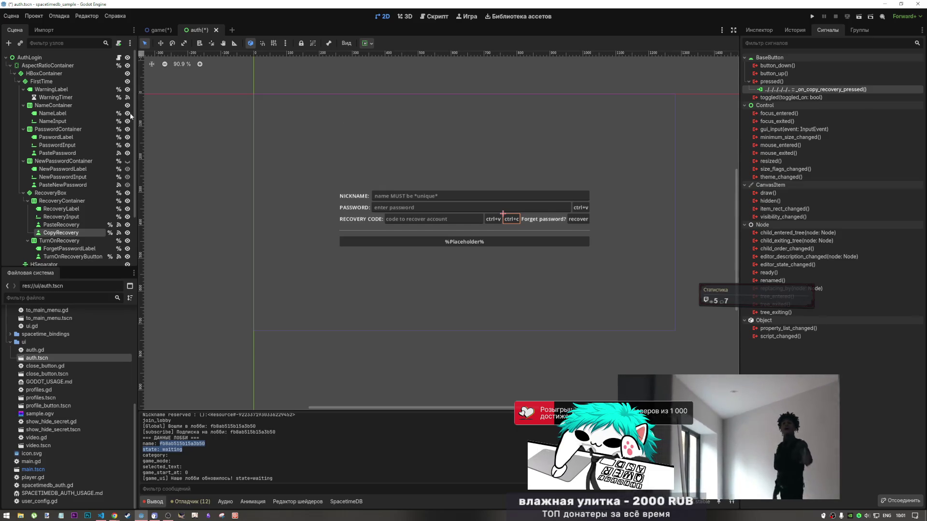
pyautogui.doubleClick(54, 367)
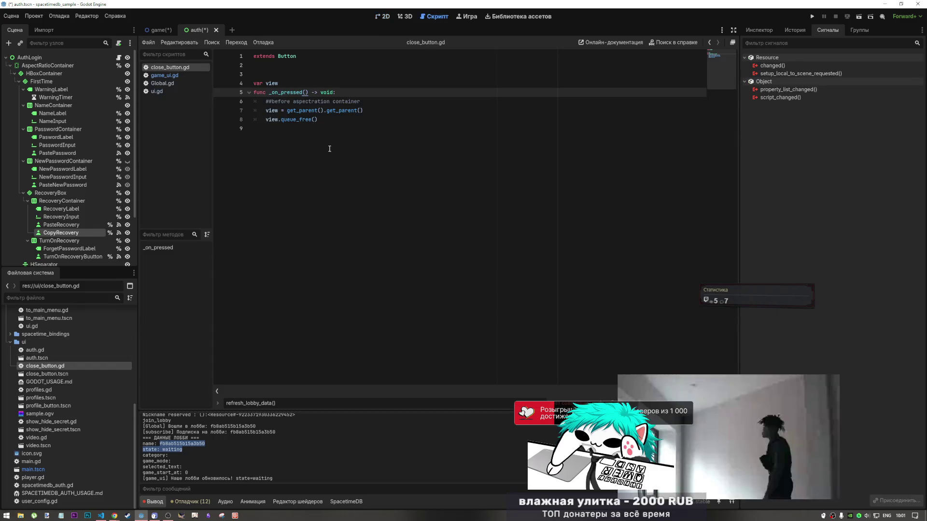
# - Close the open scripts and recheck CopyRecovery's _on_copy_recovery_pressed connection
pyautogui.middleClick(179, 68)
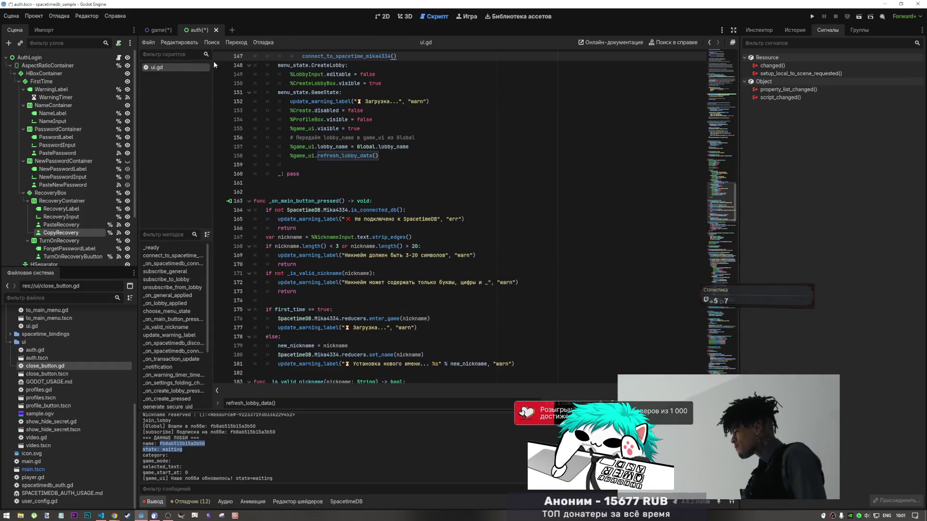
pyautogui.middleClick(177, 68)
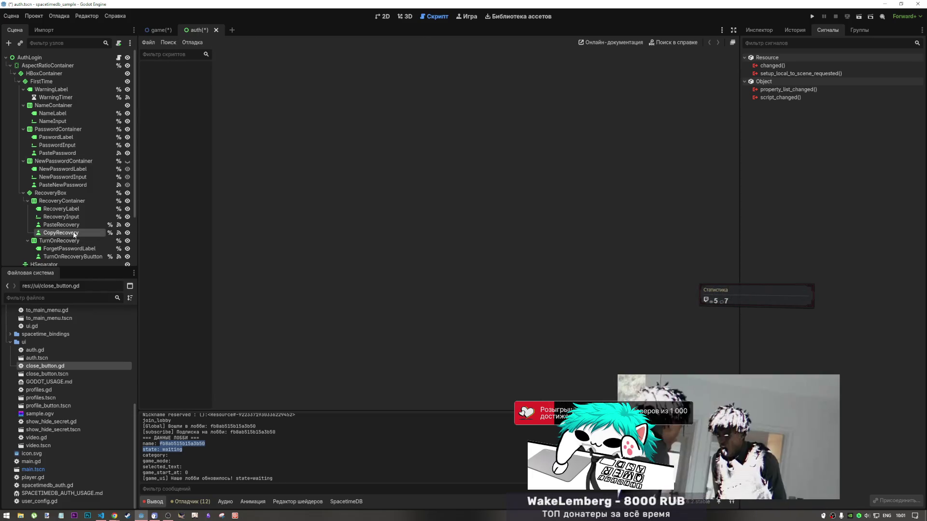
pyautogui.click(109, 236)
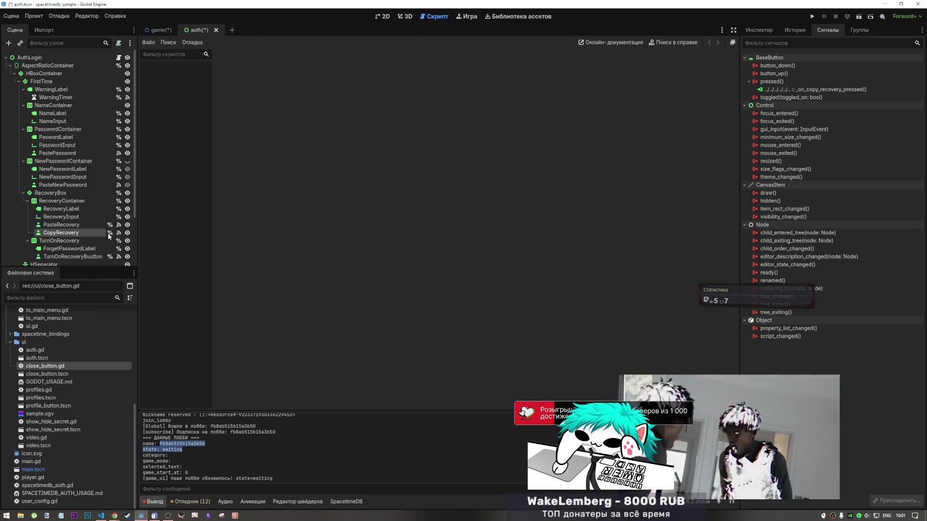
pyautogui.click(815, 91)
pyautogui.rightClick(798, 92)
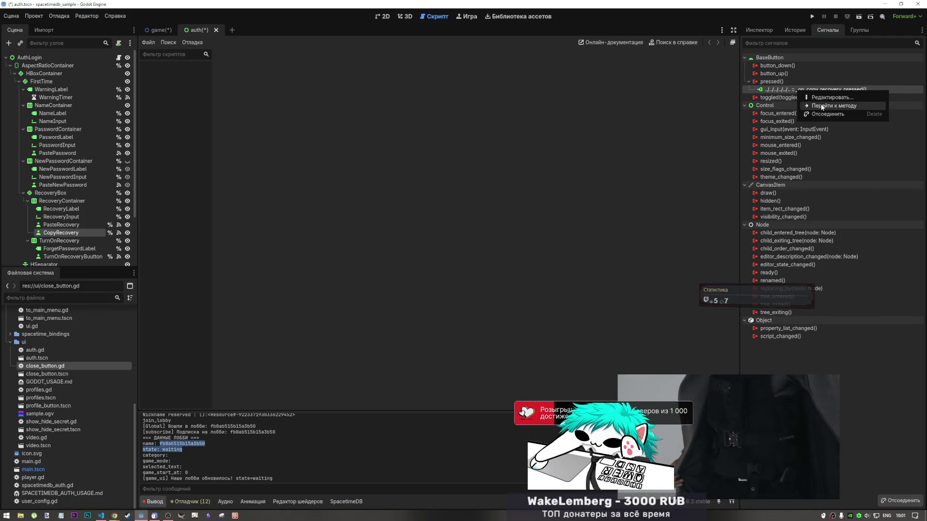
pyautogui.press('Escape')
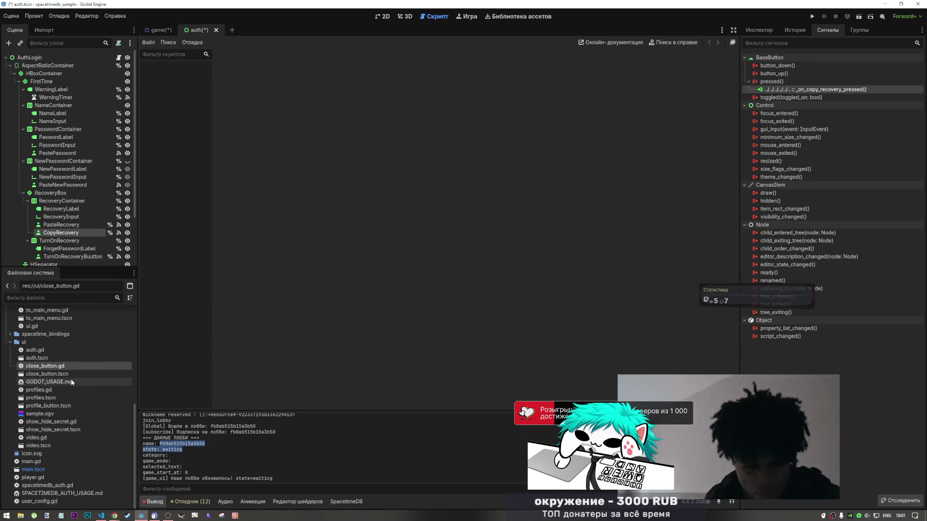
# - Study close_button.tscn's script lines for the parent view and queue_free, then show auth.gd
pyautogui.click(57, 375)
pyautogui.doubleClick(57, 375)
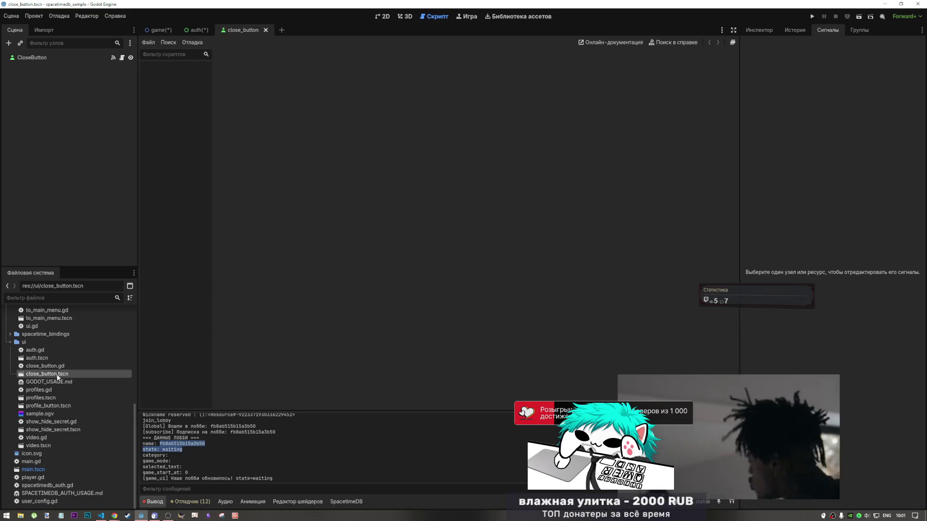
pyautogui.click(122, 58)
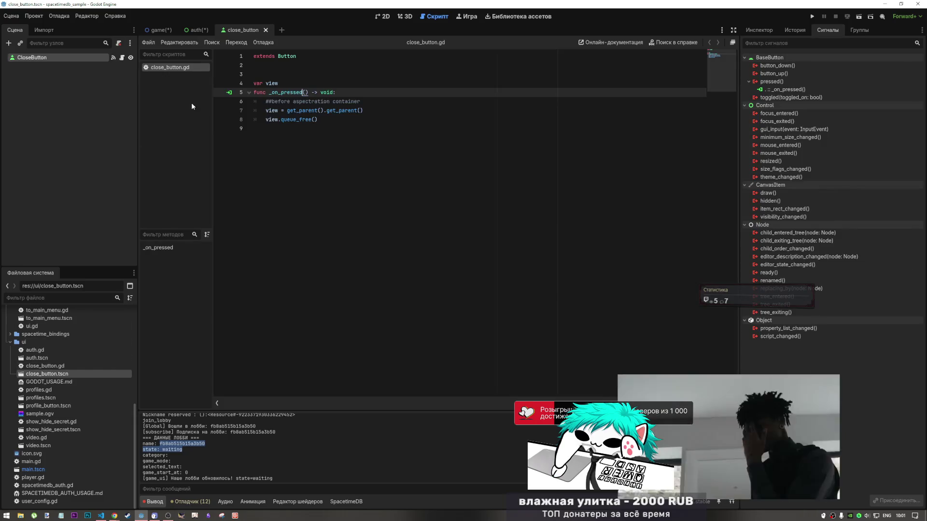
pyautogui.click(305, 111)
pyautogui.click(319, 124)
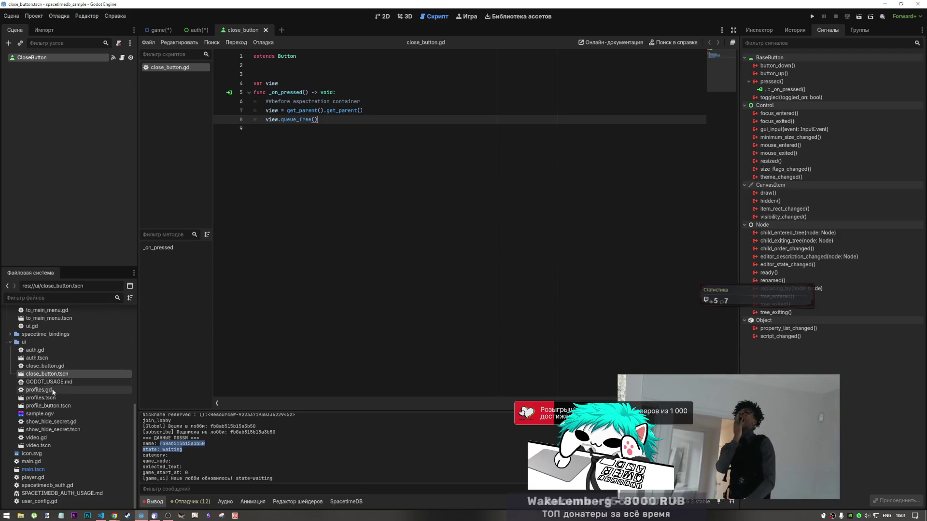
pyautogui.doubleClick(44, 358)
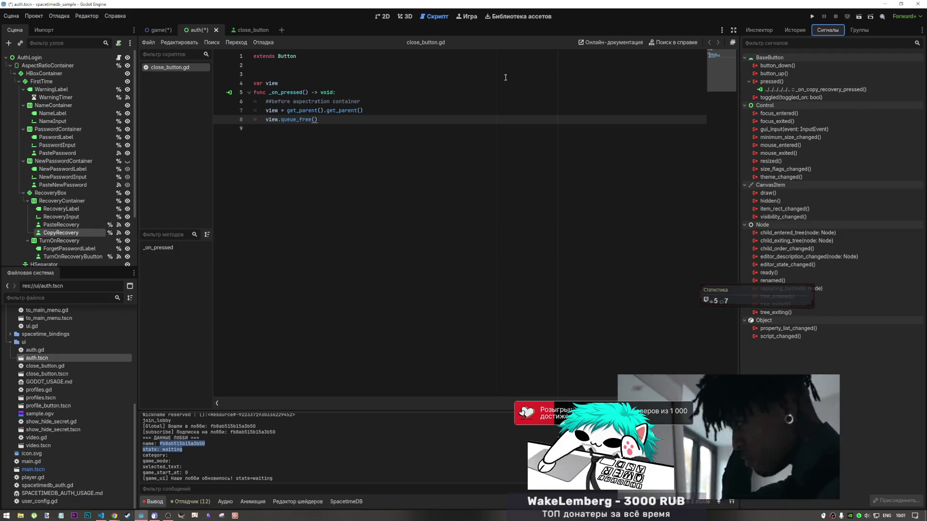
pyautogui.click(118, 57)
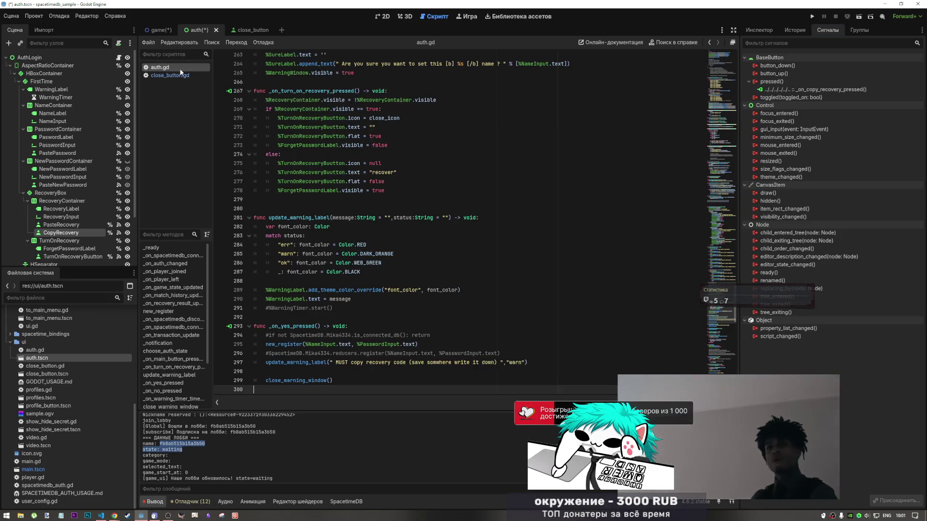
# - Look at the _on_copy_recovery_pressed connection settings and close them unchanged
pyautogui.click(815, 90)
pyautogui.rightClick(816, 91)
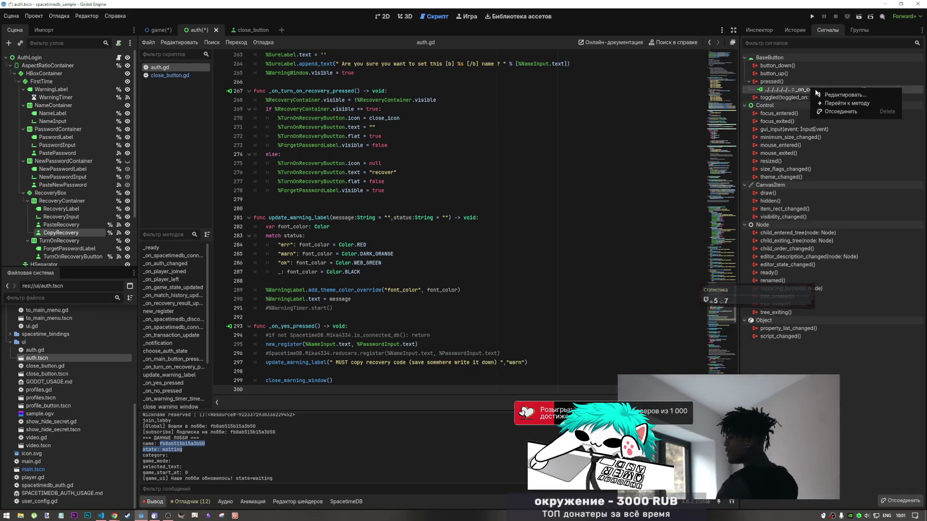
pyautogui.click(828, 94)
pyautogui.click(601, 164)
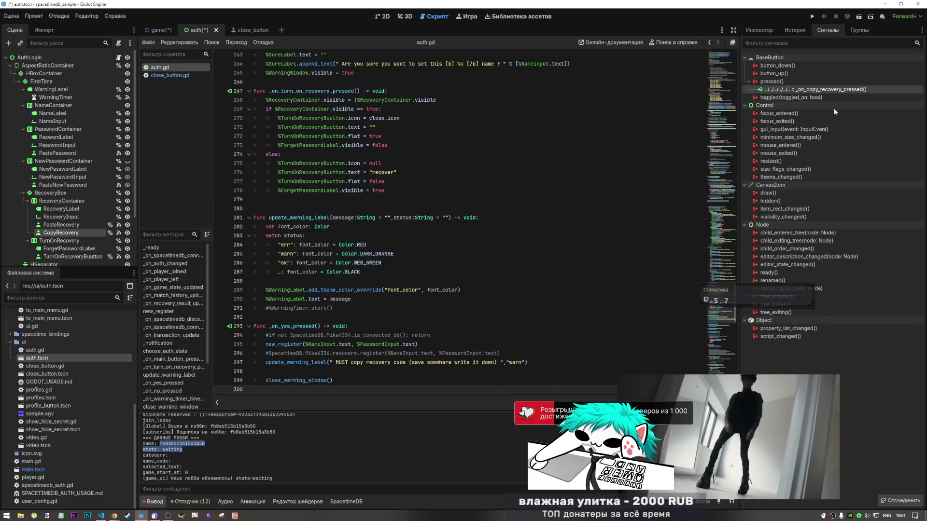
pyautogui.rightClick(819, 91)
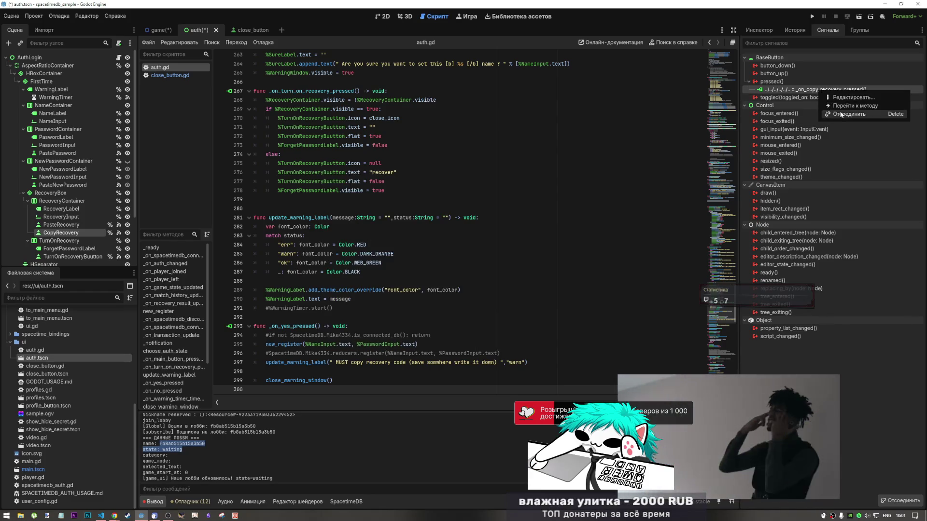
pyautogui.click(842, 105)
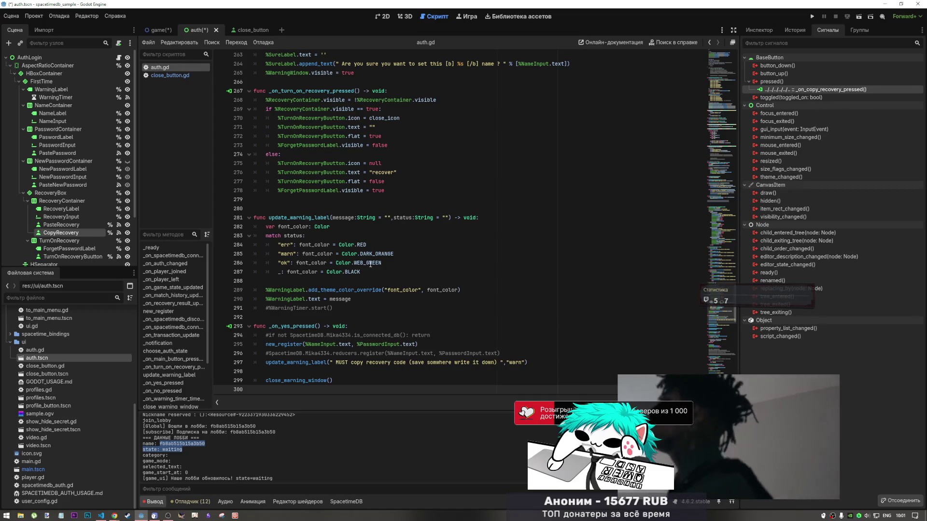
# - Select the whole _on_copy_recovery_pressed function in auth.gd for copying
pyautogui.scroll(-2, 370, 260)
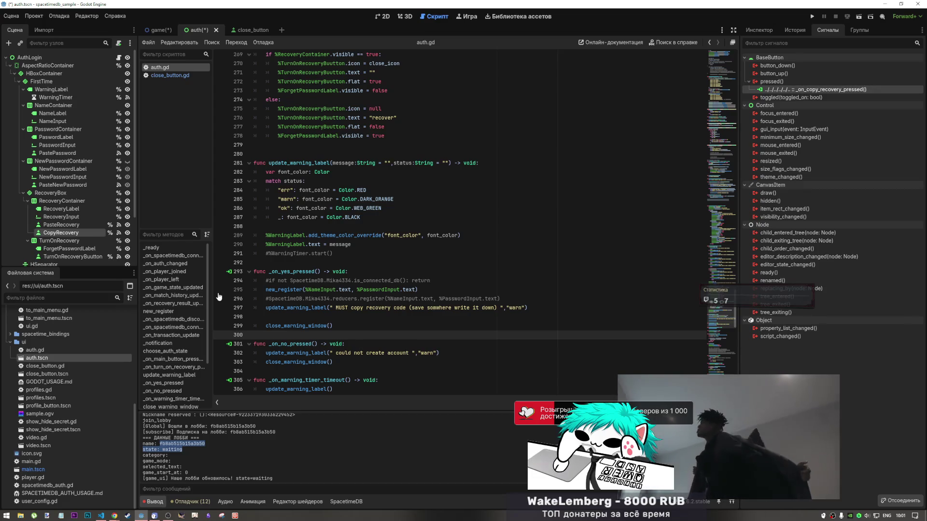
pyautogui.scroll(-3, 184, 314)
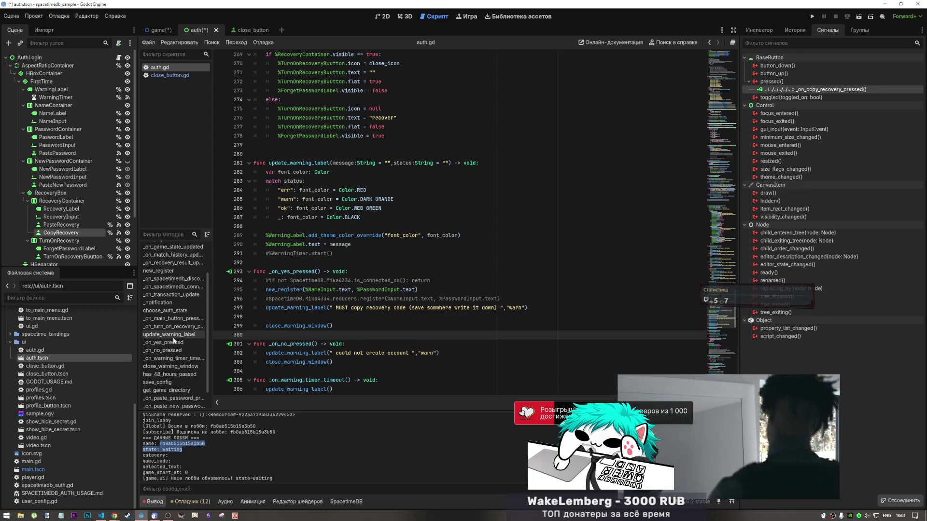
pyautogui.scroll(-1, 162, 386)
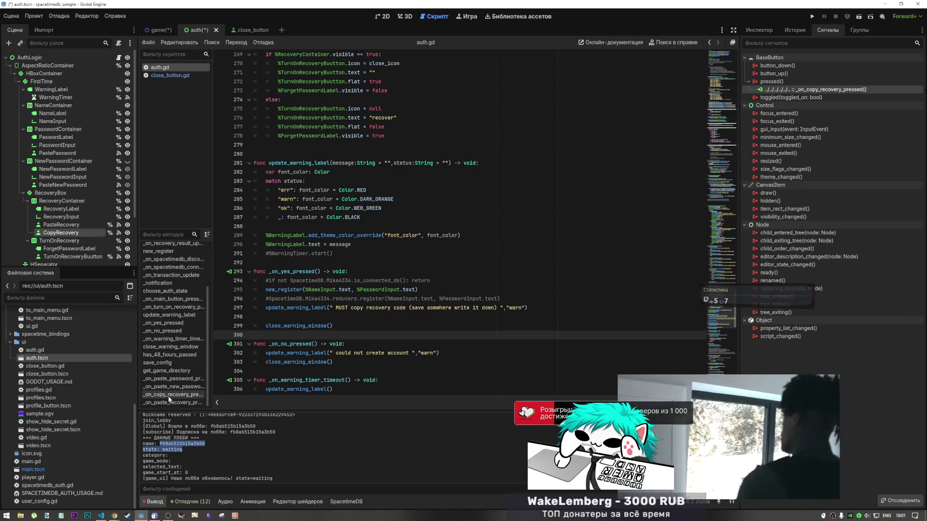
pyautogui.click(164, 395)
pyautogui.click(361, 274)
pyautogui.click(340, 255)
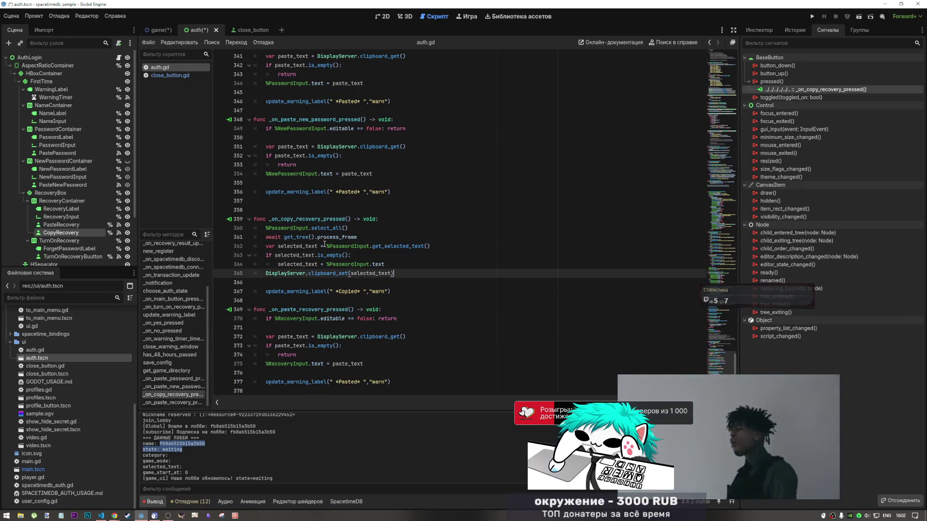
pyautogui.moveTo(398, 273); pyautogui.dragTo(253, 219)
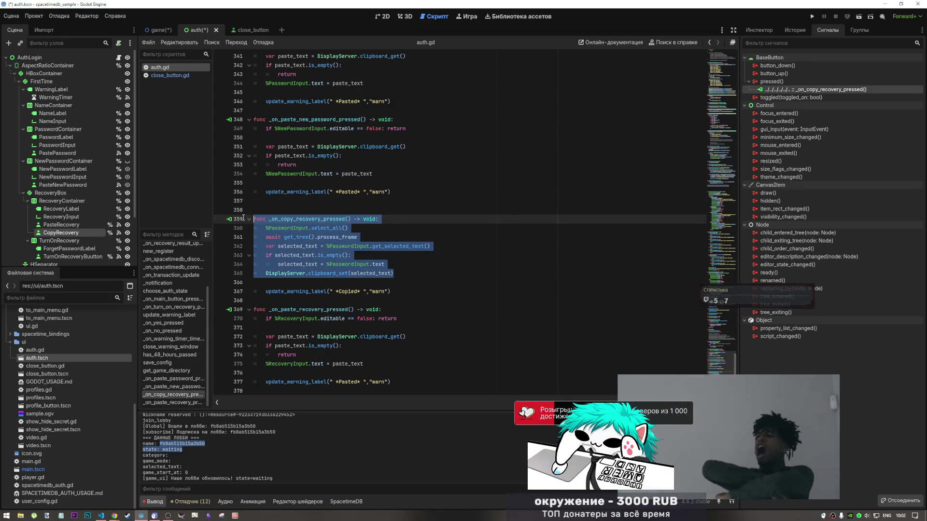
# - Close auth without saving and close close_button, leaving the game scene in 2D
pyautogui.click(161, 30)
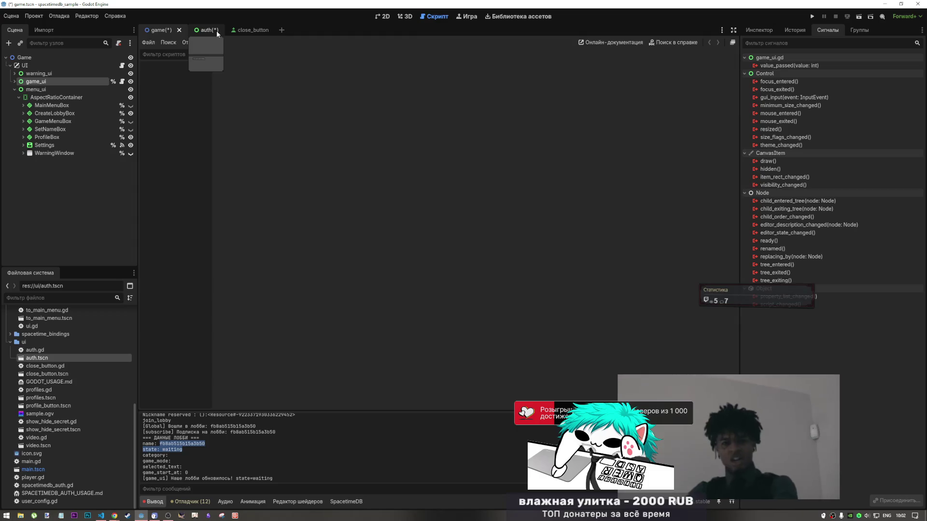
pyautogui.click(217, 30)
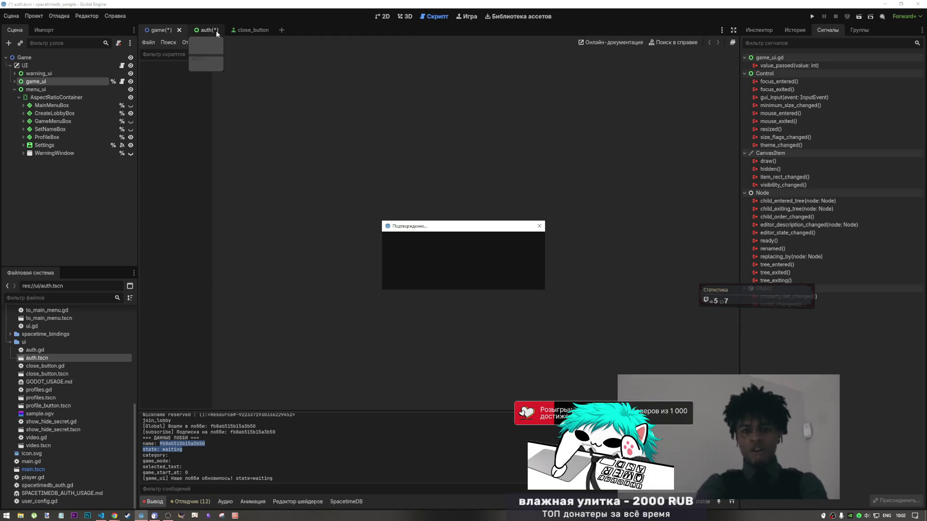
pyautogui.click(524, 281)
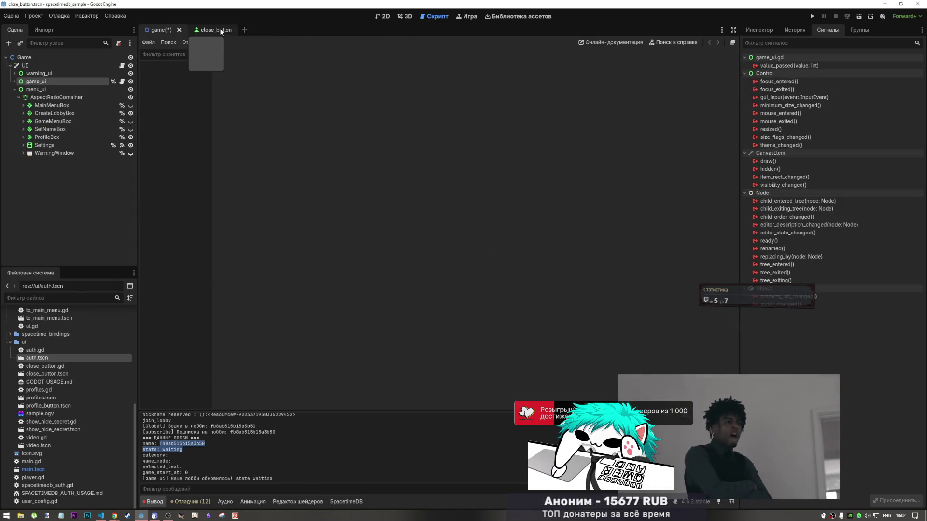
pyautogui.middleClick(219, 30)
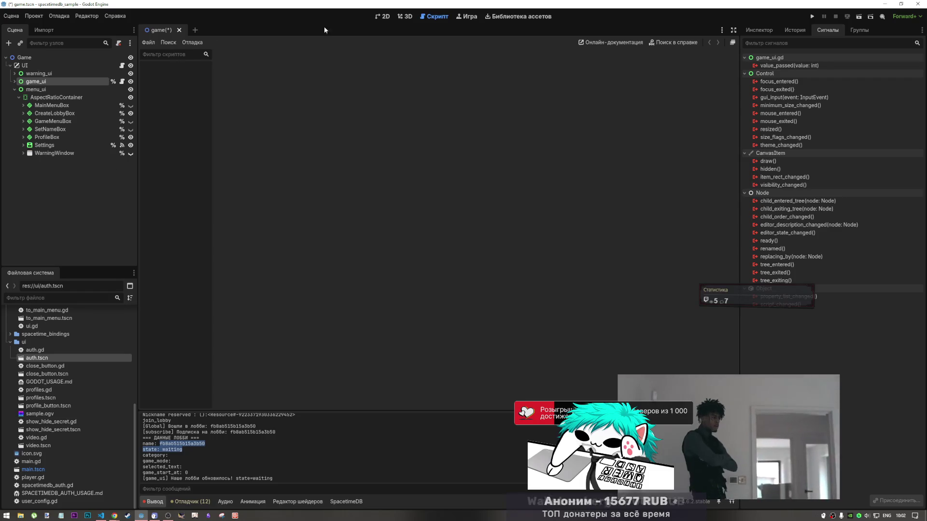
pyautogui.hotkey('ctrl', 'F1')
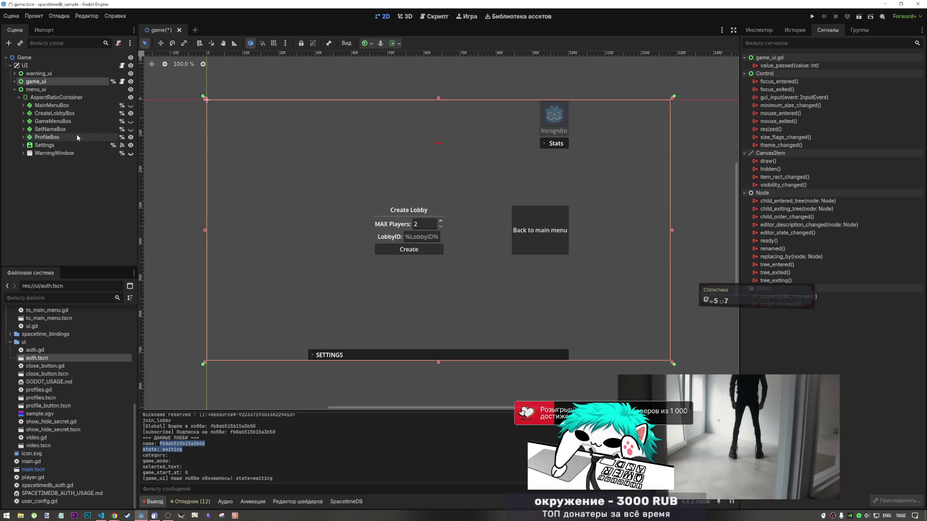
# - Expand CreateLobbyBox in the game scene and select LobbyInput, then LobbyContainer
pyautogui.click(53, 121)
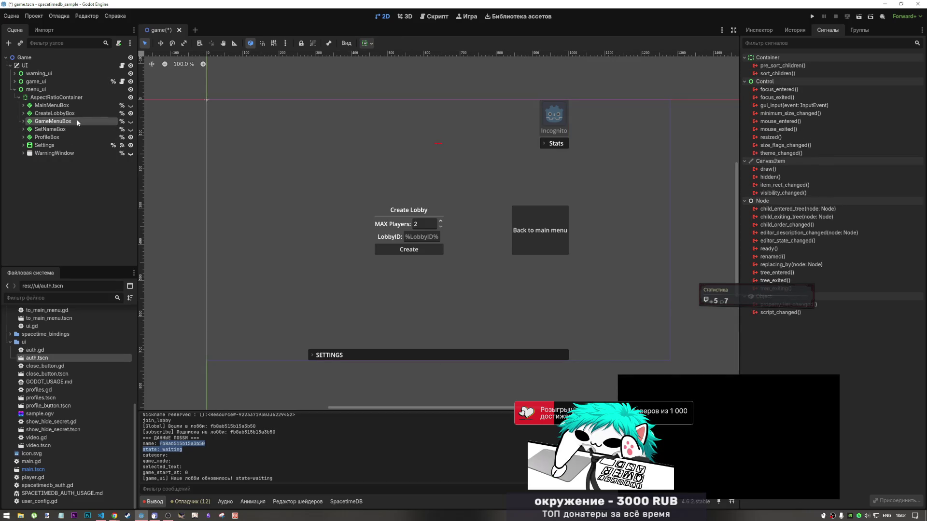
pyautogui.click(70, 112)
pyautogui.click(23, 113)
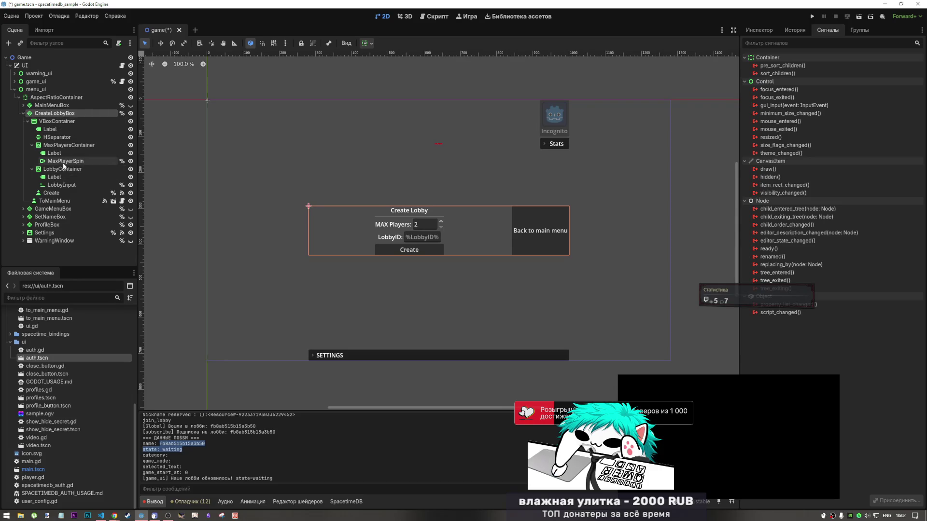
pyautogui.click(63, 184)
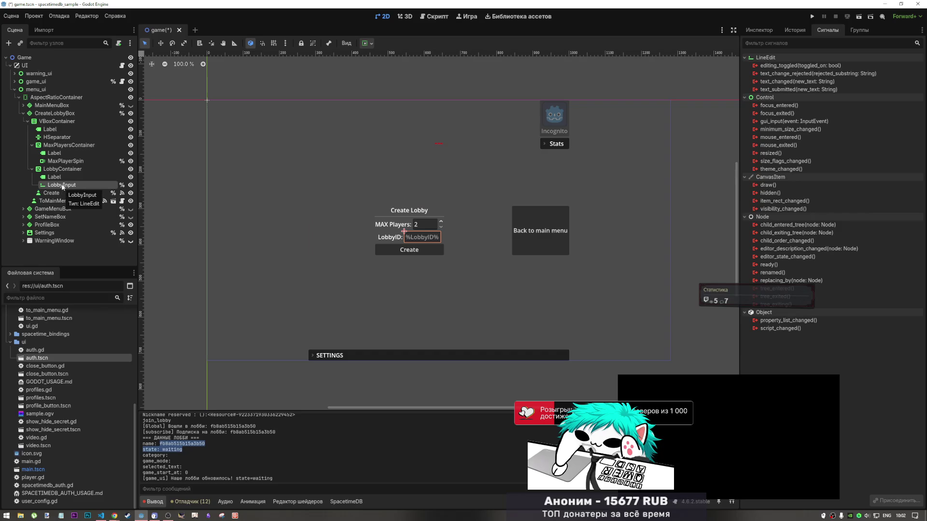
pyautogui.rightClick(61, 169)
pyautogui.press('Escape')
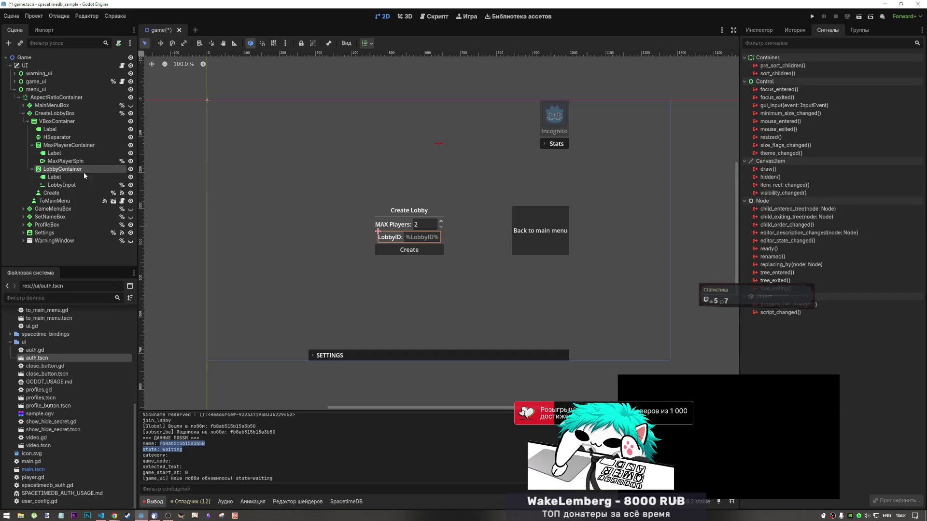
# - Add a Button under LobbyContainer set to expand vertically
pyautogui.hotkey('ctrl', 'a')
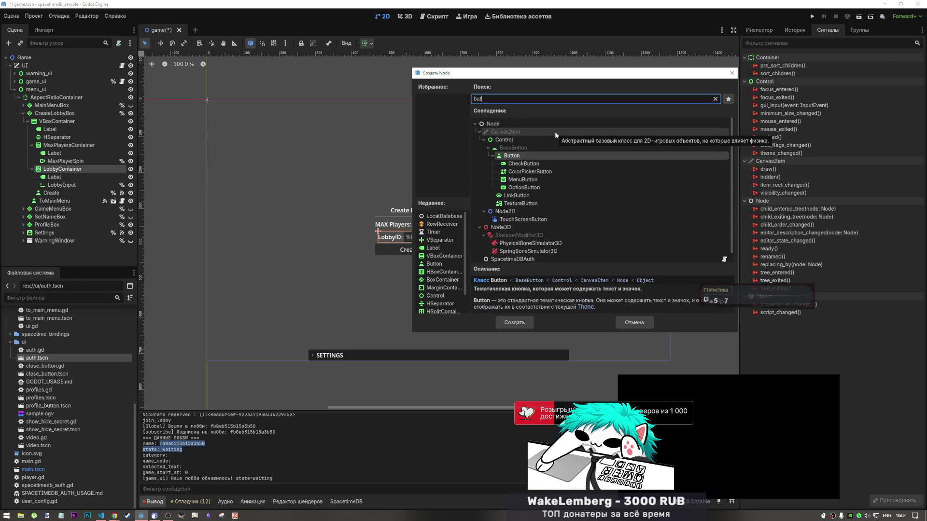
pyautogui.click(510, 322)
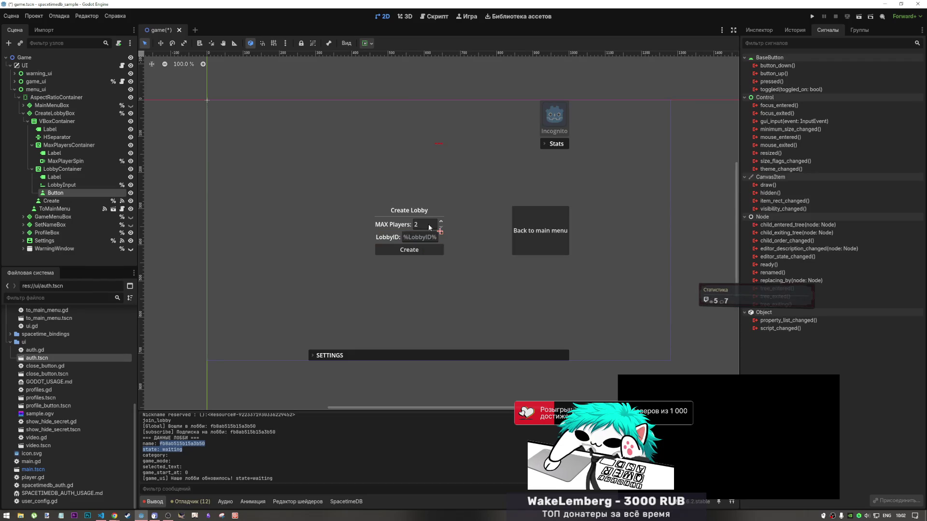
pyautogui.click(367, 43)
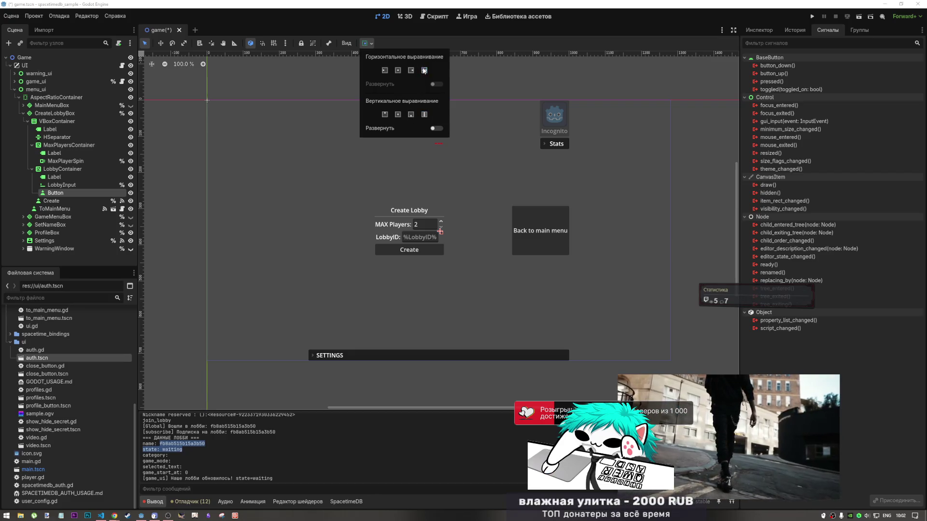
pyautogui.click(436, 128)
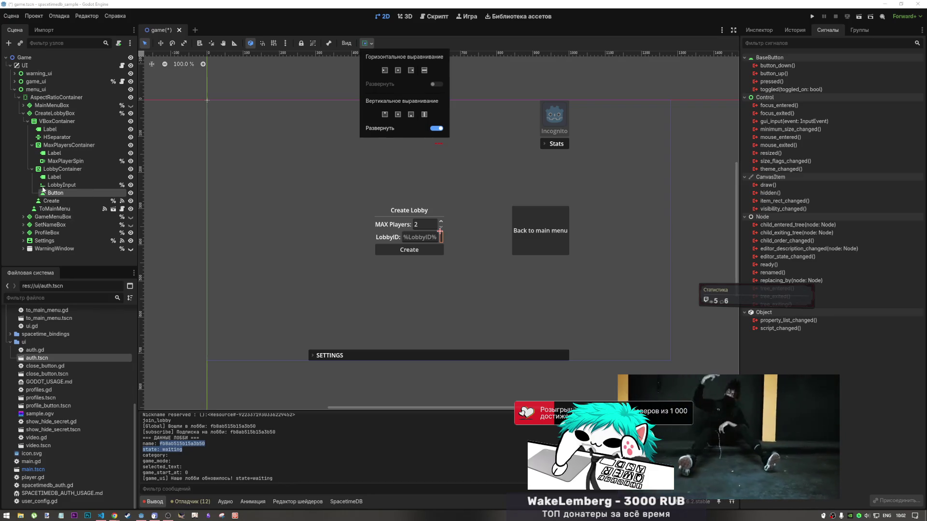
pyautogui.click(755, 30)
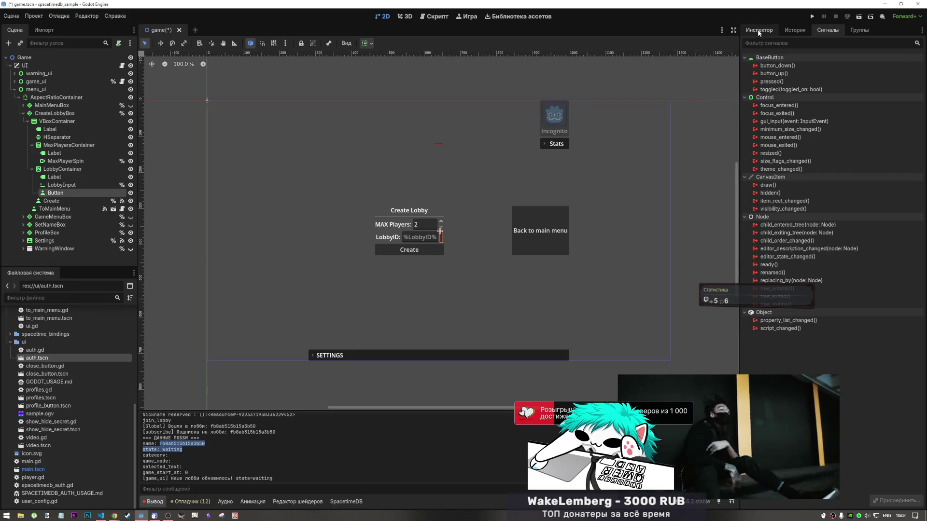
# - Set the new button's Text property to "copy" in the Inspector
pyautogui.click(756, 30)
pyautogui.click(777, 111)
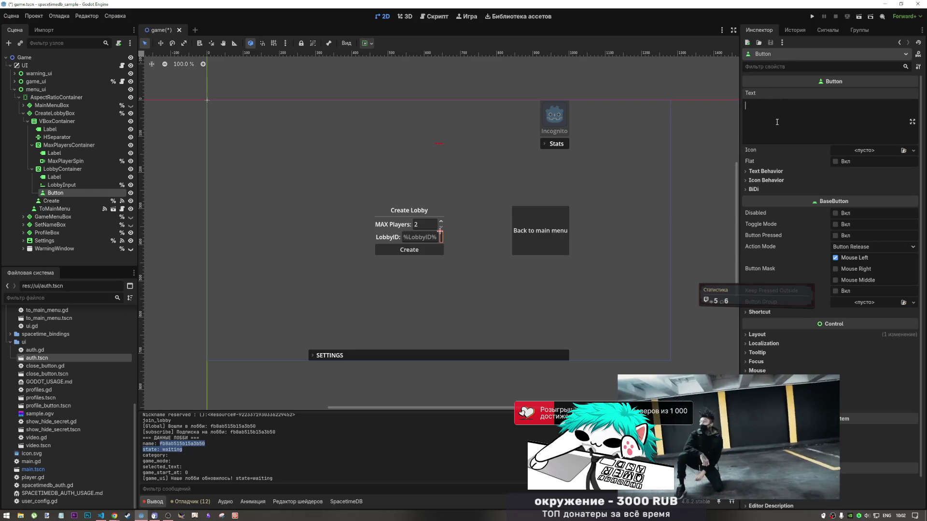
pyautogui.write('ct')
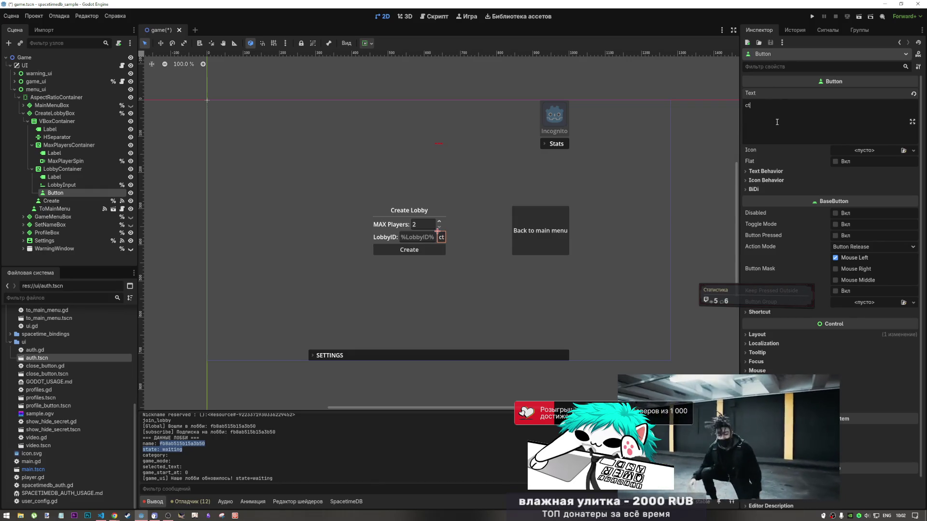
pyautogui.write('r')
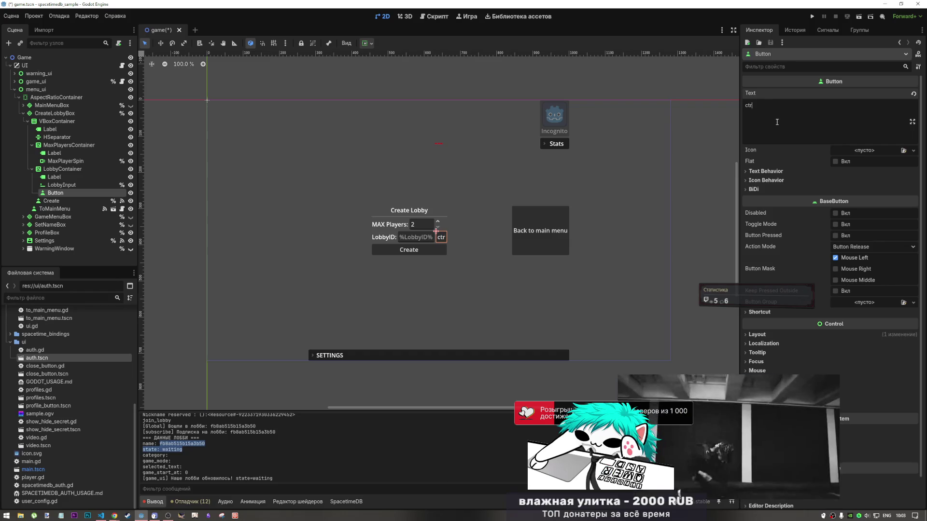
pyautogui.write('l+c')
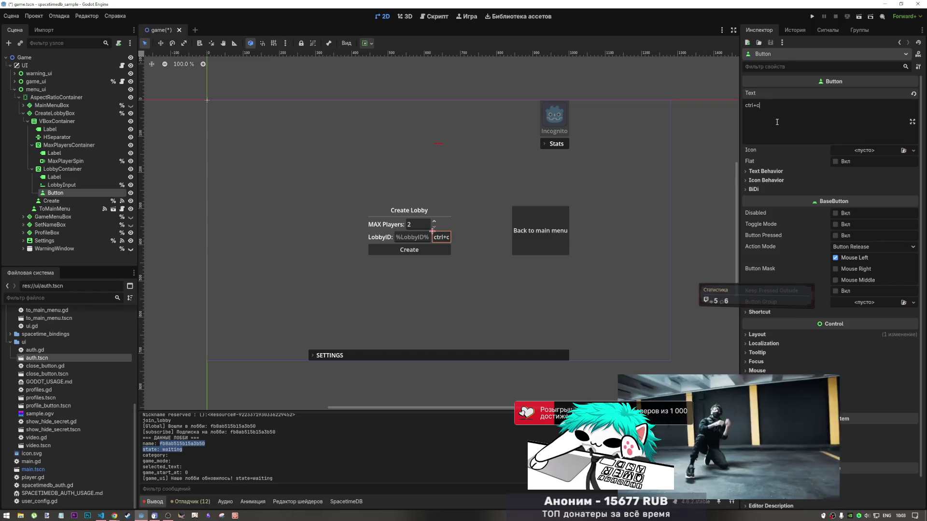
pyautogui.press('Left')
pyautogui.press('BackSpace')
pyautogui.press('BackSpace')
pyautogui.press('BackSpace')
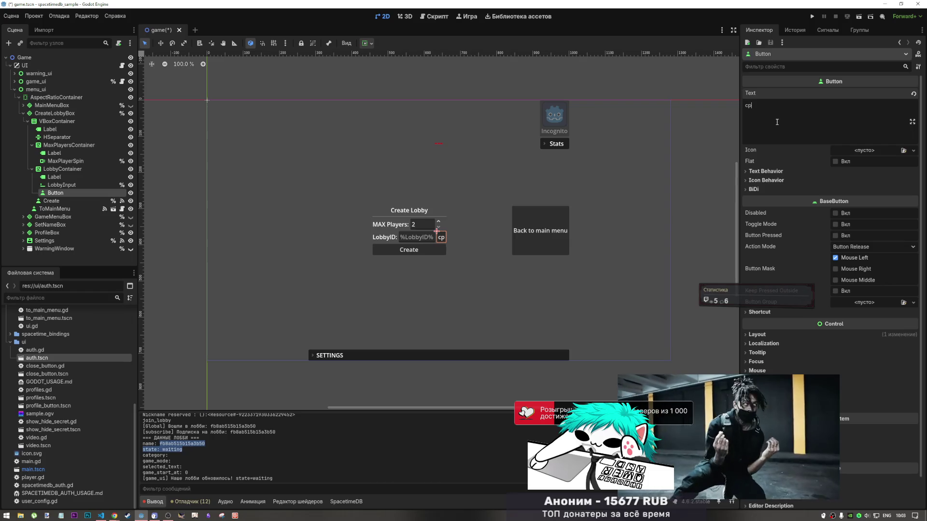
pyautogui.write('opy')
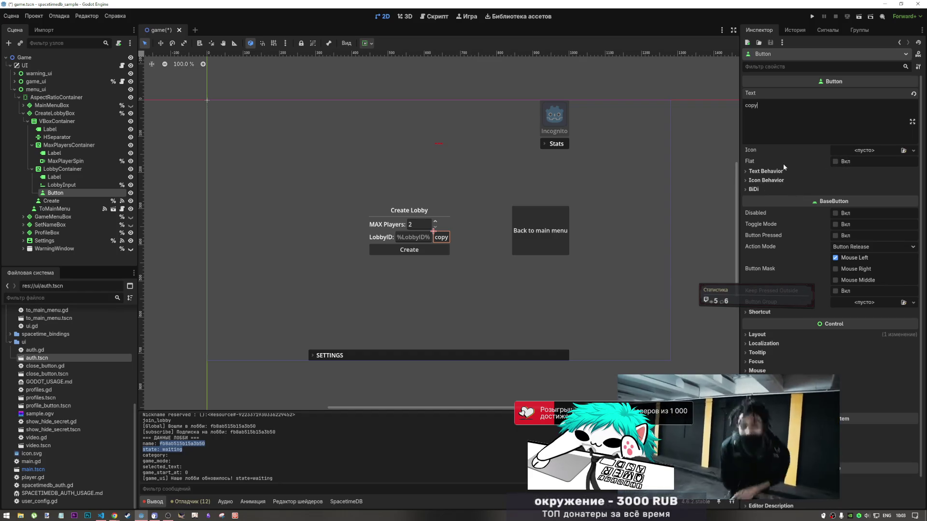
pyautogui.moveTo(798, 160)
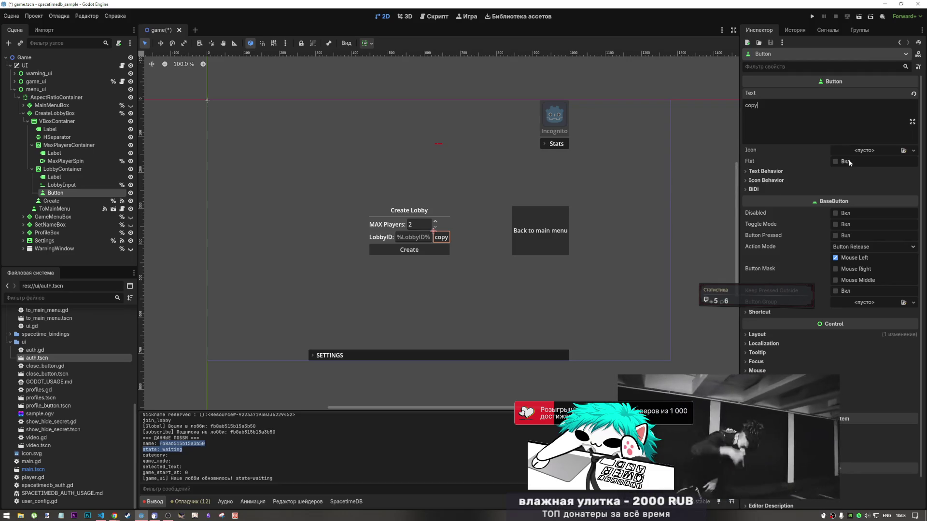
# - Connect the copy button's pressed() signal to a new _on_button_pressed method in ui.gd
pyautogui.click(796, 31)
pyautogui.click(827, 30)
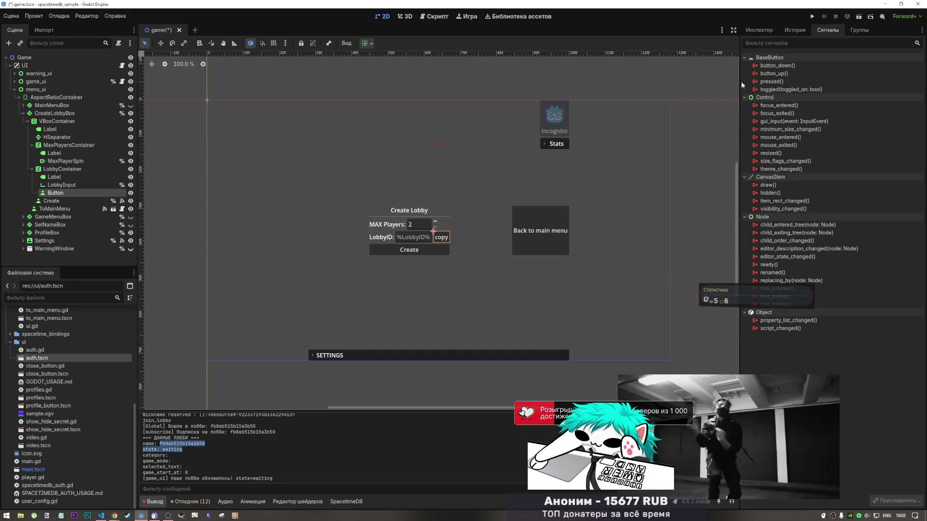
pyautogui.doubleClick(777, 82)
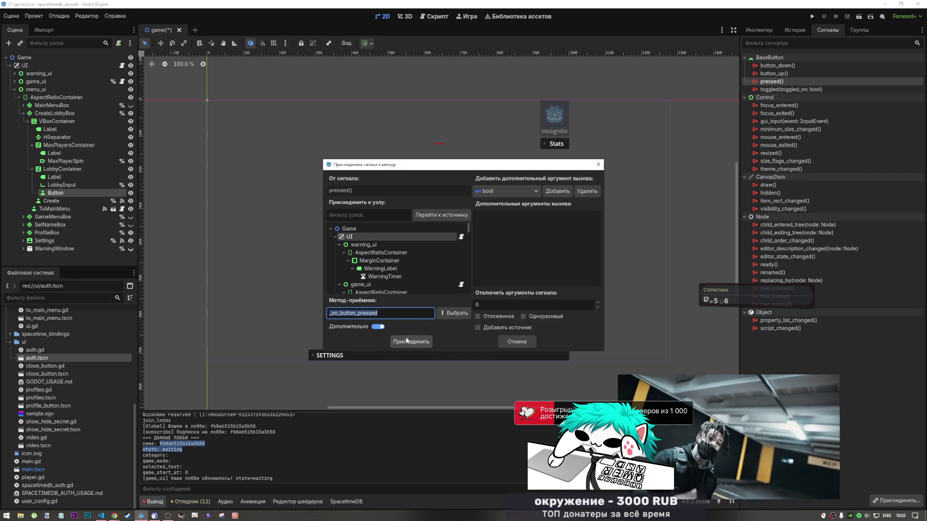
pyautogui.scroll(-5, 405, 279)
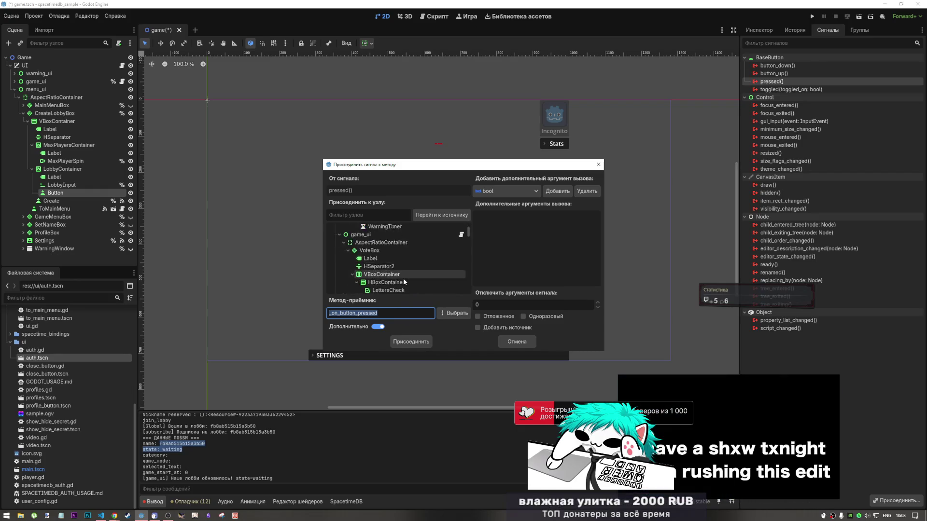
pyautogui.scroll(2, 367, 259)
pyautogui.click(339, 251)
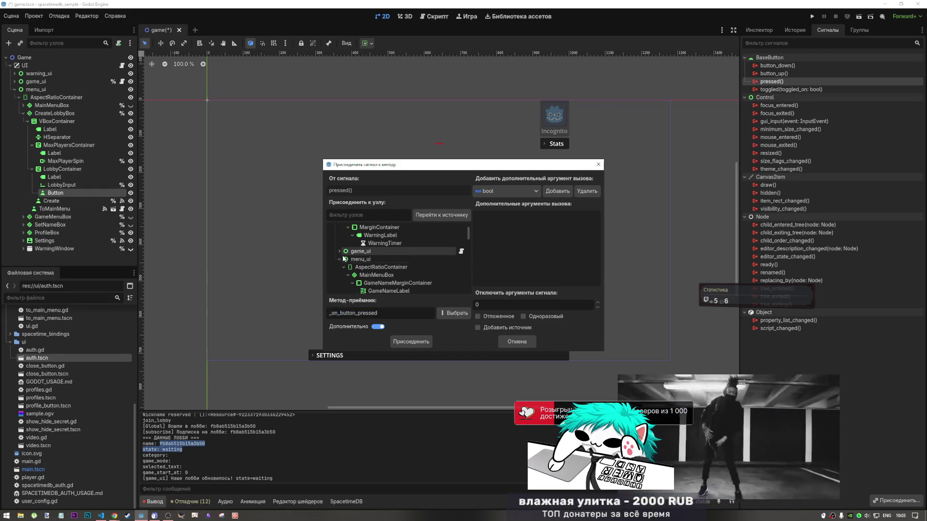
pyautogui.click(410, 341)
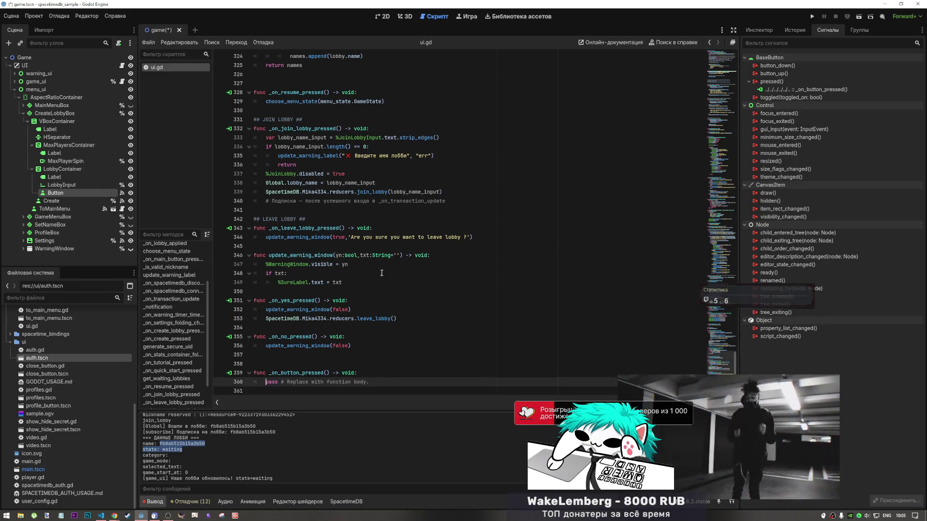
# - Replace the pass line in _on_button_pressed with the pasted copy-recovery code, minus its header
pyautogui.click(371, 384)
pyautogui.moveTo(271, 385); pyautogui.dragTo(266, 384)
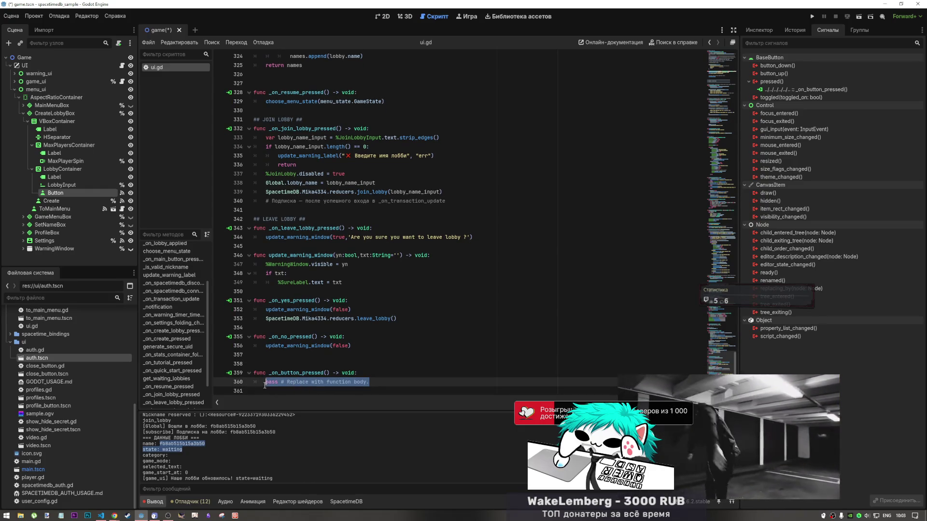
pyautogui.hotkey('ctrl', 'v')
pyautogui.click(342, 333)
pyautogui.hotkey('shift', 'Up')
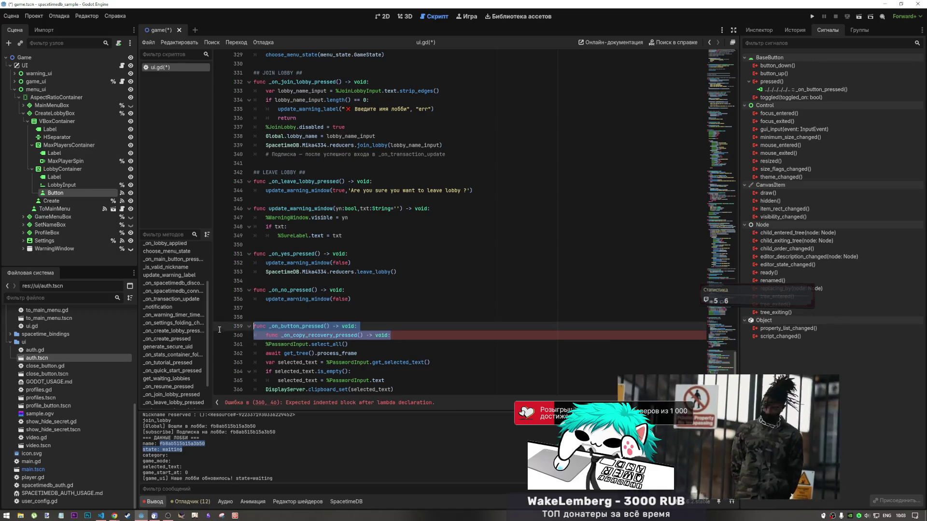
pyautogui.press('BackSpace')
pyautogui.click(306, 335)
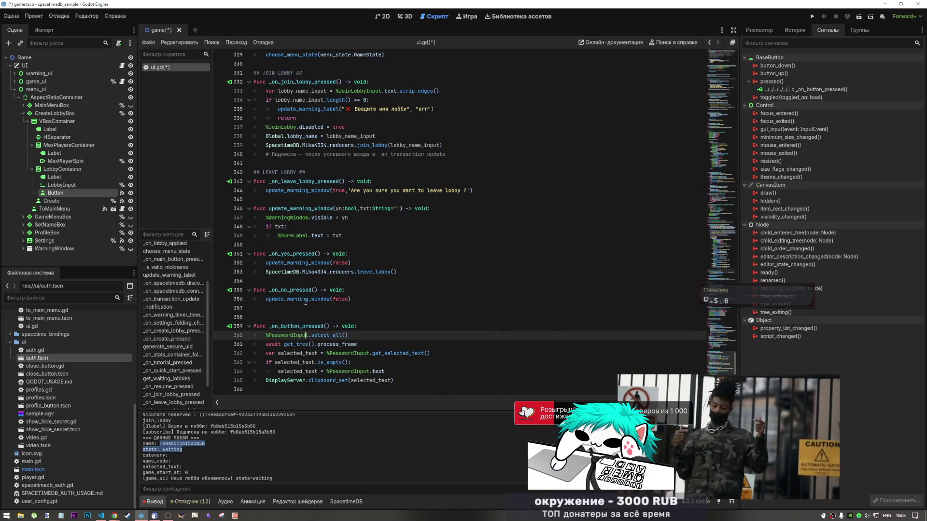
# - Drag a %LobbyInput reference from the scene into the clipboard code, replacing PasswordInput on line 360
pyautogui.click(378, 16)
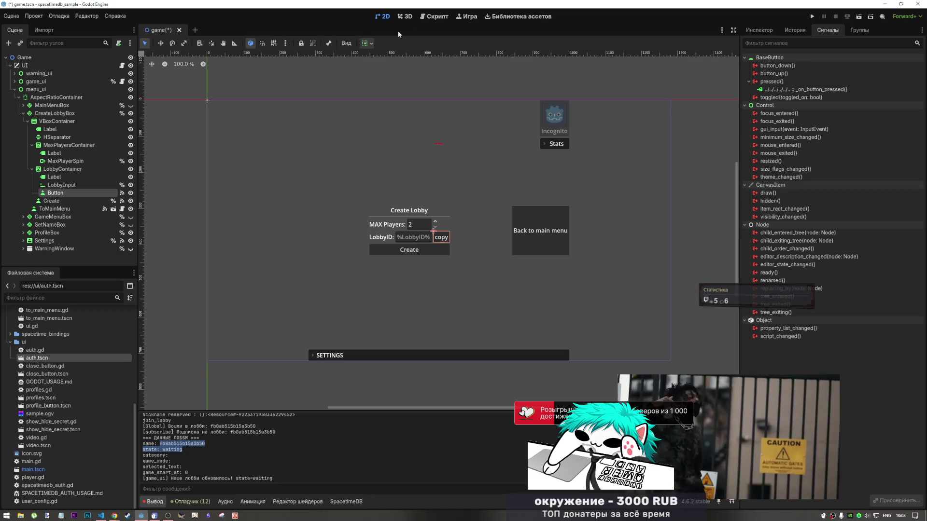
pyautogui.click(403, 237)
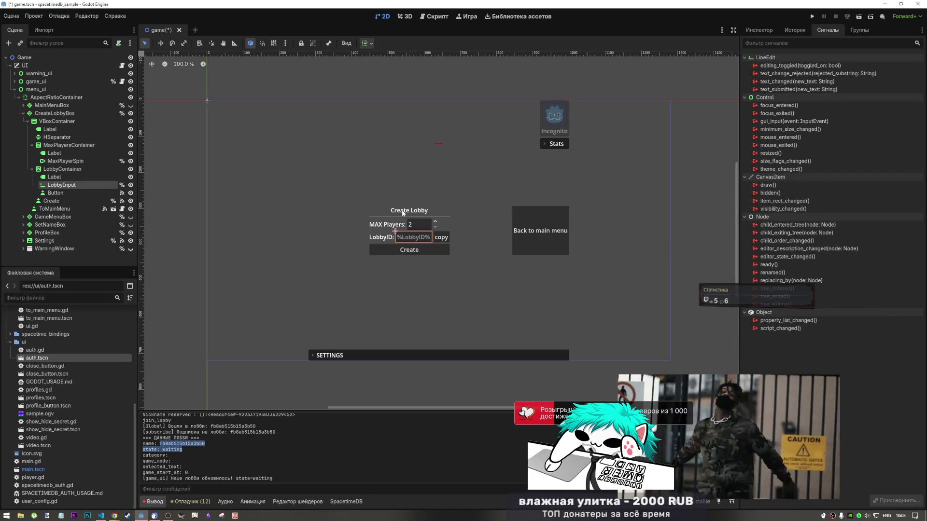
pyautogui.click(436, 17)
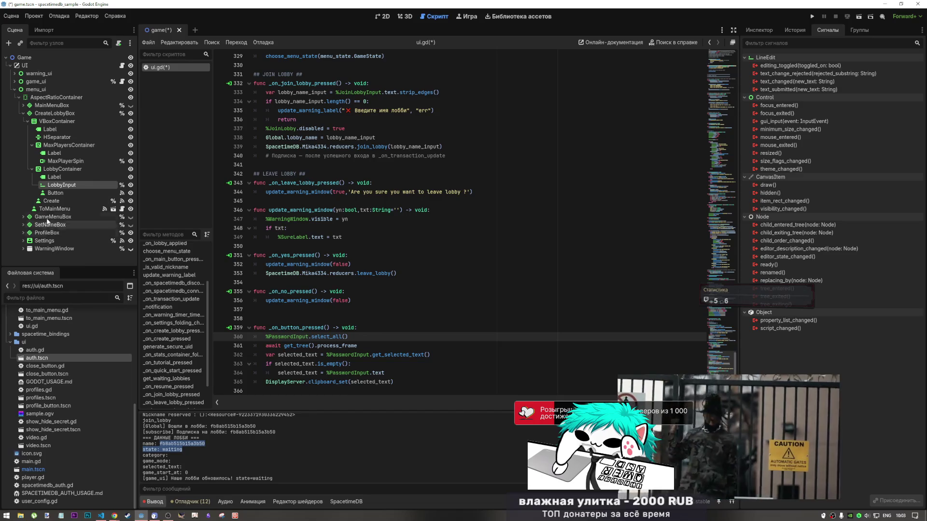
pyautogui.moveTo(61, 185)
pyautogui.mouseDown()
pyautogui.moveTo(261, 323)
pyautogui.moveTo(265, 340)
pyautogui.mouseUp()
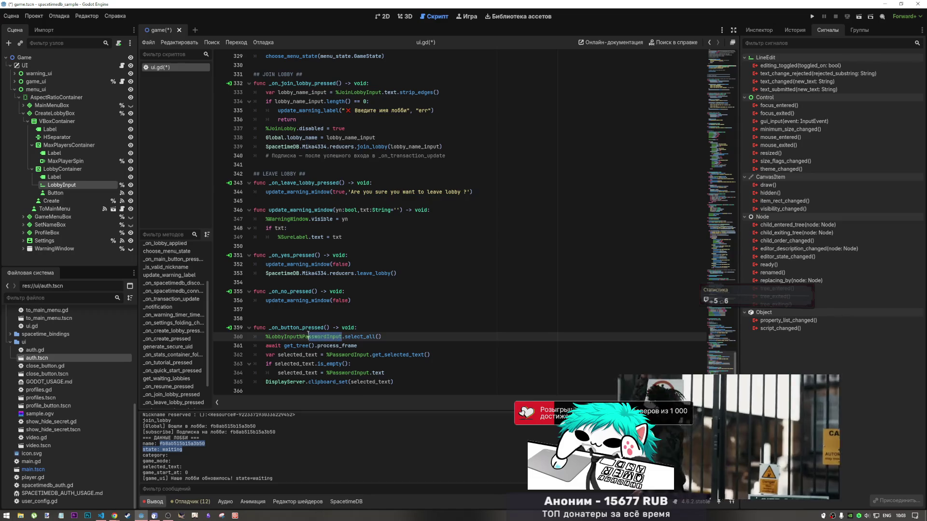
pyautogui.press('BackSpace')
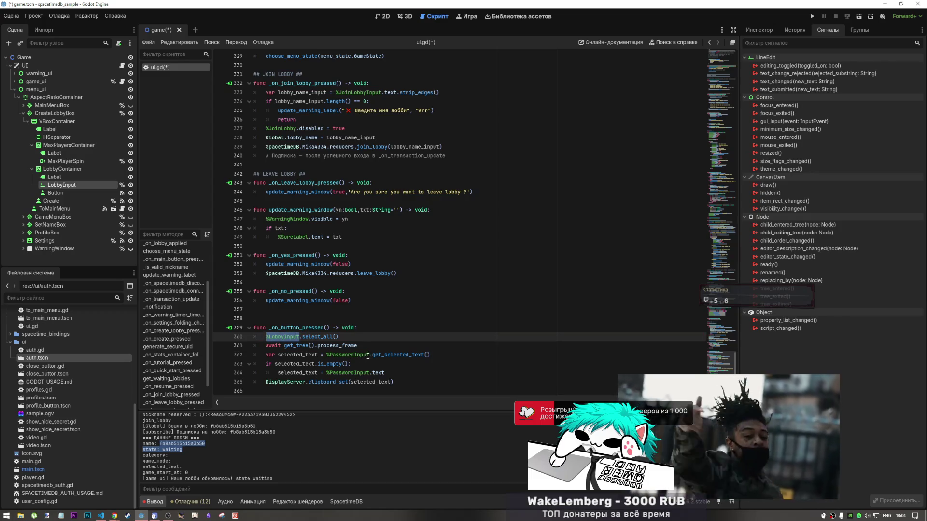
# - Change the remaining %PasswordInput references to LobbyInput and save ui.gd
pyautogui.moveTo(368, 356); pyautogui.dragTo(334, 356)
pyautogui.hotkey('ctrl', 'd')
pyautogui.write('LobbyInput')
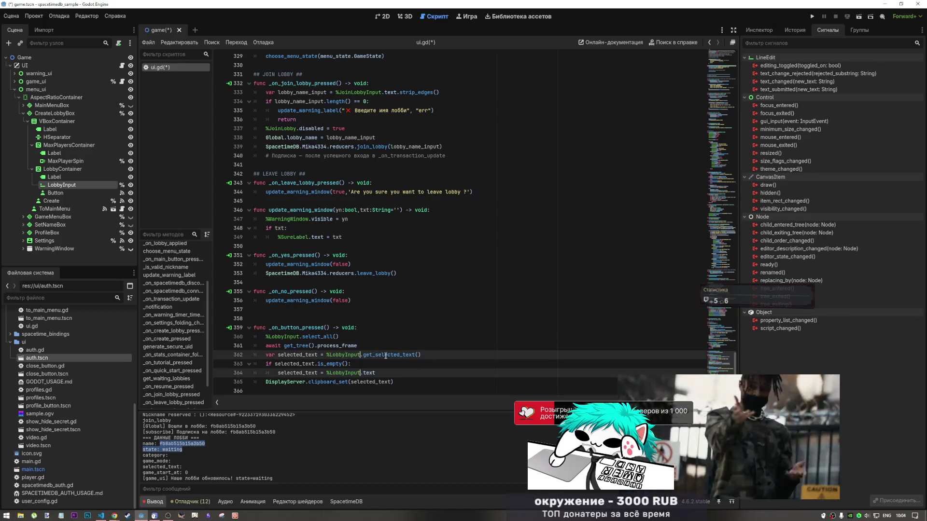
pyautogui.click(324, 364)
pyautogui.click(380, 374)
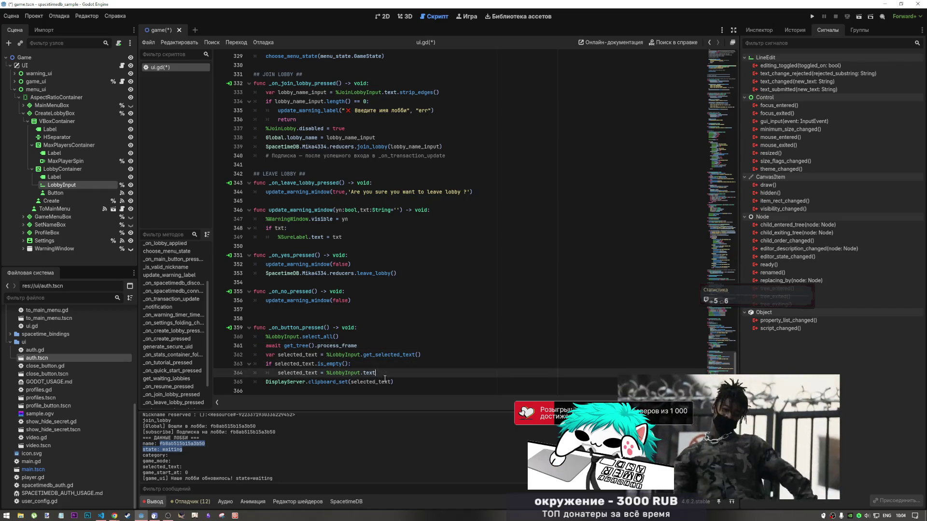
pyautogui.click(394, 381)
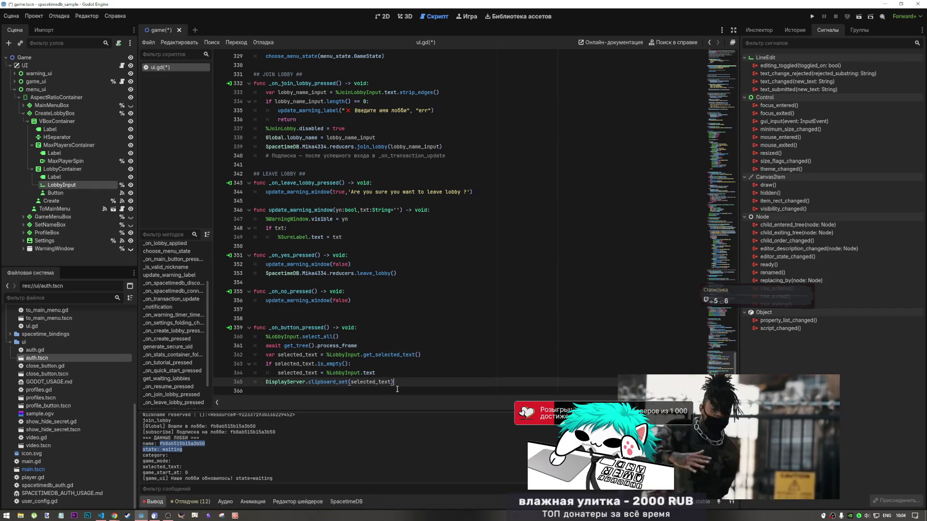
pyautogui.hotkey('ctrl', 's')
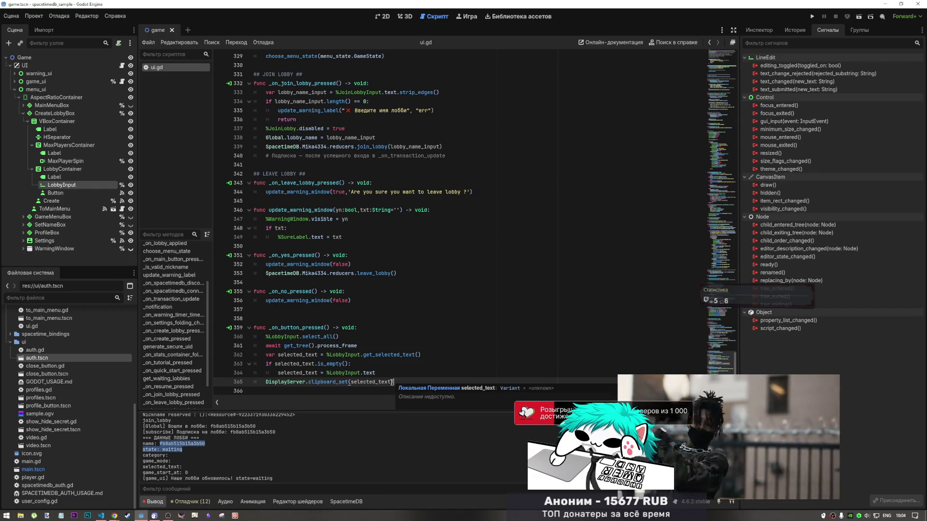
# - Go back to the game scene's 2D layout and select the LobbyID text field
pyautogui.click(321, 364)
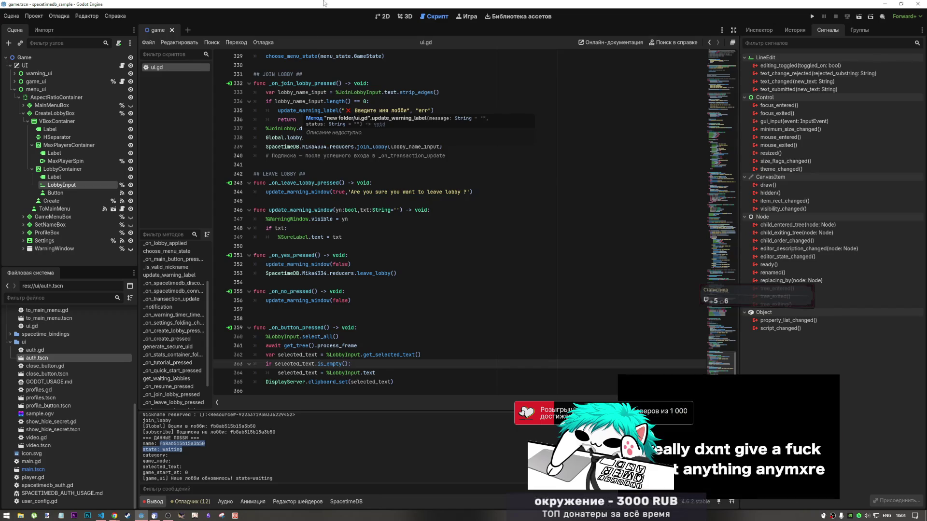
pyautogui.click(54, 176)
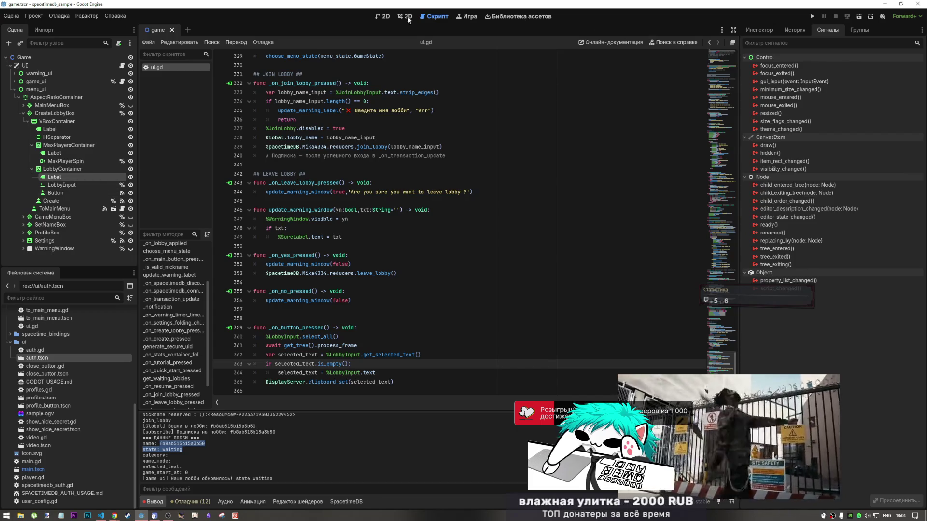
pyautogui.click(382, 17)
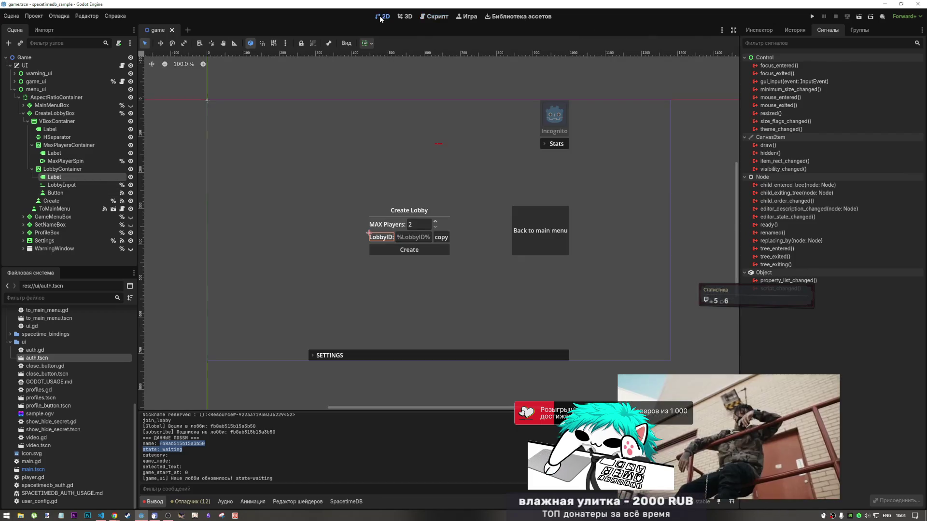
pyautogui.click(417, 239)
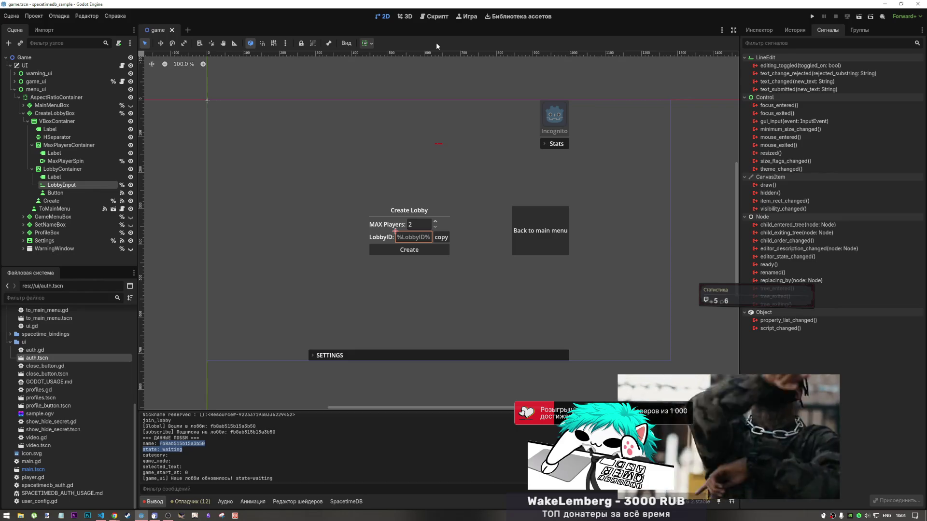
# - Enable Select All on Focus for LobbyInput, save the game scene, and select the copy button node
pyautogui.click(744, 31)
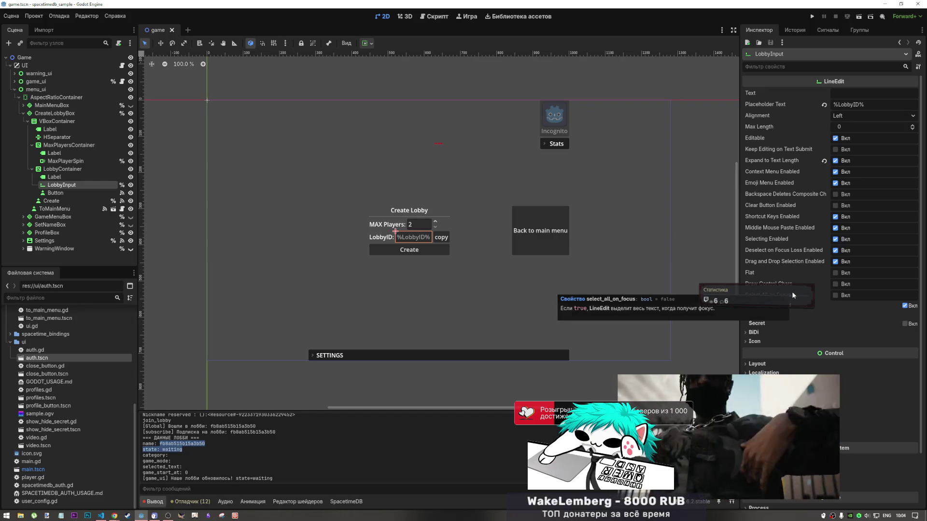
pyautogui.click(835, 295)
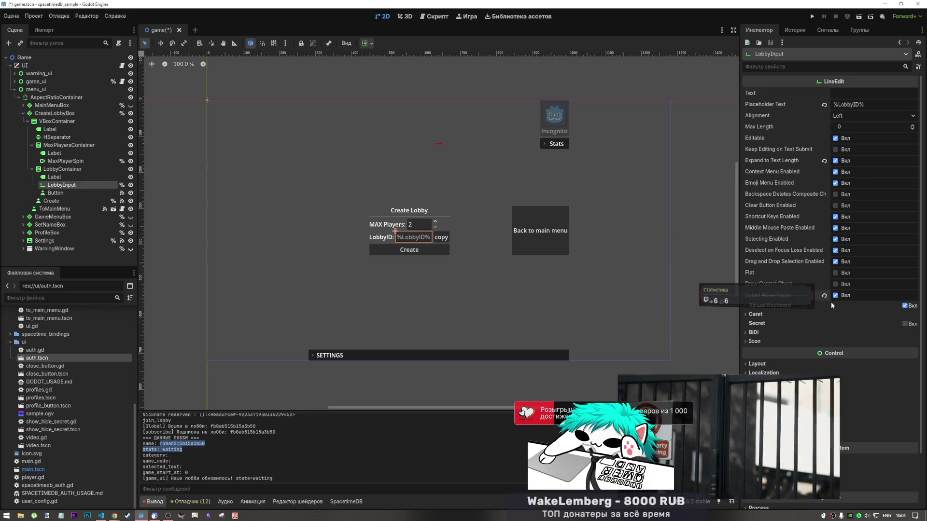
pyautogui.rightClick(369, 240)
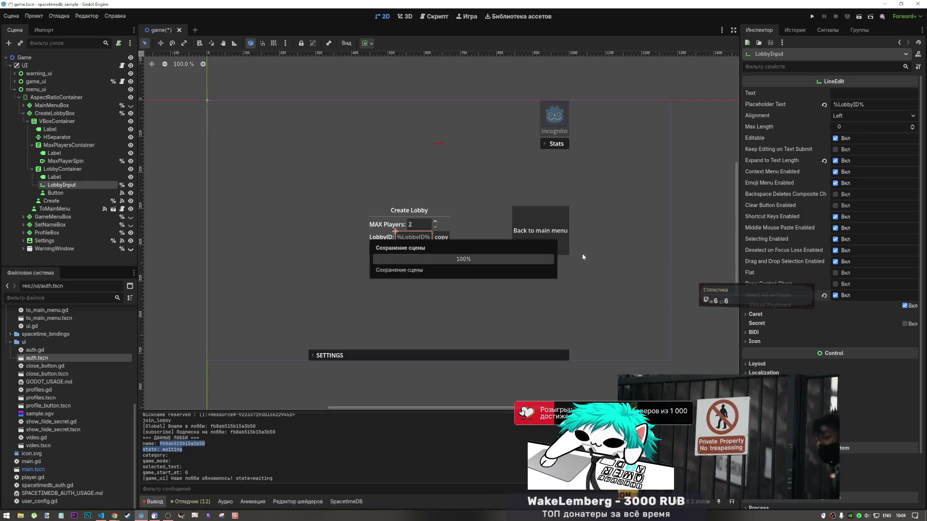
pyautogui.press('Escape')
pyautogui.hotkey('ctrl', 's')
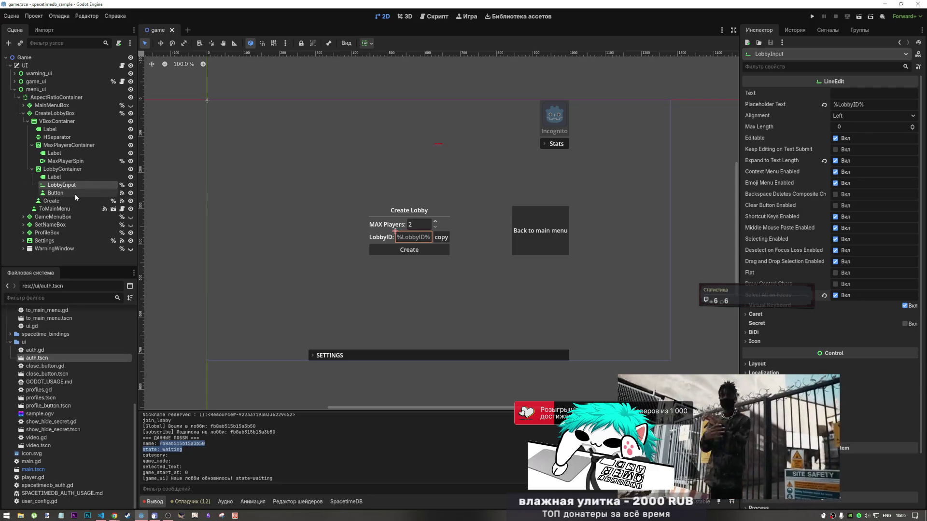
pyautogui.click(62, 193)
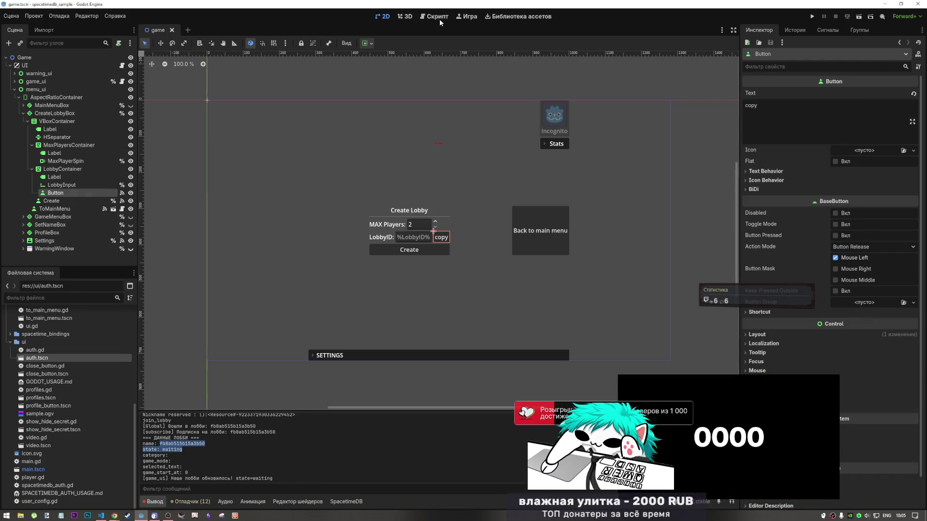
# - Rename the Button node to Copy
pyautogui.click(437, 17)
pyautogui.doubleClick(68, 193)
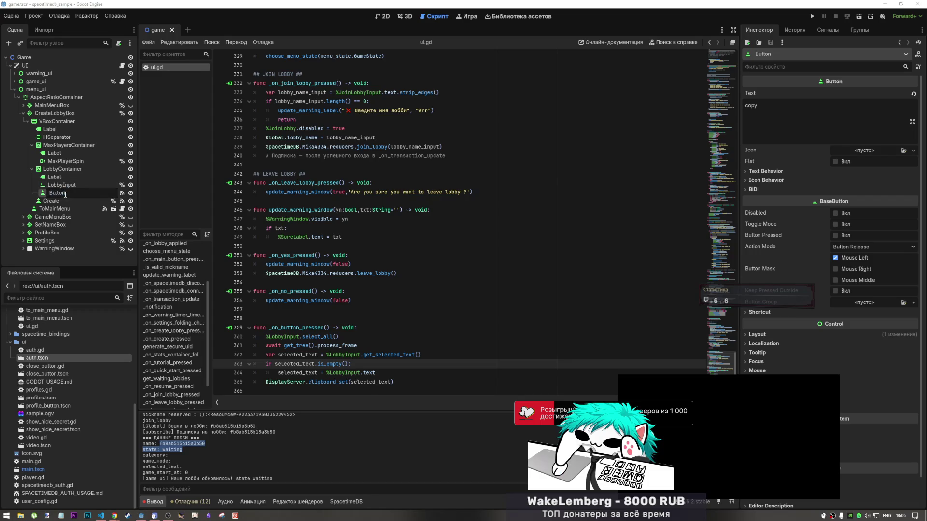
pyautogui.write('Copy')
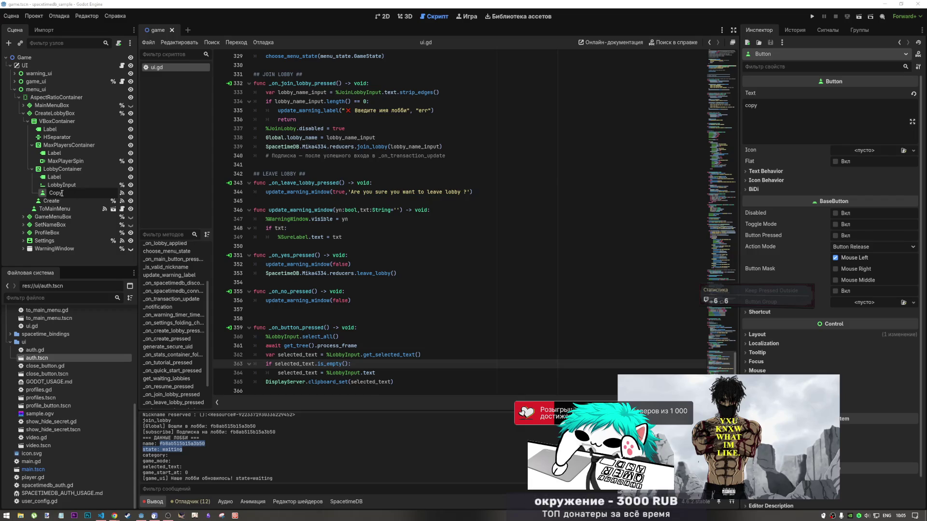
pyautogui.press('Return')
# - Disconnect pressed() from _on_button_pressed and reconnect it to _on_copy_pressed
pyautogui.click(840, 28)
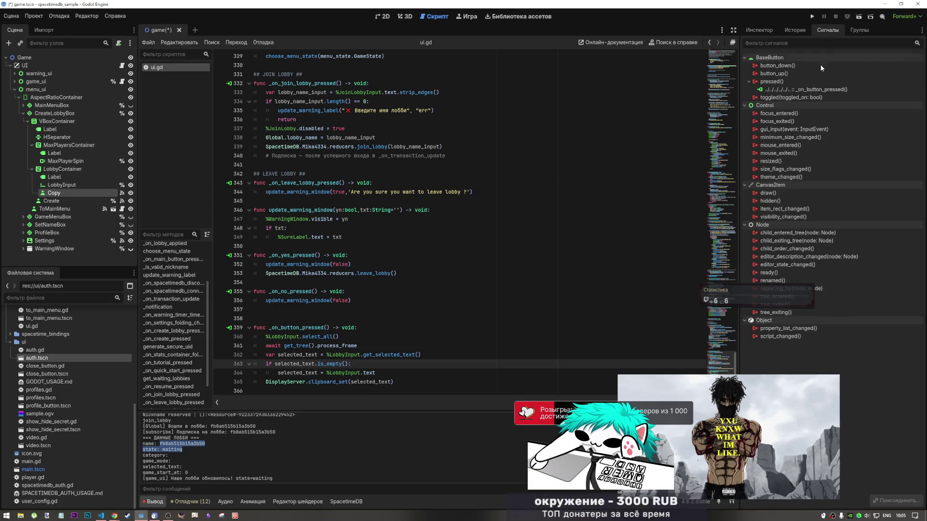
pyautogui.rightClick(798, 91)
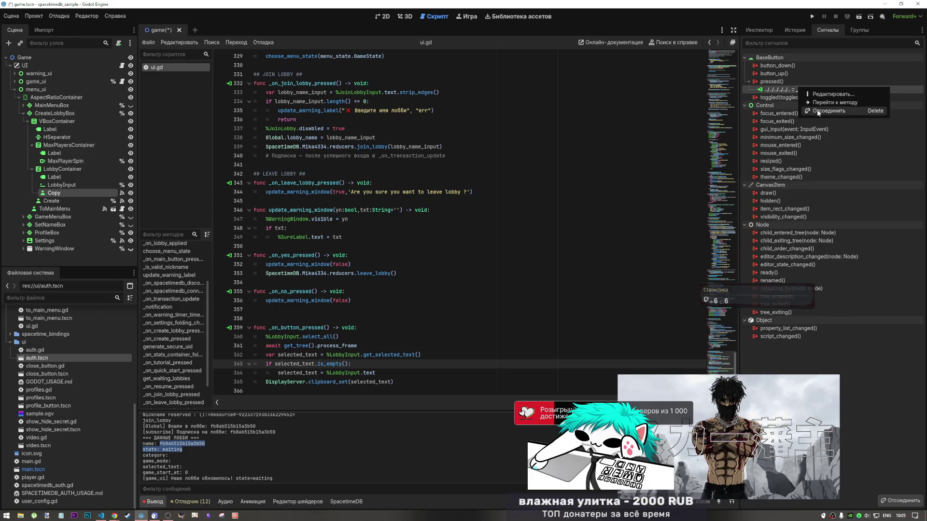
pyautogui.click(818, 111)
pyautogui.doubleClick(778, 83)
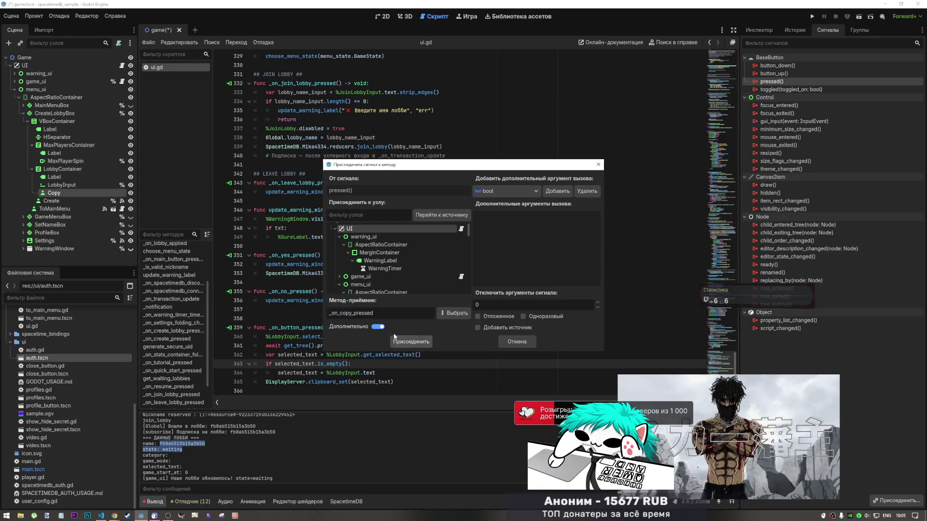
pyautogui.click(412, 342)
# - Move the clipboard code into _on_copy_pressed, delete _on_button_pressed, and save ui.gd
pyautogui.moveTo(422, 349); pyautogui.dragTo(265, 301)
pyautogui.hotkey('ctrl', 'c')
pyautogui.press('BackSpace')
pyautogui.moveTo(374, 339)
pyautogui.mouseDown()
pyautogui.moveTo(265, 335)
pyautogui.moveTo(224, 282)
pyautogui.mouseUp()
pyautogui.hotkey('ctrl', 'v')
pyautogui.press('BackSpace')
pyautogui.press('Delete')
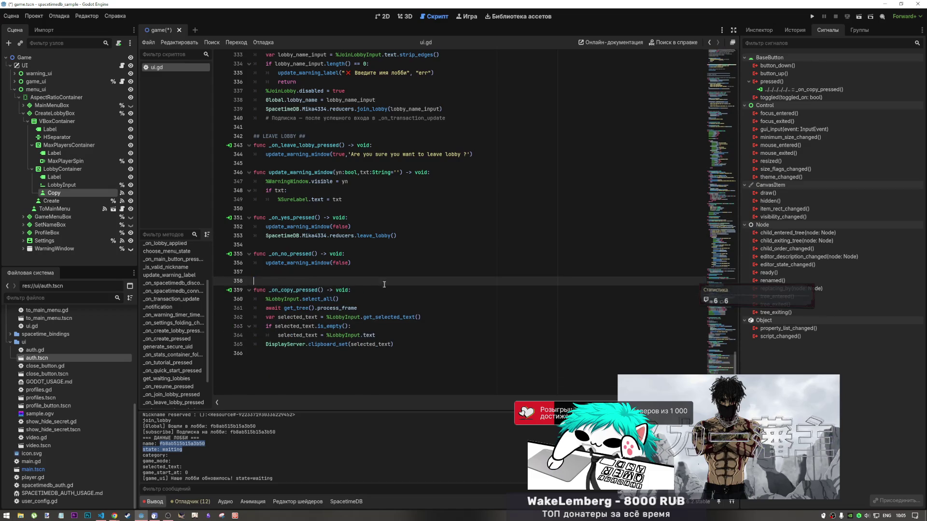
pyautogui.hotkey('ctrl', 's')
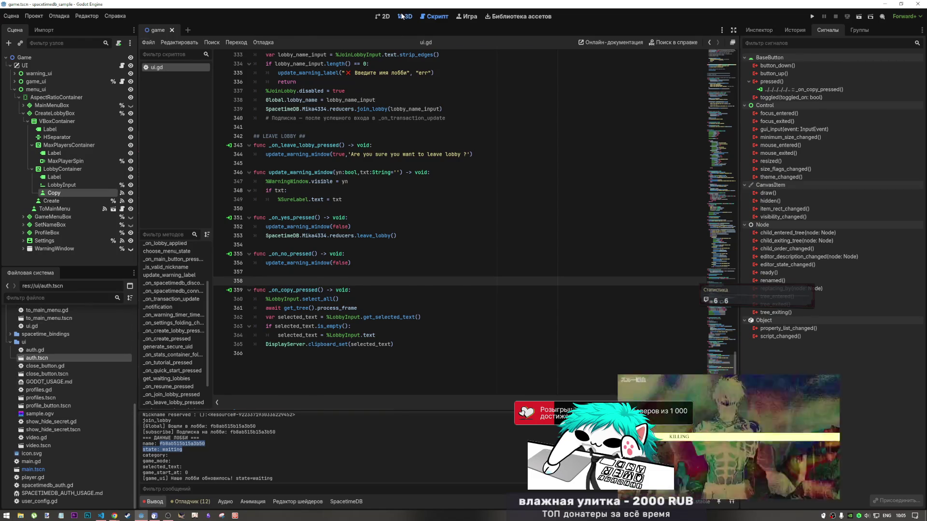
pyautogui.click(382, 17)
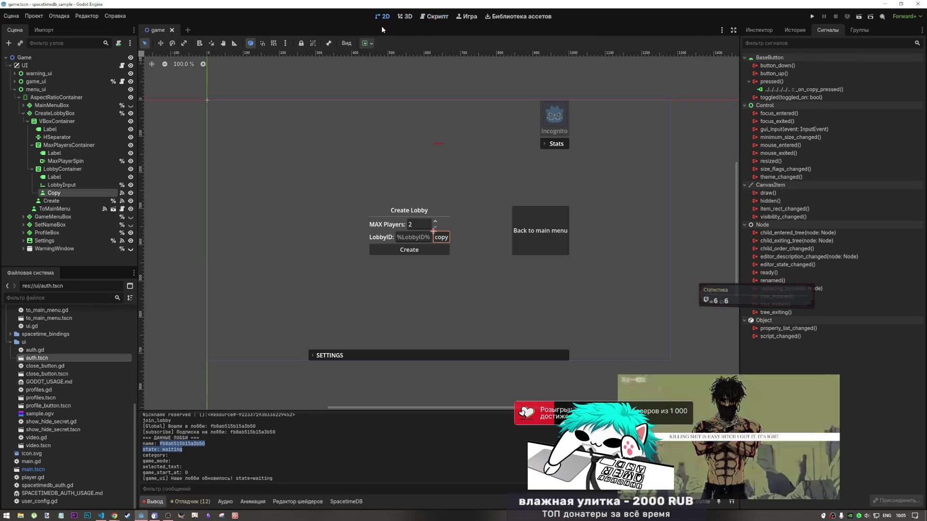
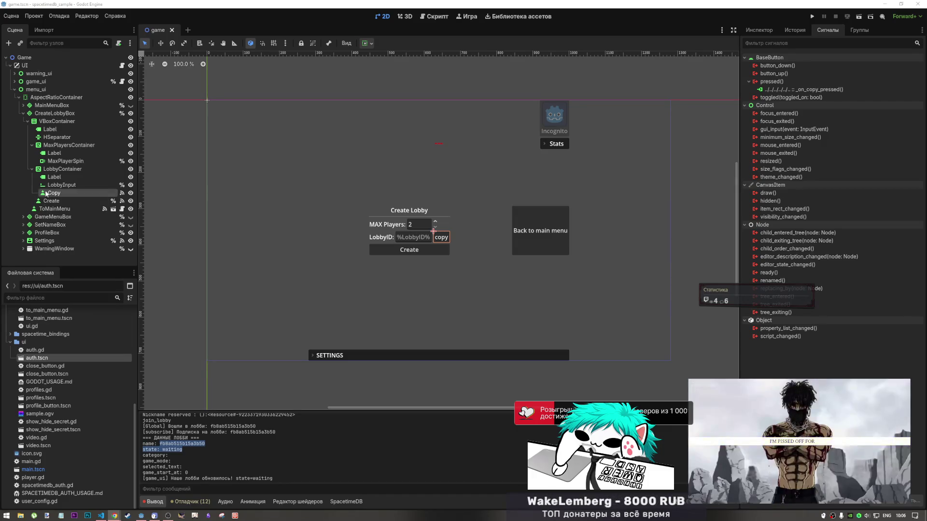
# - Open the auth.tscn scene and select its PastePassword button
pyautogui.click(48, 185)
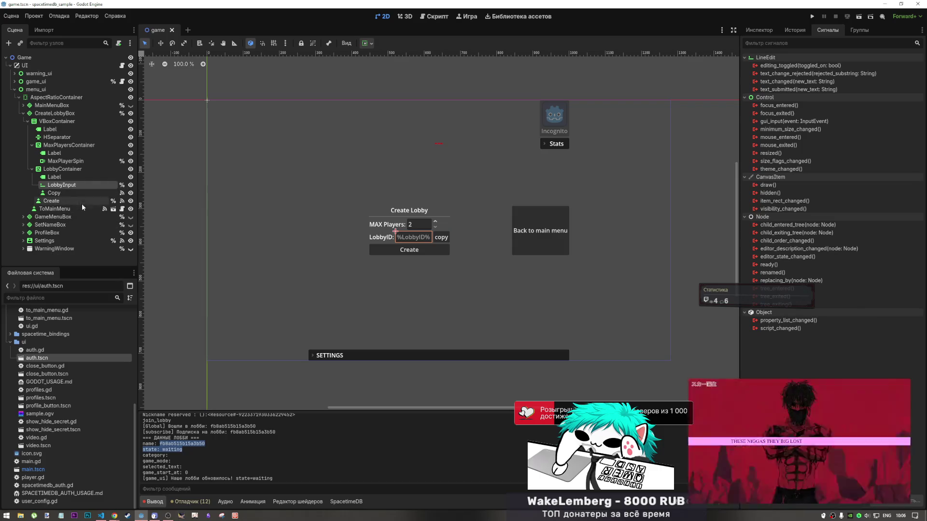
pyautogui.click(42, 374)
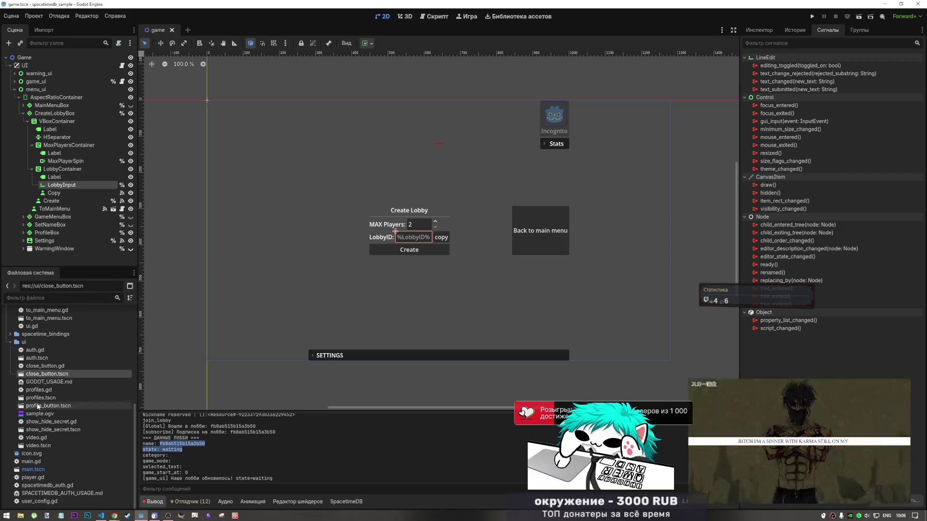
pyautogui.doubleClick(35, 358)
pyautogui.scroll(-3, 73, 220)
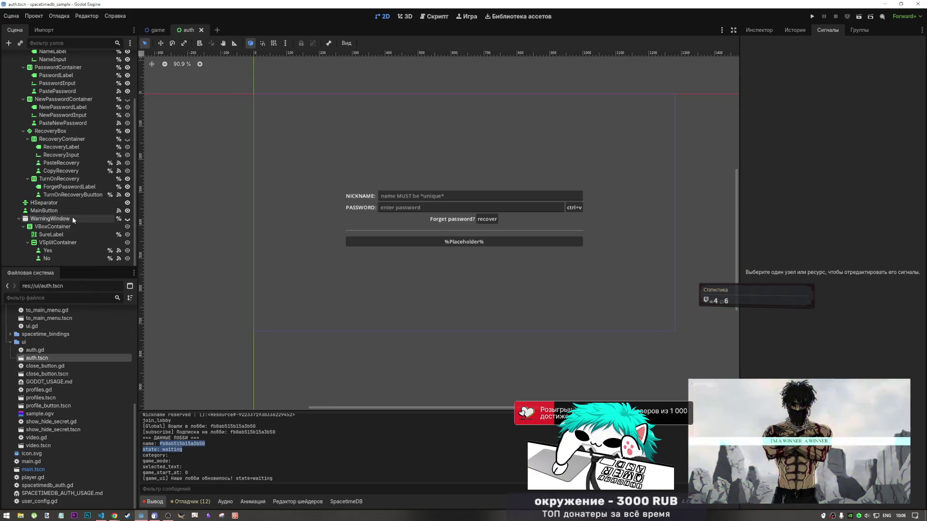
pyautogui.click(571, 208)
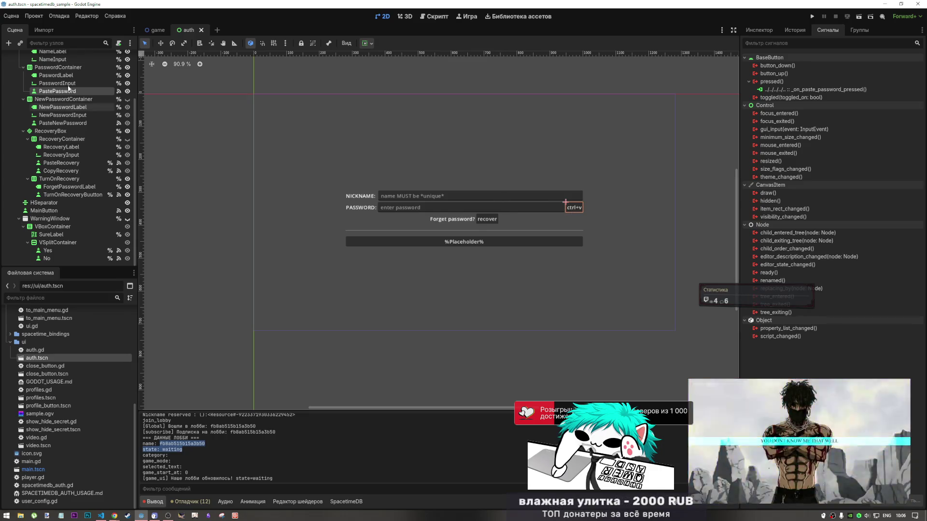
# - Follow PastePassword's pressed() connection to _on_paste_password_pressed in auth.gd and select its clipboard-paste lines
pyautogui.click(773, 90)
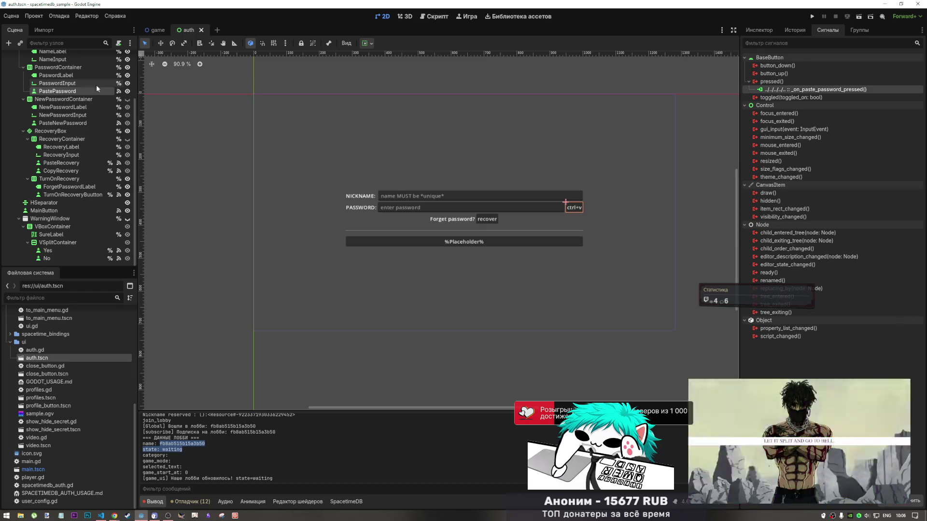
pyautogui.scroll(1, 83, 149)
pyautogui.scroll(2, 84, 135)
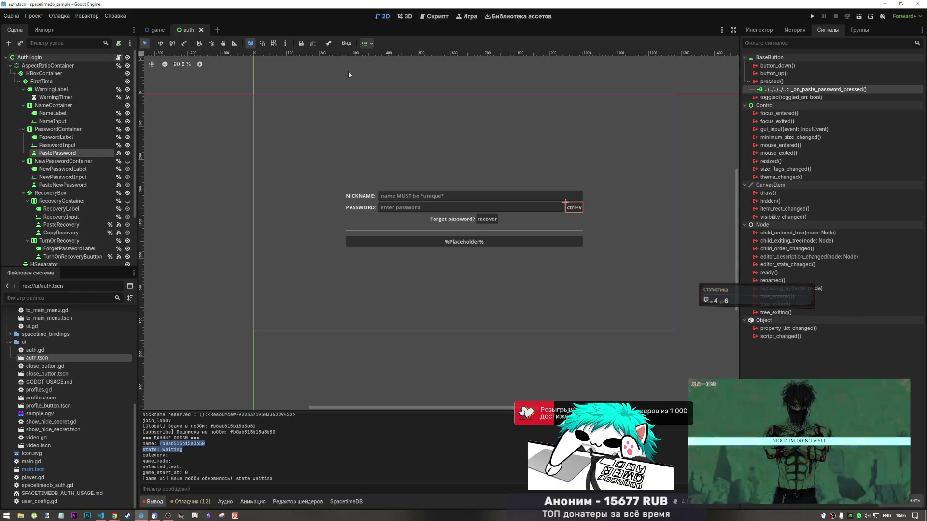
pyautogui.hotkey('ctrl', 'F3')
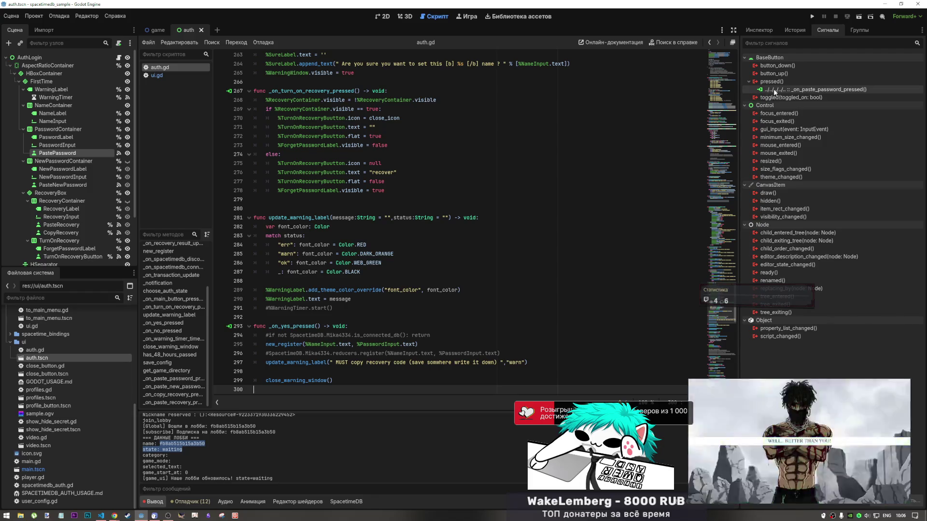
pyautogui.click(772, 90)
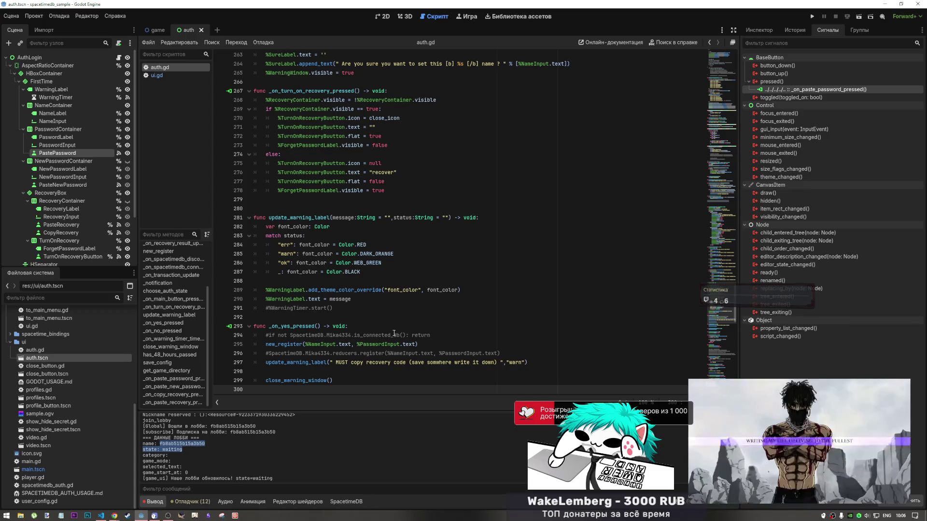
pyautogui.scroll(-8, 394, 333)
pyautogui.scroll(3, 398, 306)
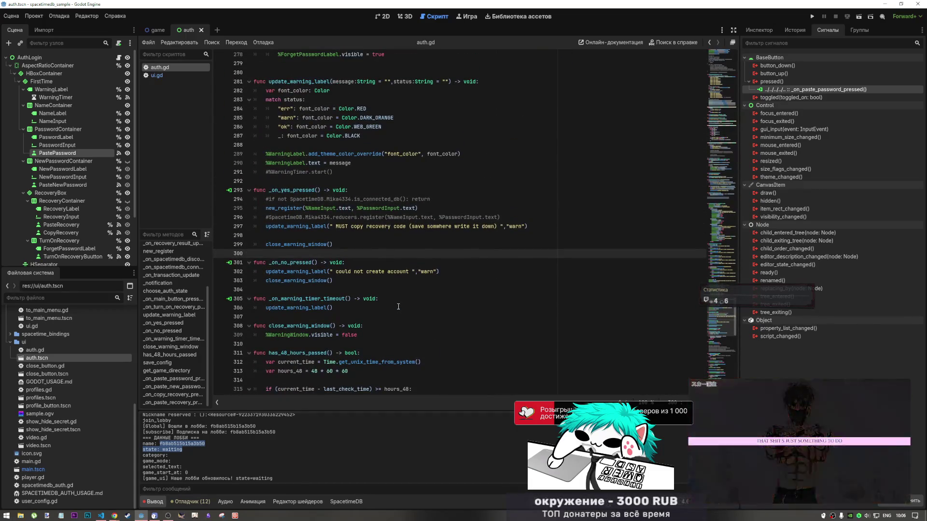
pyautogui.rightClick(823, 90)
pyautogui.click(842, 95)
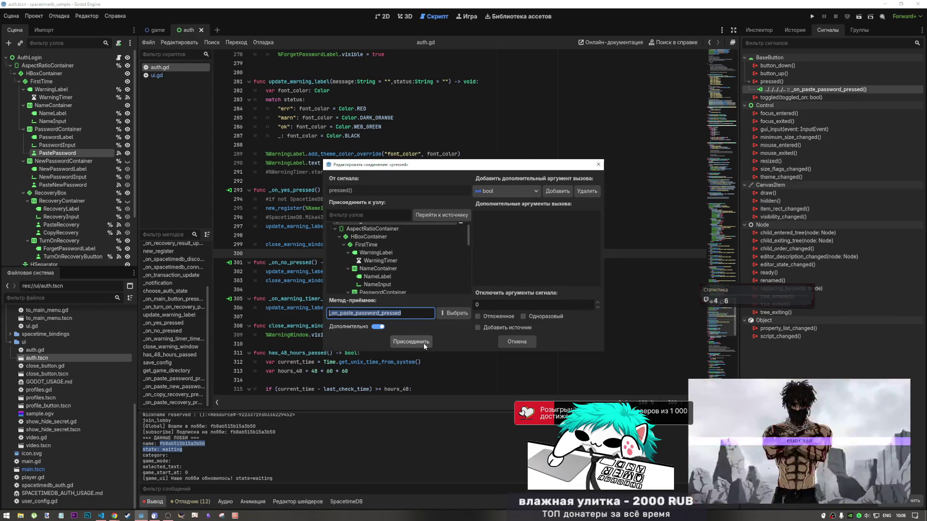
pyautogui.click(425, 342)
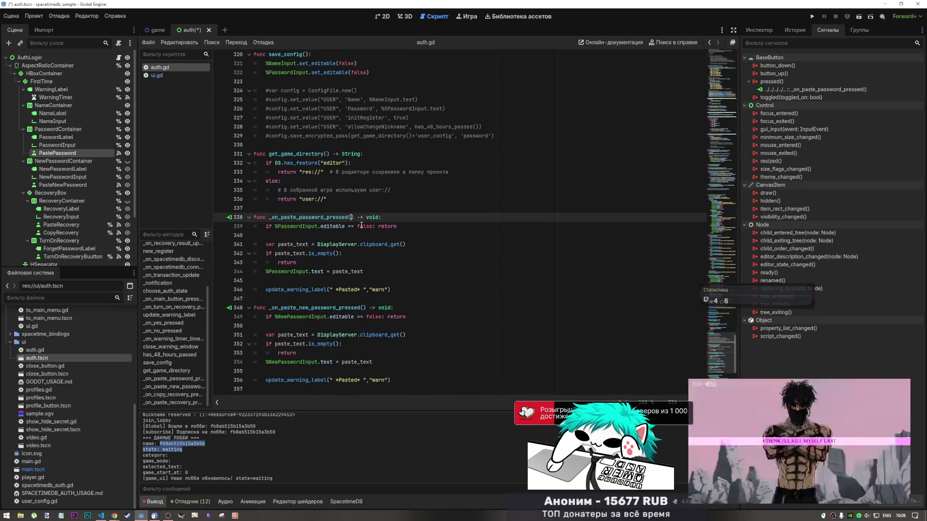
pyautogui.moveTo(364, 272); pyautogui.dragTo(272, 227)
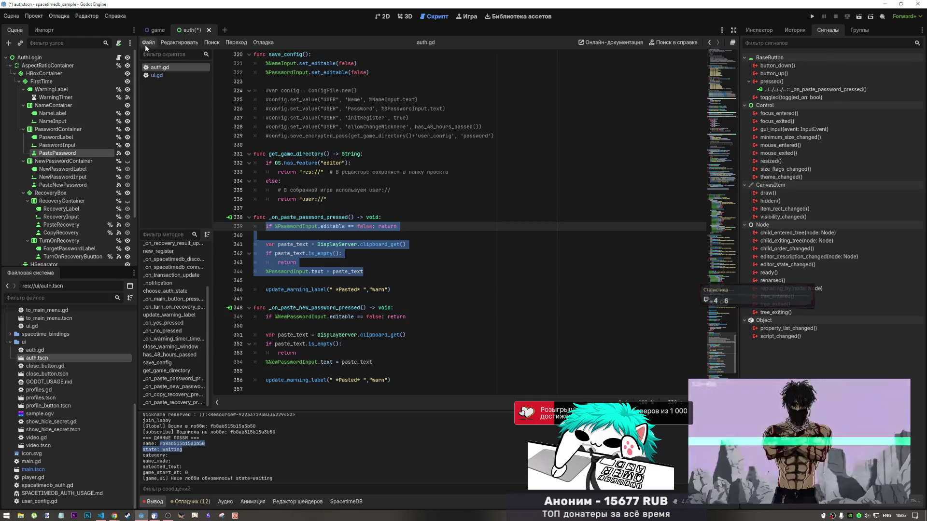
pyautogui.click(150, 32)
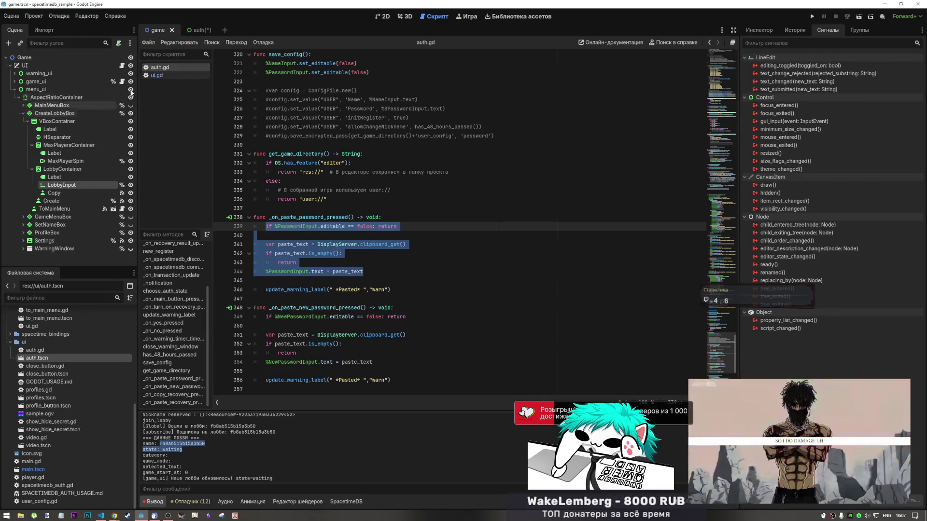
# - In the 2D view, show MainMenuBox, hide and collapse CreateLobbyBox, and select the lobby id input
pyautogui.click(382, 17)
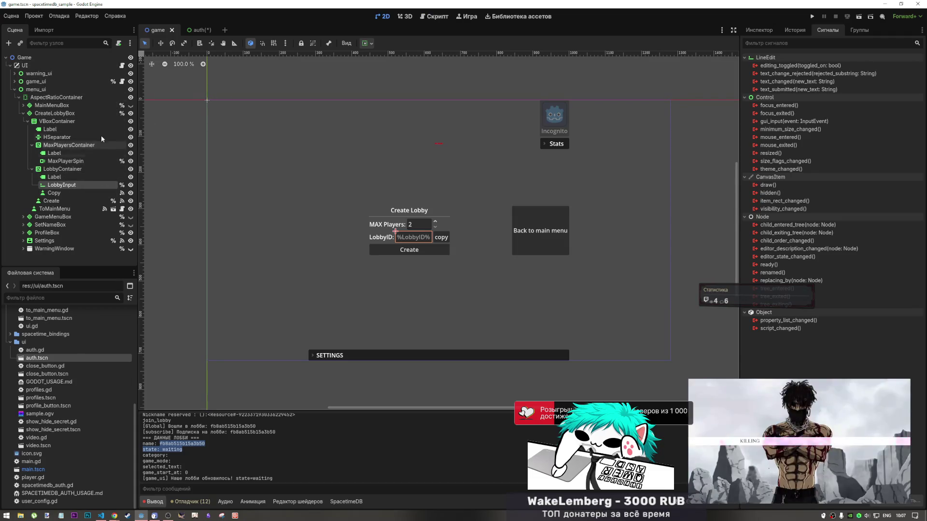
pyautogui.click(131, 105)
pyautogui.click(131, 113)
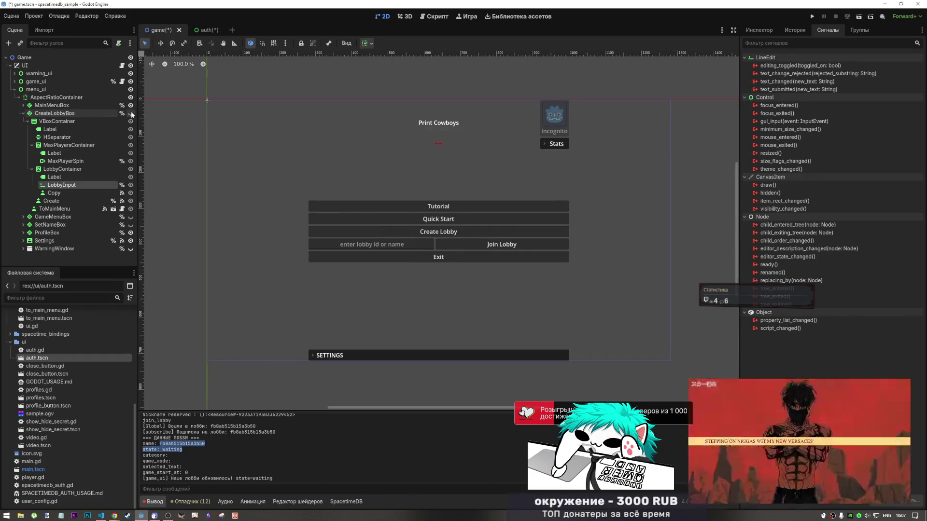
pyautogui.click(23, 113)
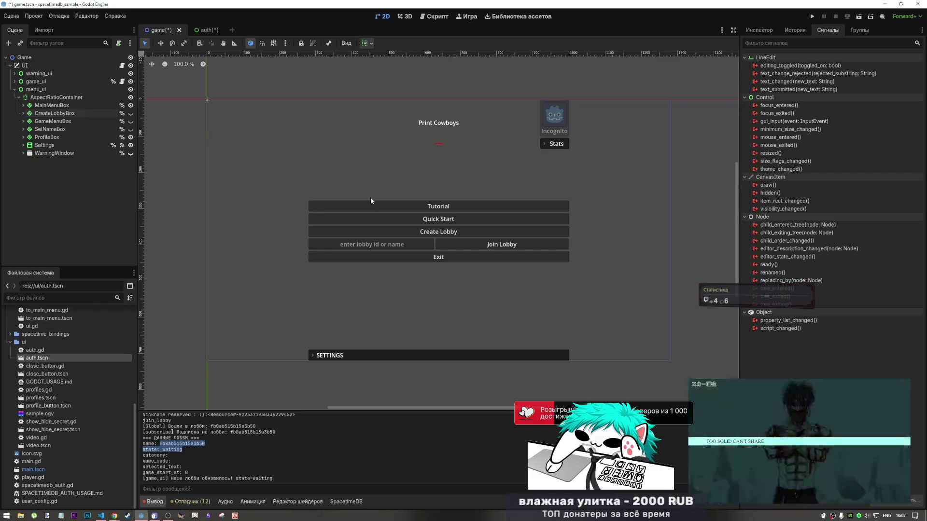
pyautogui.click(385, 248)
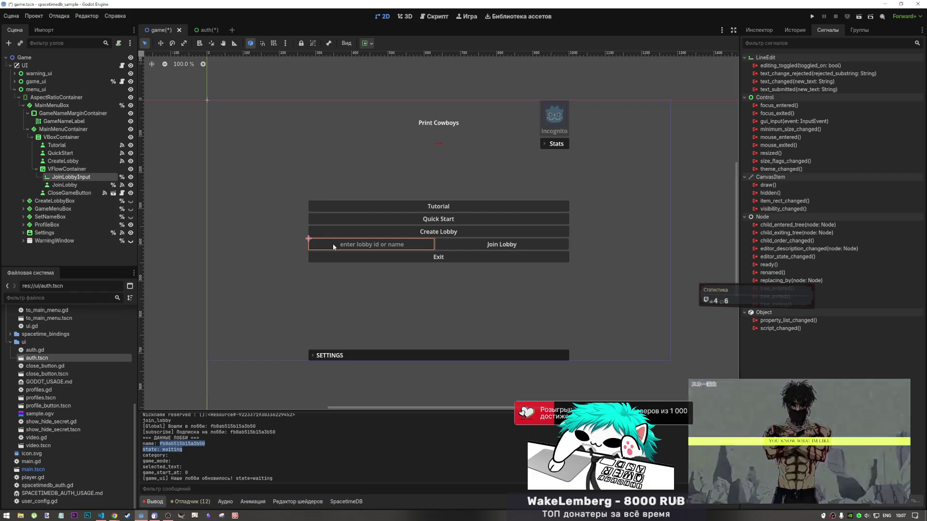
# - Add a Button child to VFlowContainer and place it between JoinLobbyInput and JoinLobby
pyautogui.rightClick(82, 170)
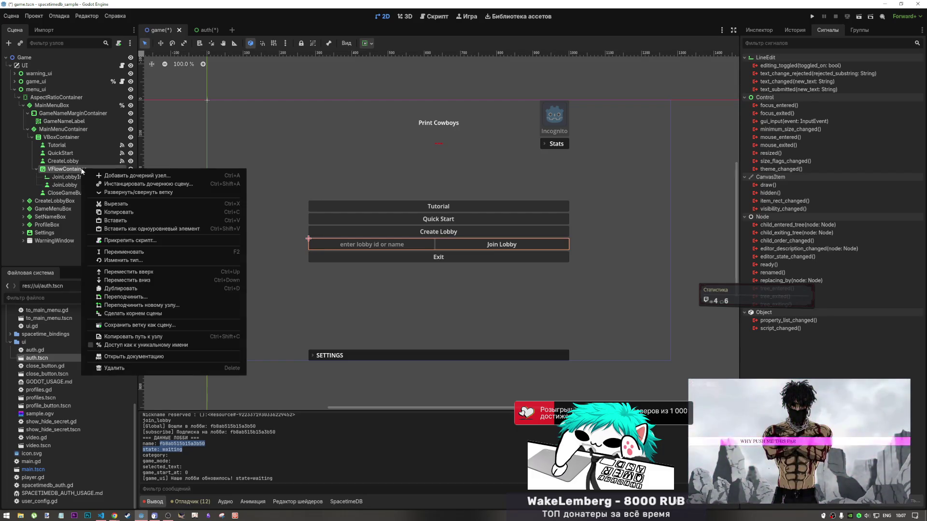
pyautogui.click(130, 176)
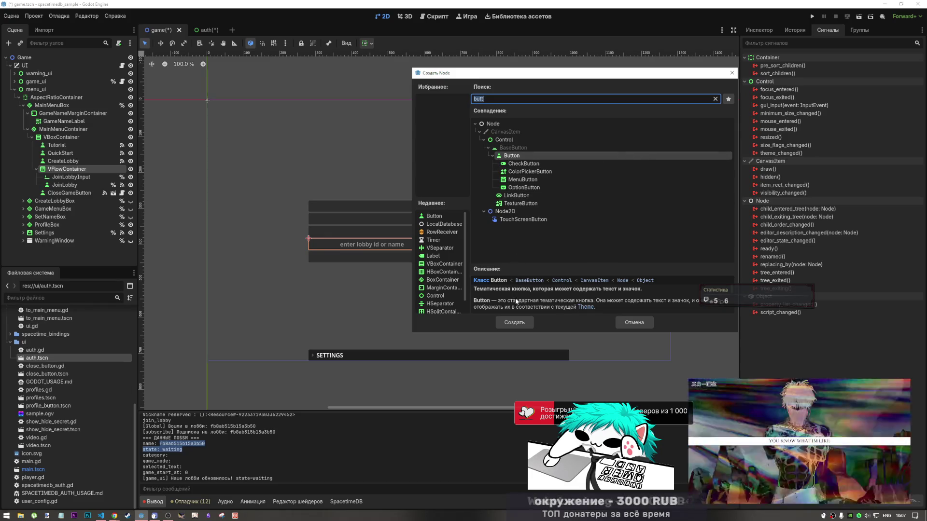
pyautogui.click(519, 320)
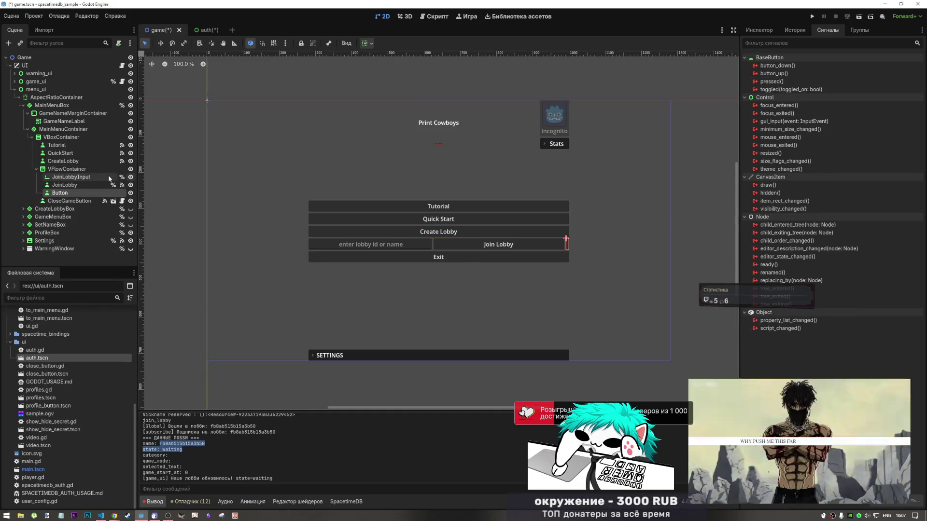
pyautogui.moveTo(60, 192); pyautogui.dragTo(70, 182)
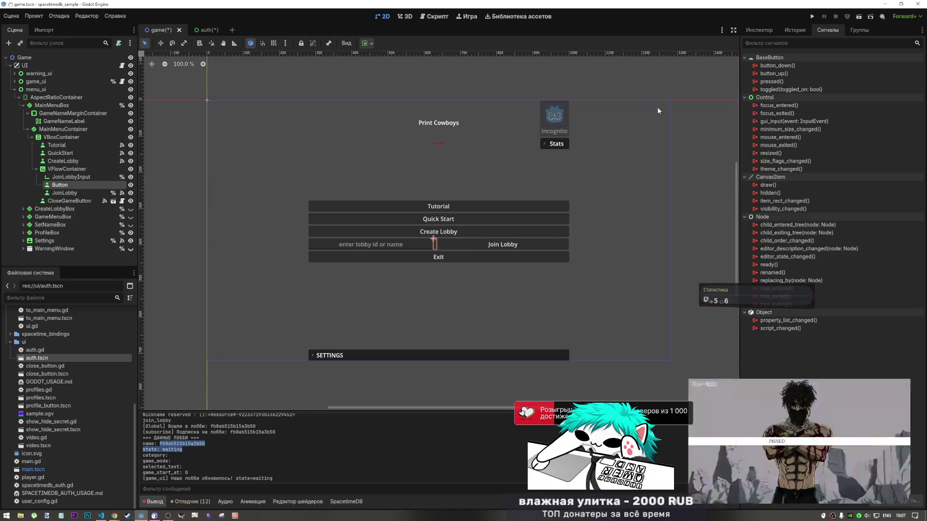
pyautogui.click(365, 45)
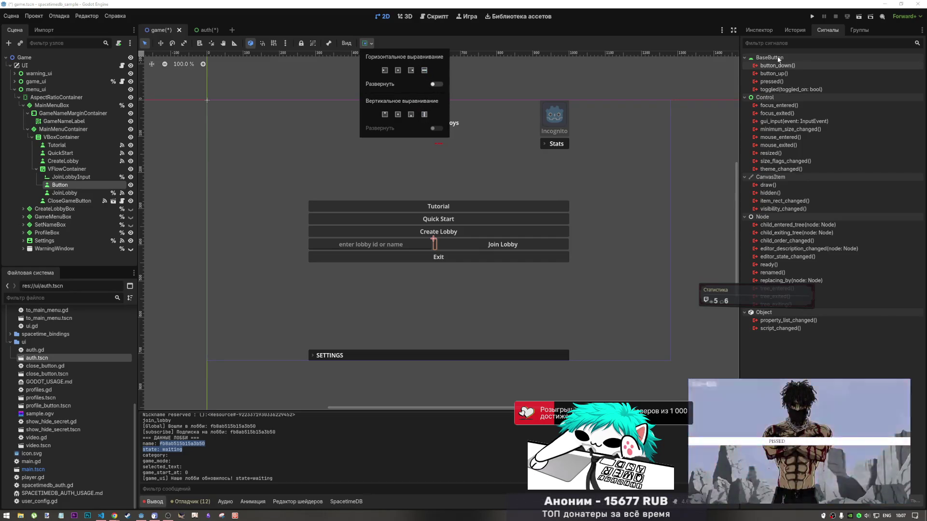
pyautogui.click(765, 31)
pyautogui.click(764, 30)
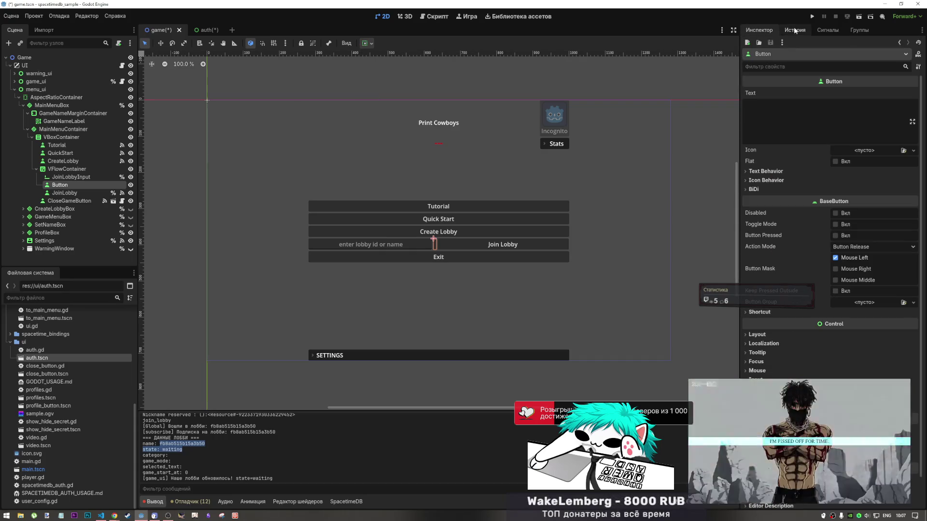
# - Give the new button the text 'paste' and rename its node PasteButton
pyautogui.click(765, 109)
pyautogui.write('paste')
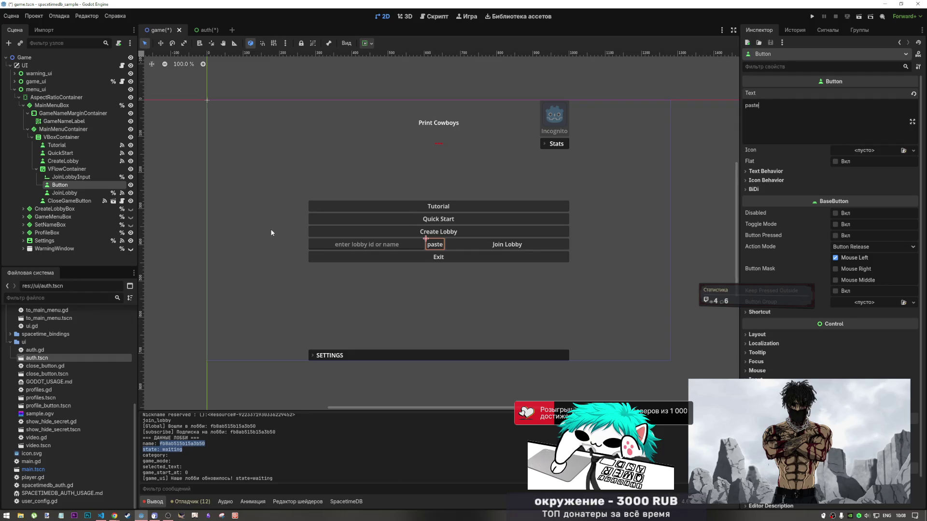
pyautogui.click(69, 184)
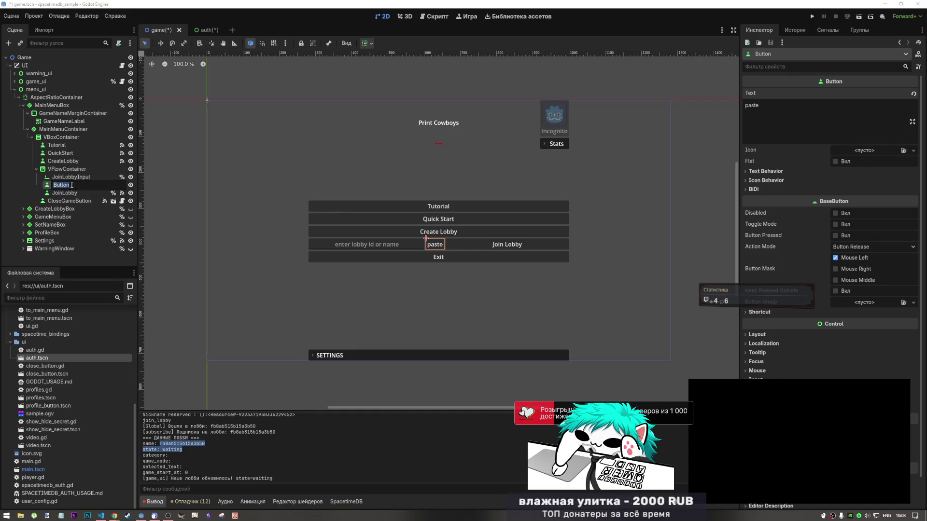
pyautogui.write('Paste')
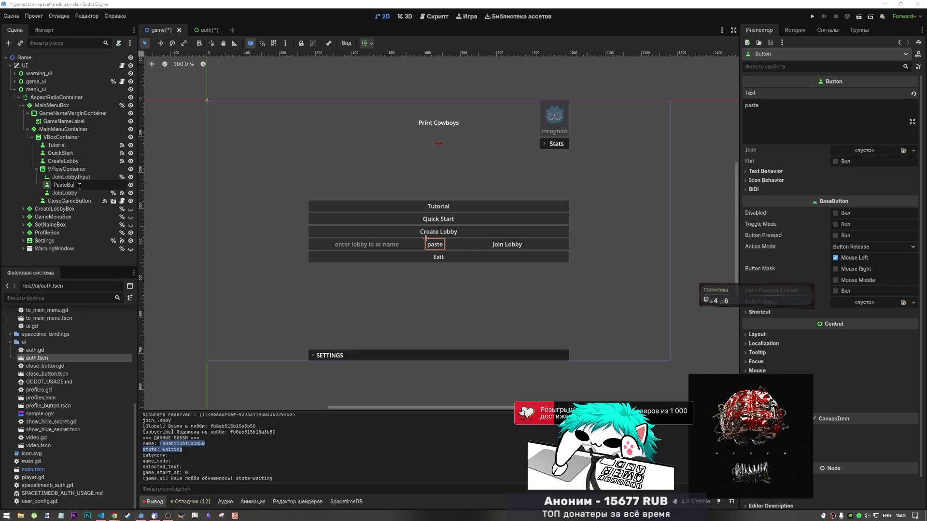
pyautogui.press('Return')
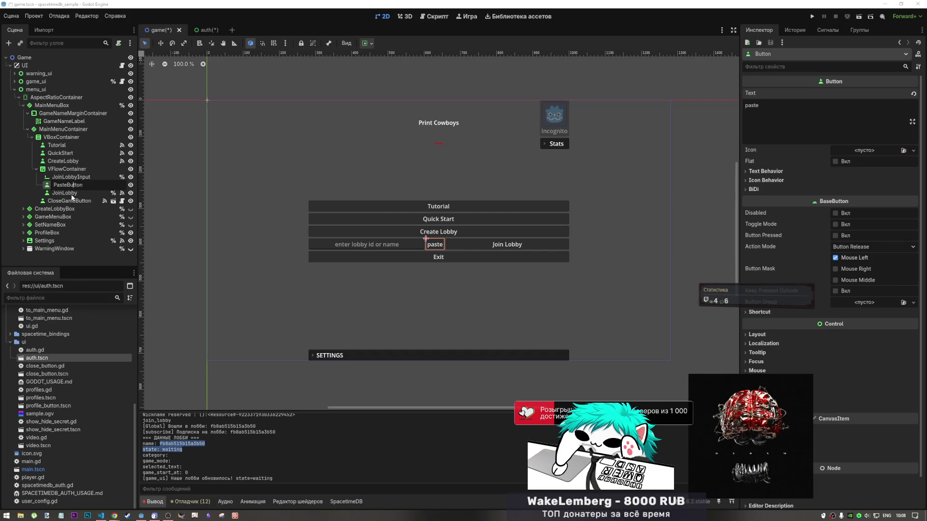
pyautogui.doubleClick(68, 187)
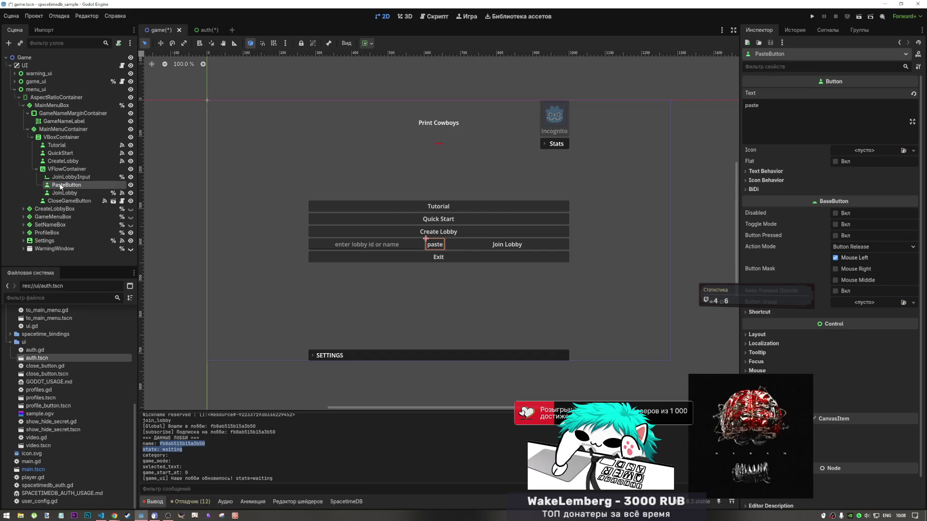
pyautogui.press('Return')
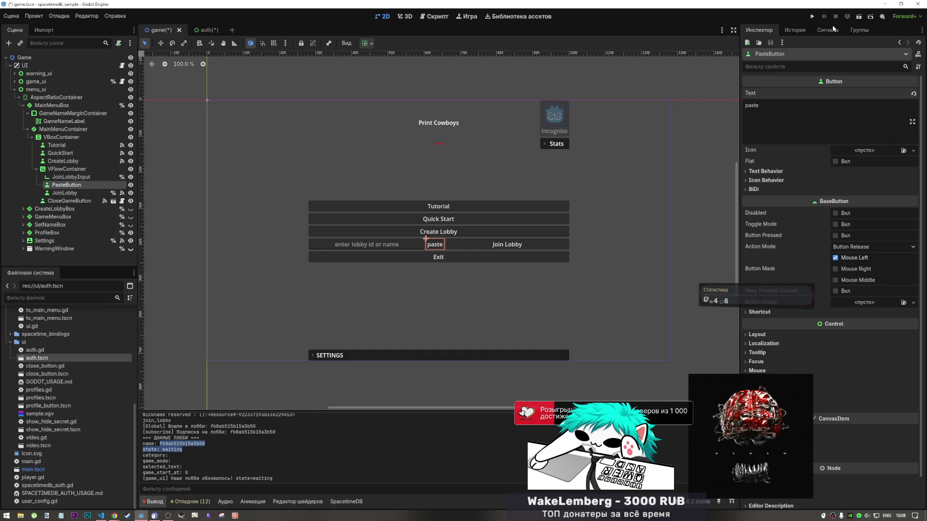
# - Connect PasteButton's pressed() signal to a new _on_paste_button_pressed method in ui.gd
pyautogui.click(816, 30)
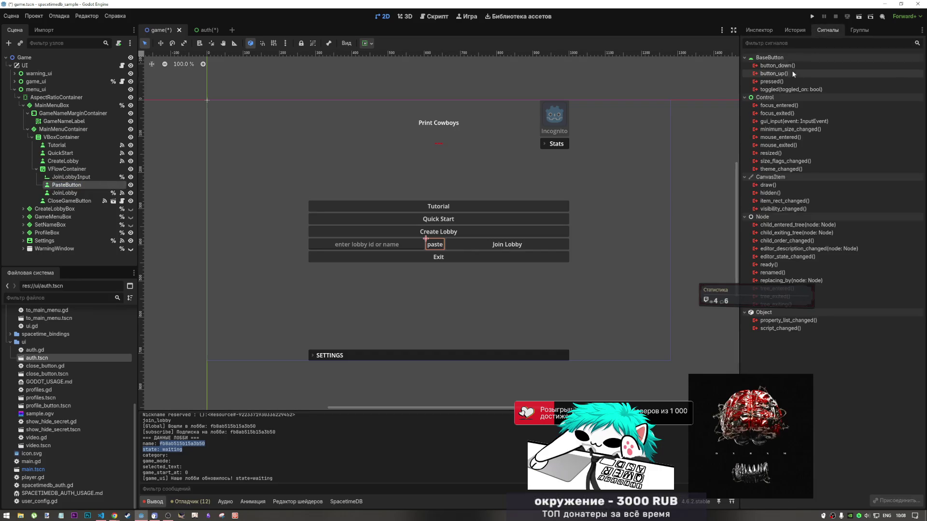
pyautogui.doubleClick(783, 82)
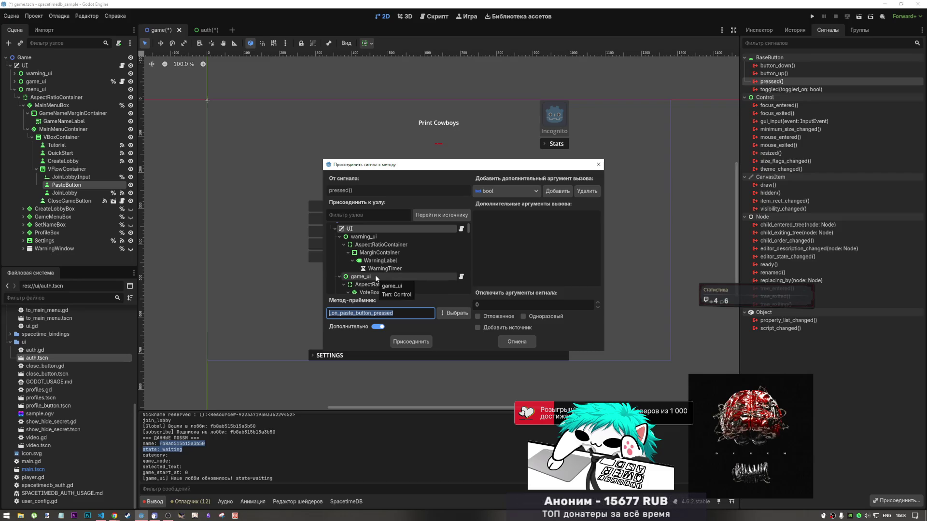
pyautogui.click(411, 341)
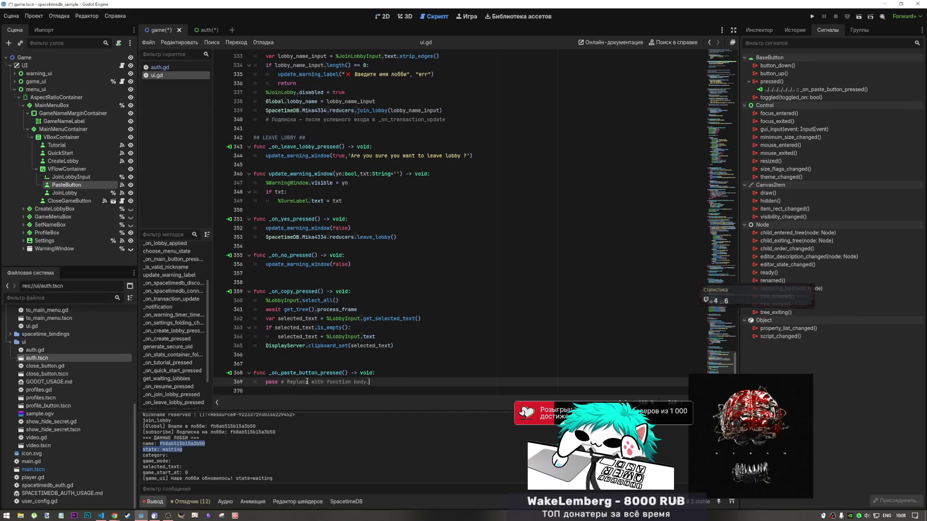
# - Paste the copied clipboard-paste code into _on_paste_button_pressed and remove the stray blank line
pyautogui.hotkey('shift', 'Home')
pyautogui.hotkey('ctrl', 'v')
pyautogui.click(351, 355)
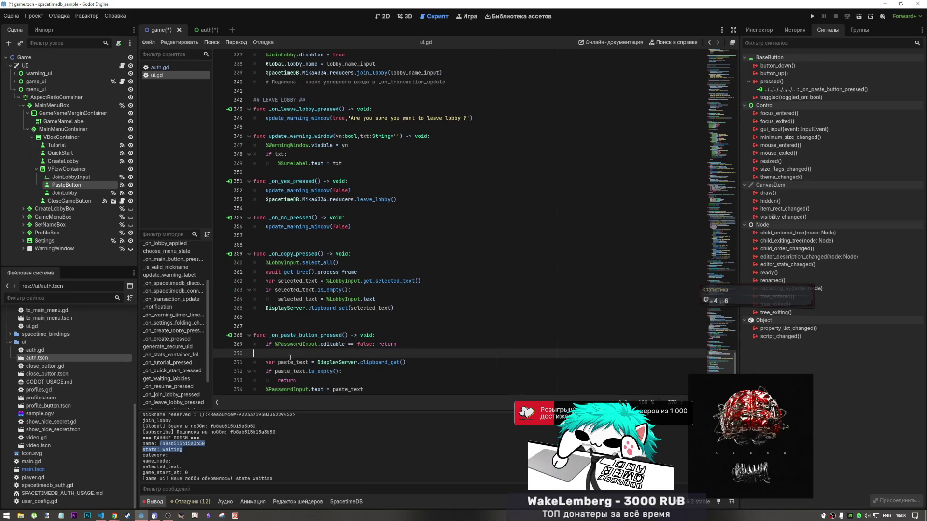
pyautogui.press('BackSpace')
pyautogui.press('BackSpace')
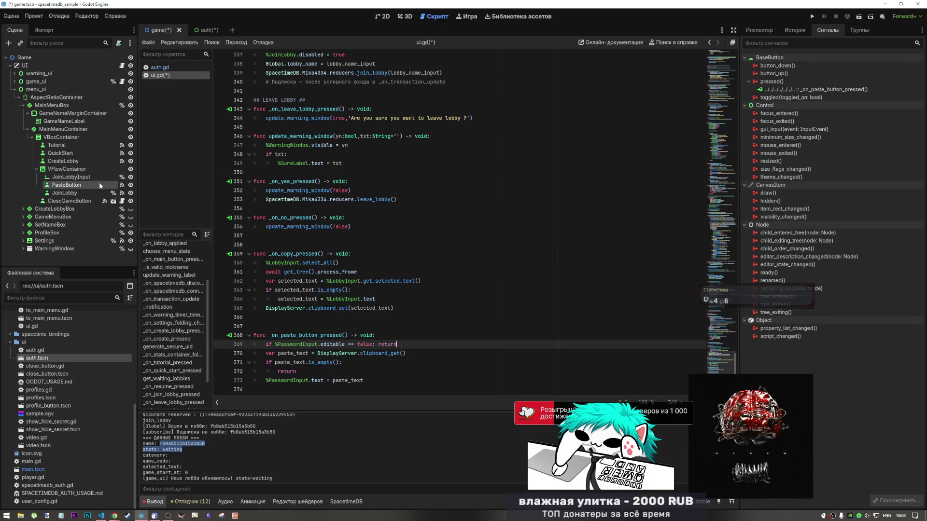
# - Replace both PasswordInput references with JoinLobbyInput and save ui.gd
pyautogui.moveTo(73, 177)
pyautogui.mouseDown()
pyautogui.moveTo(411, 338)
pyautogui.moveTo(385, 340)
pyautogui.mouseUp()
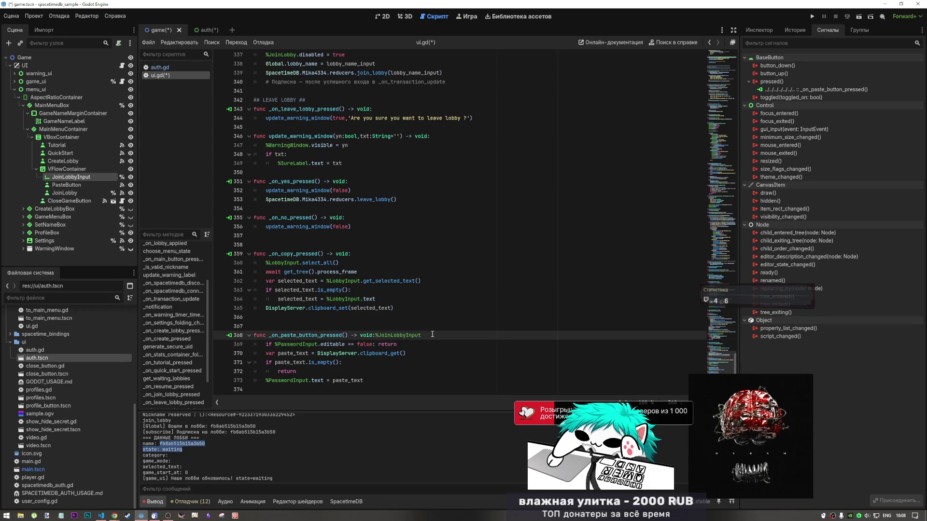
pyautogui.hotkey('ctrl', 'z')
pyautogui.doubleClick(309, 344)
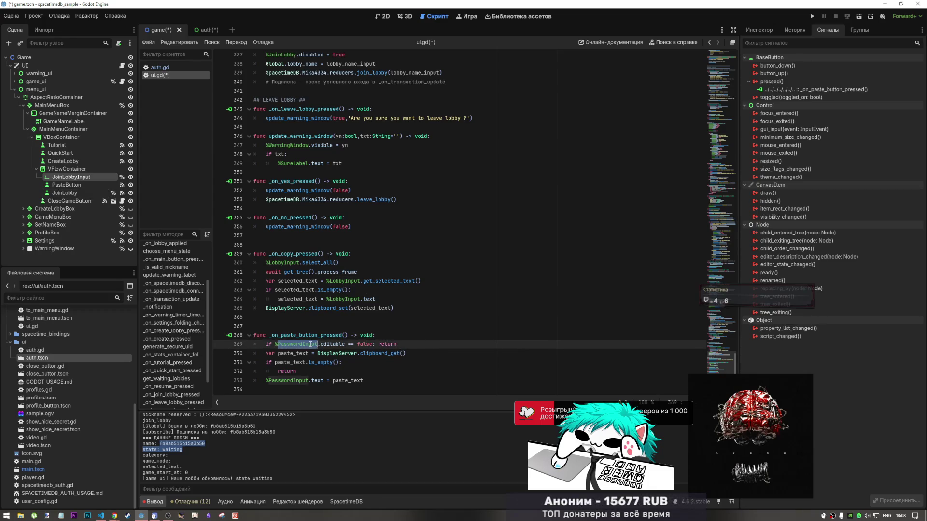
pyautogui.hotkey('ctrl', 'd')
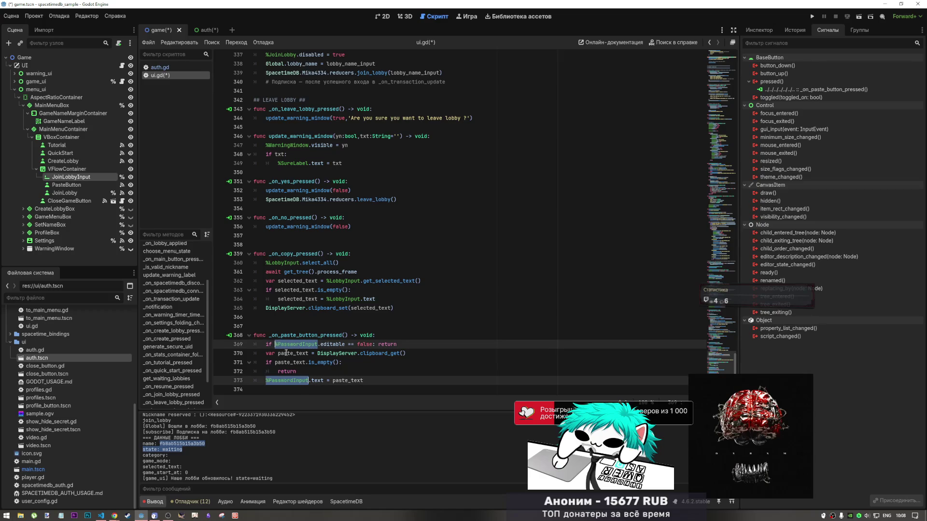
pyautogui.write('JoinLobbyInput')
pyautogui.click(408, 353)
pyautogui.hotkey('ctrl', 's')
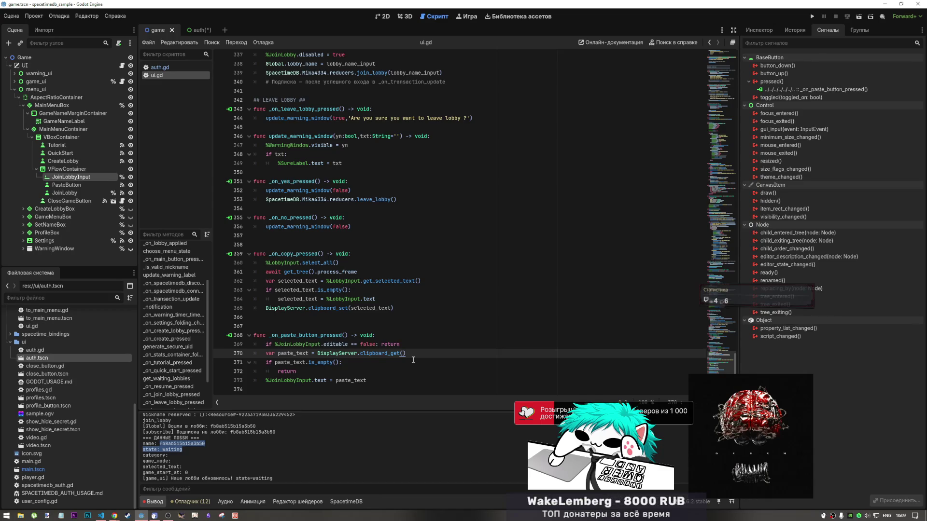
pyautogui.click(377, 317)
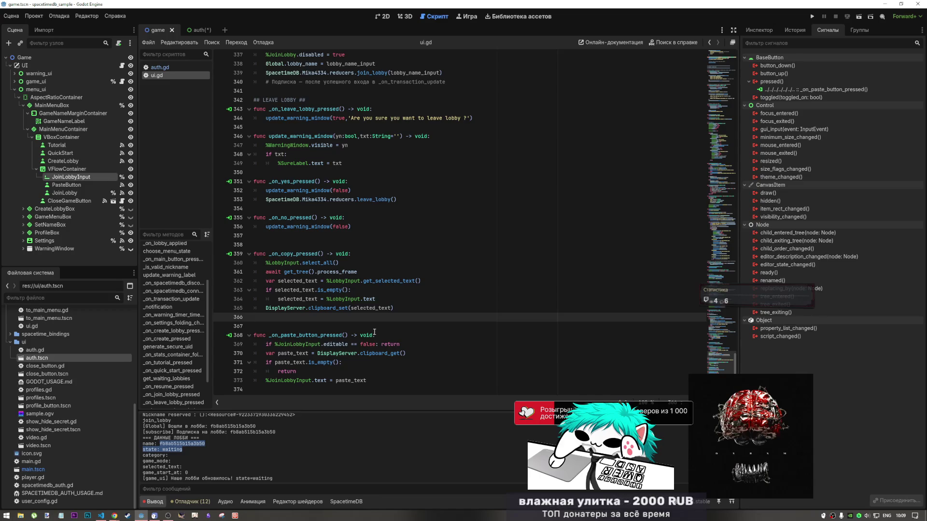
pyautogui.click(203, 31)
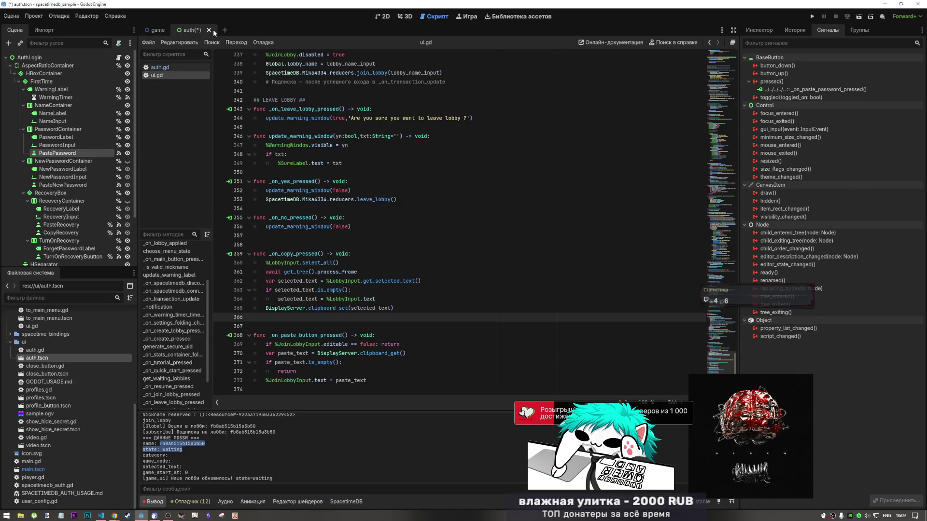
# - Close auth.tscn via the save prompt and fold MainMenuContainer, GameNameMarginContainer and MainMenuBox
pyautogui.click(209, 30)
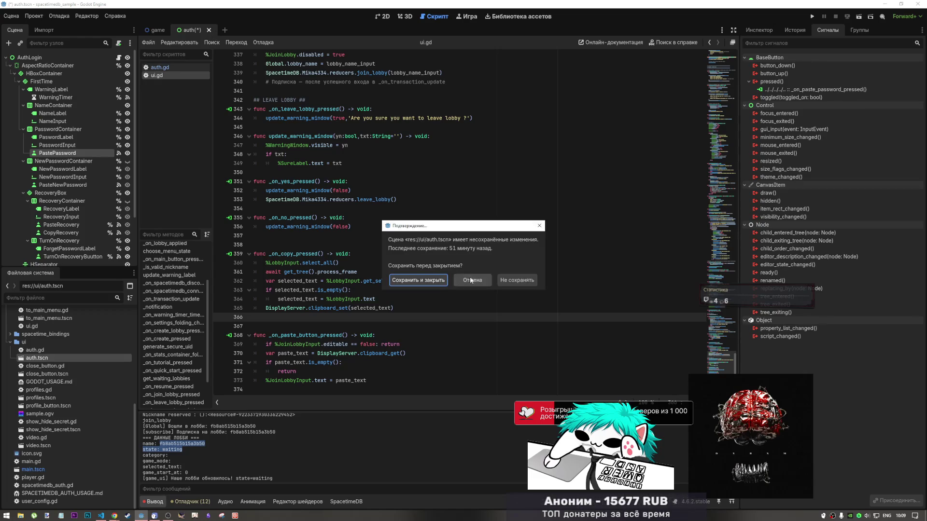
pyautogui.click(516, 280)
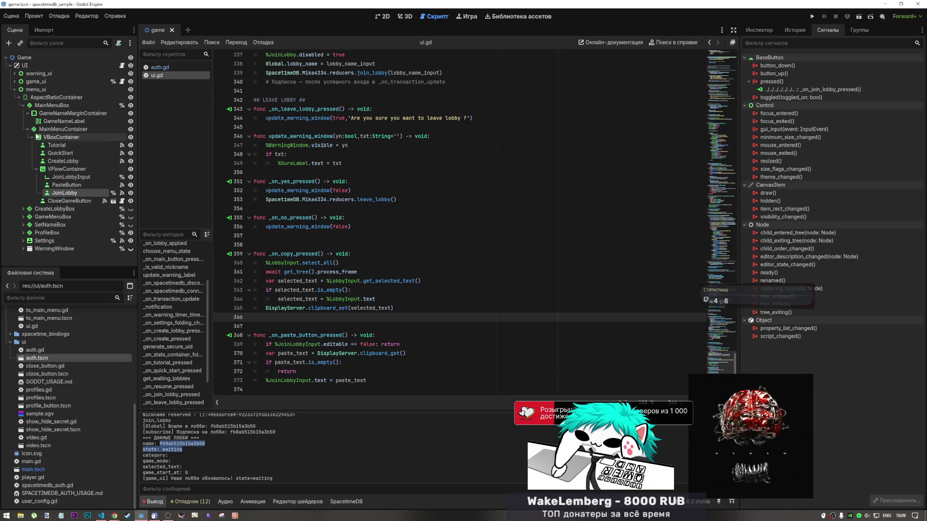
pyautogui.click(27, 130)
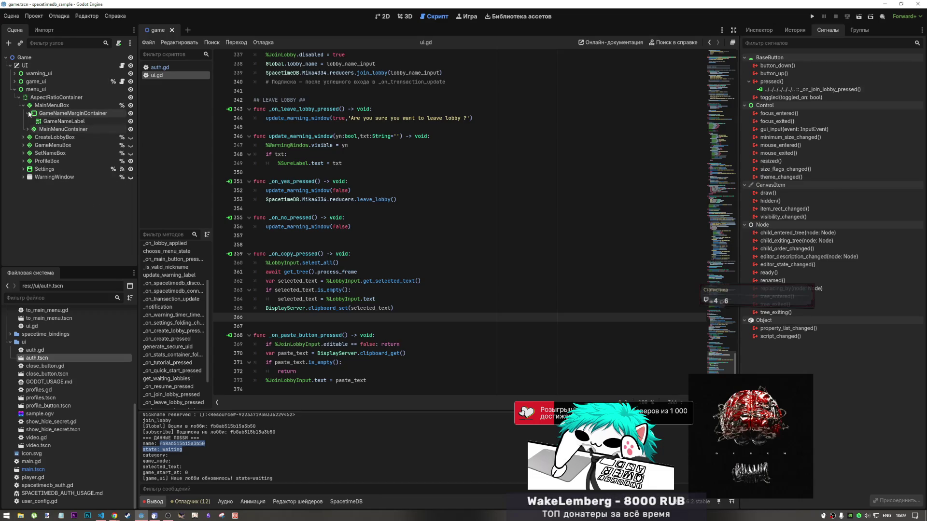
pyautogui.click(28, 113)
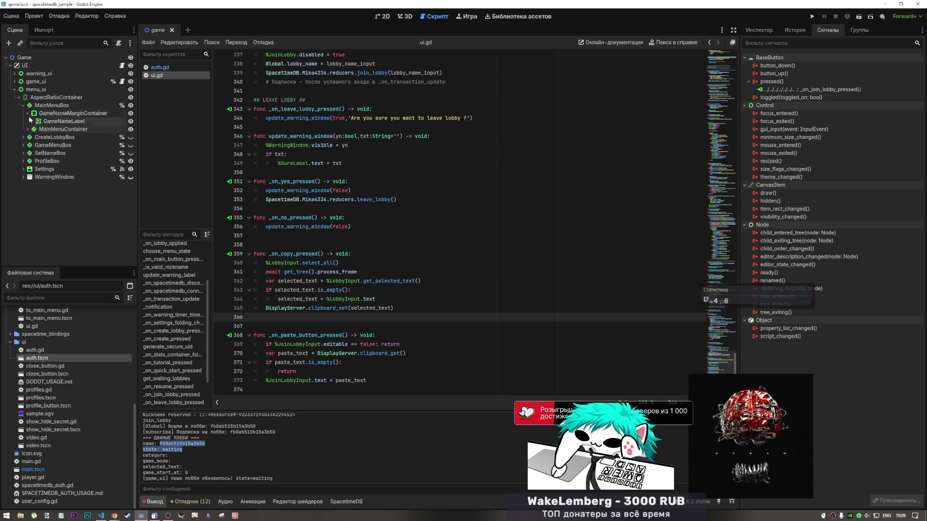
pyautogui.click(23, 105)
pyautogui.click(48, 105)
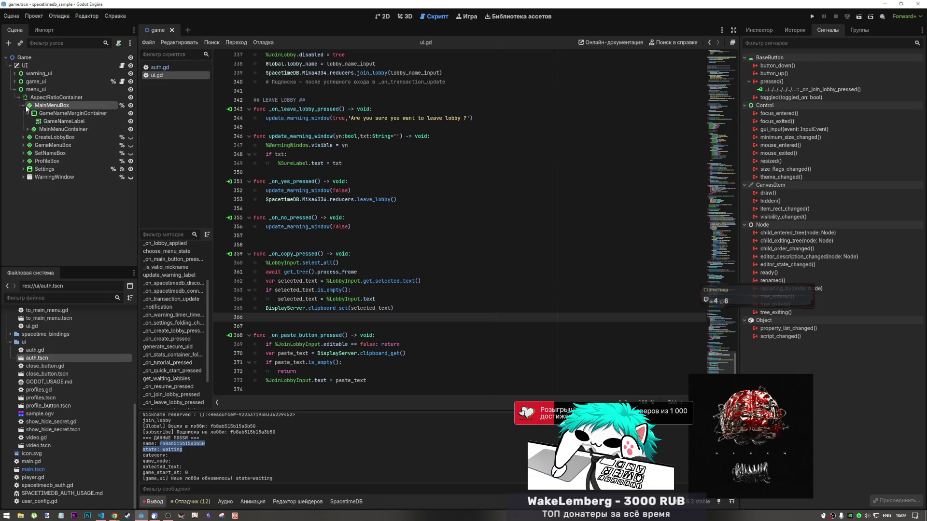
pyautogui.click(28, 115)
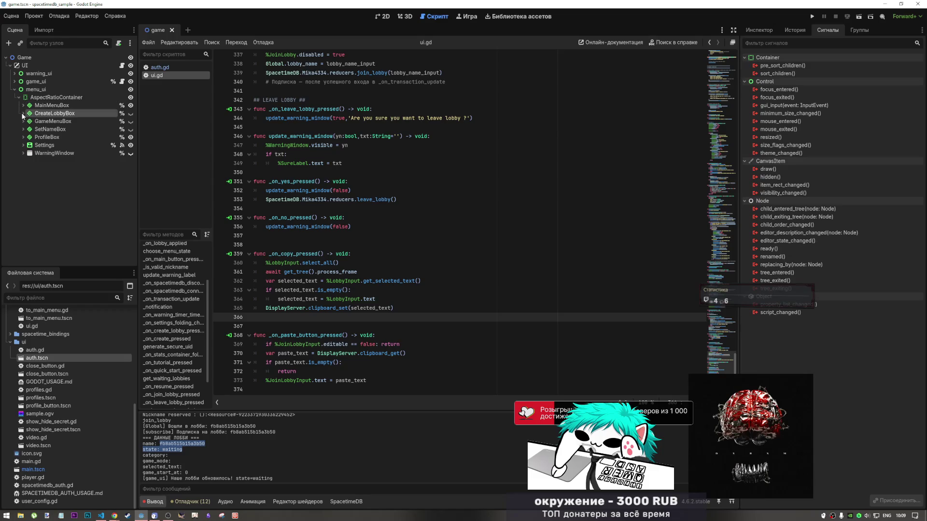
# - In the 2D view, check MainMenuBox's children, then hide MainMenuBox from the canvas
pyautogui.click(23, 114)
pyautogui.click(23, 114)
pyautogui.click(384, 17)
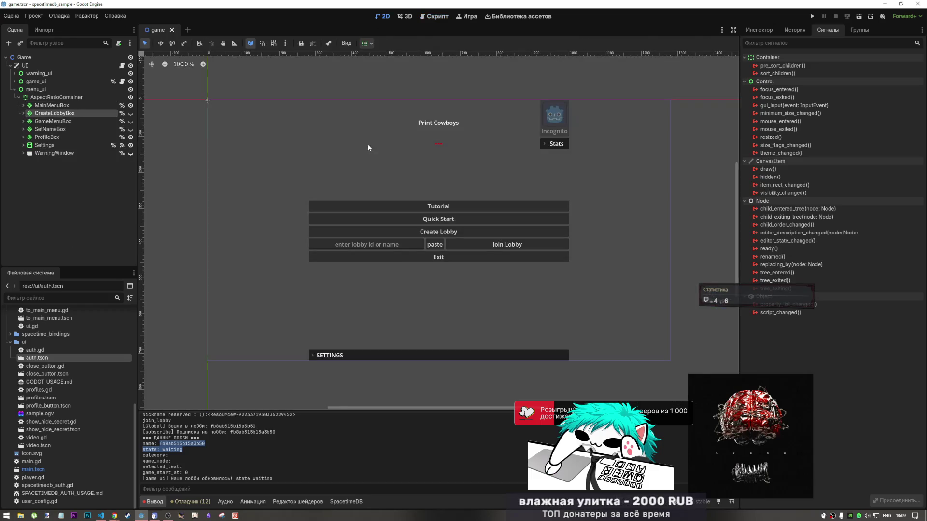
pyautogui.click(130, 106)
pyautogui.click(130, 106)
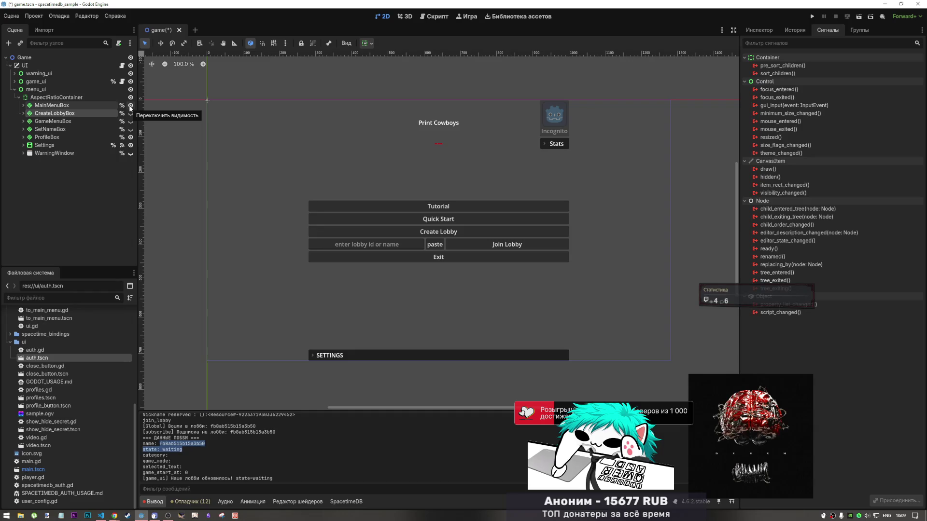
pyautogui.click(23, 105)
pyautogui.click(27, 129)
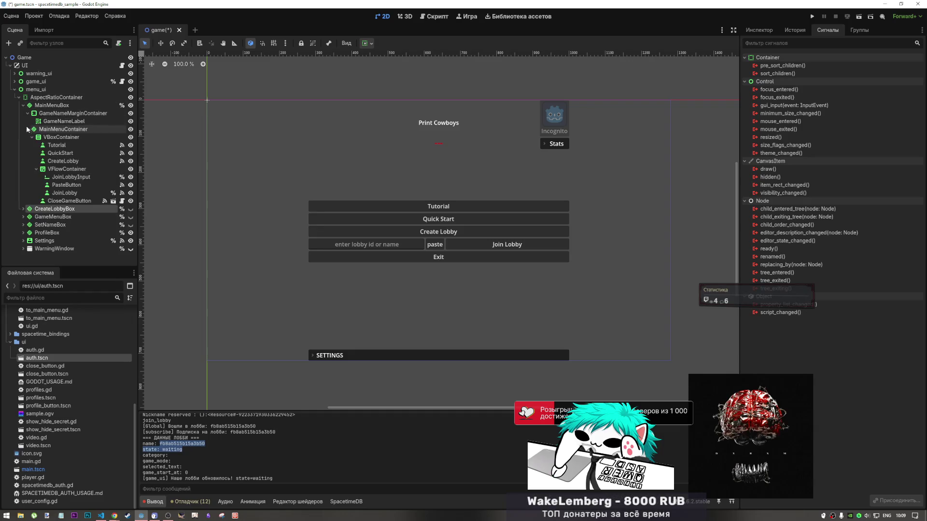
pyautogui.click(65, 177)
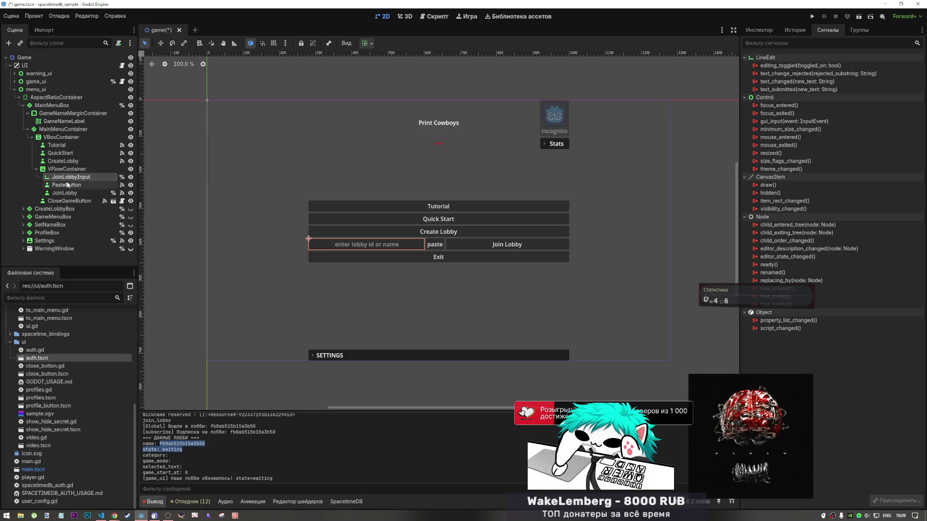
pyautogui.click(23, 105)
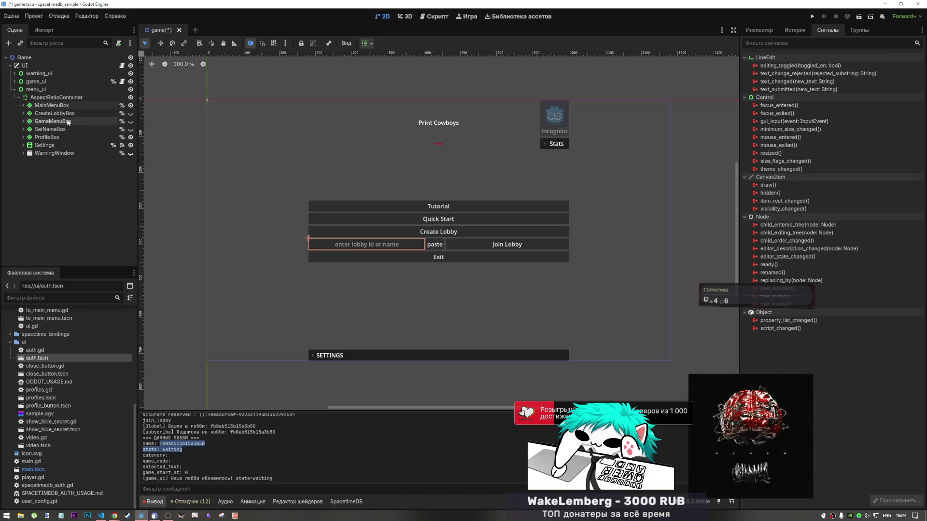
pyautogui.click(130, 105)
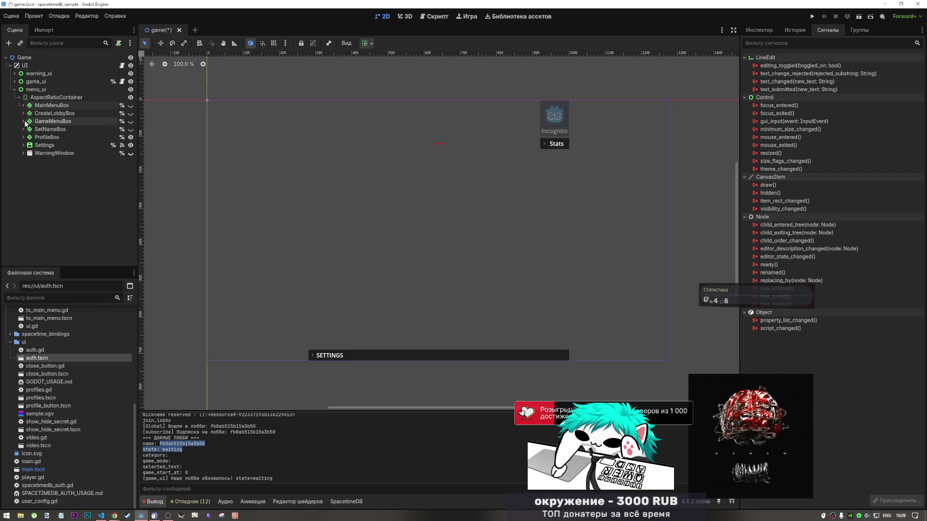
# - Inspect GameMenuBox, SetNameBox, ProfileBox and CreateLobbyBox, leaving the game and nickname panels hidden
pyautogui.click(24, 121)
pyautogui.click(131, 121)
pyautogui.click(130, 121)
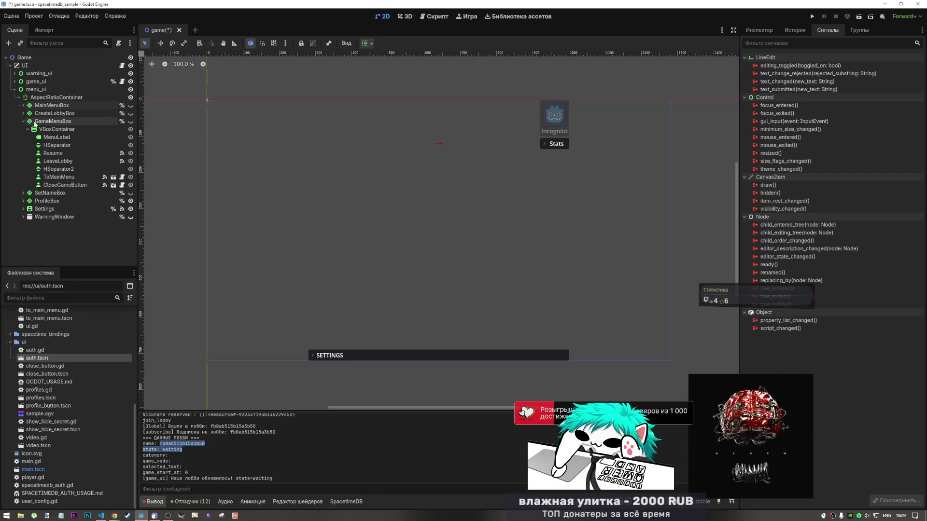
pyautogui.click(53, 122)
pyautogui.click(23, 121)
pyautogui.click(23, 128)
pyautogui.click(131, 128)
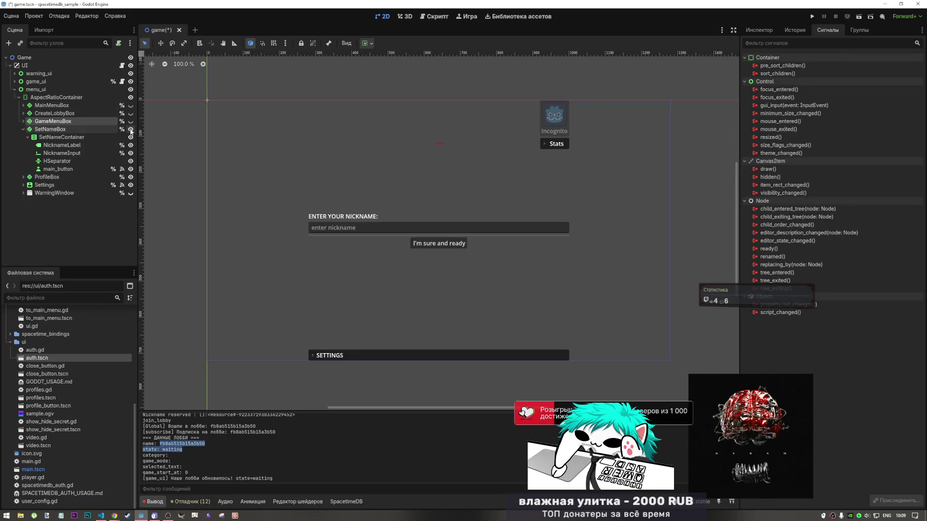
pyautogui.click(130, 129)
pyautogui.click(23, 129)
pyautogui.click(24, 137)
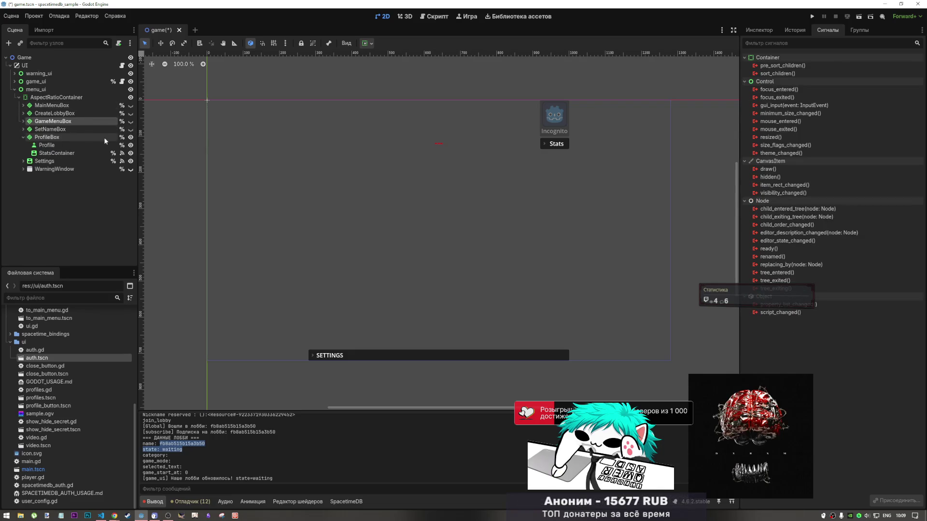
pyautogui.click(24, 138)
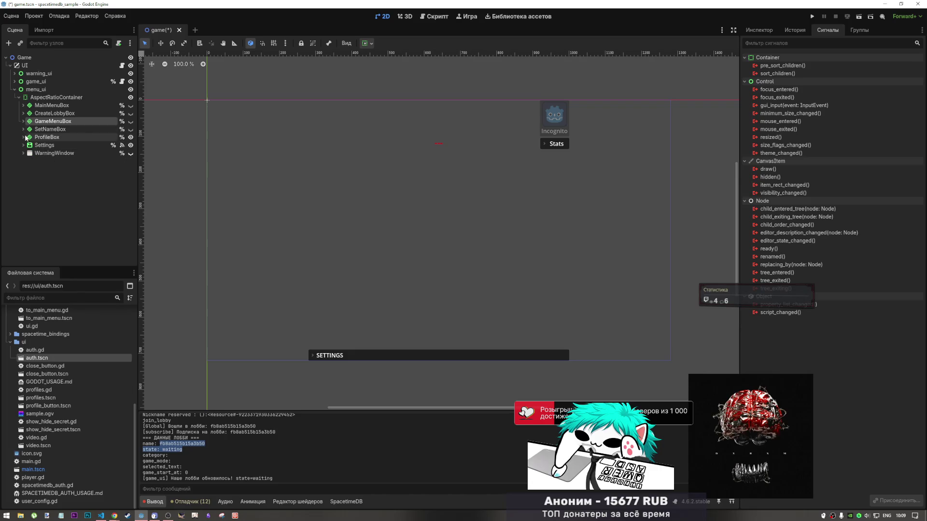
pyautogui.click(27, 114)
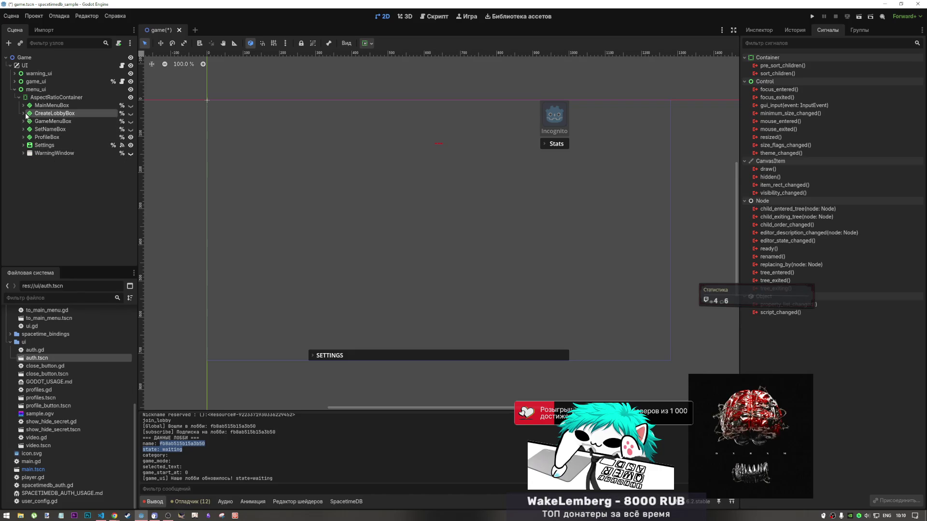
pyautogui.click(24, 113)
pyautogui.click(23, 114)
pyautogui.click(22, 105)
pyautogui.click(23, 106)
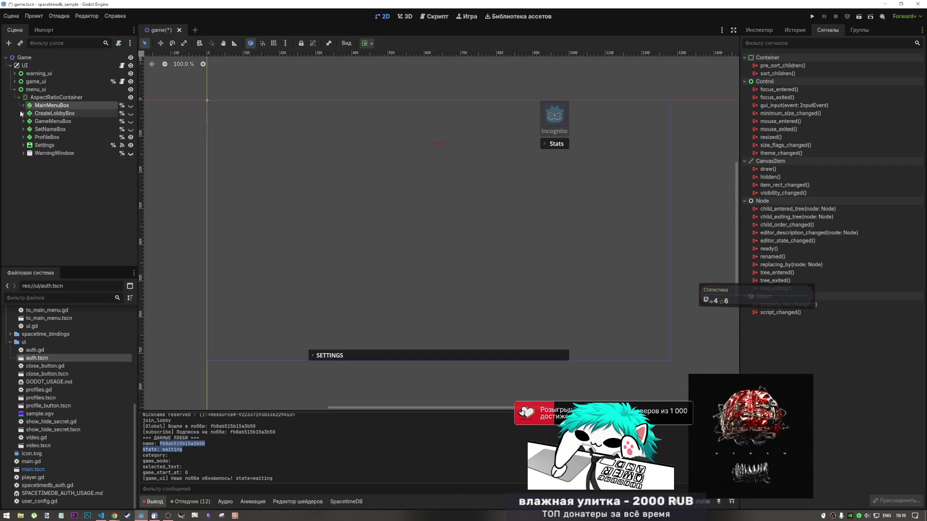
# - Show the Create Lobby panel, select its copy button and rename the Copy node to CopyButton
pyautogui.click(22, 113)
pyautogui.click(23, 113)
pyautogui.click(131, 114)
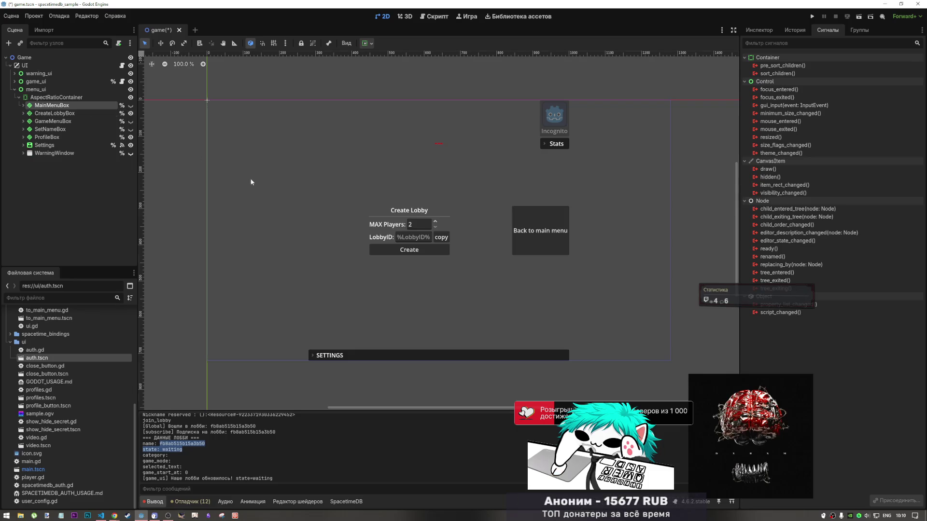
pyautogui.click(438, 237)
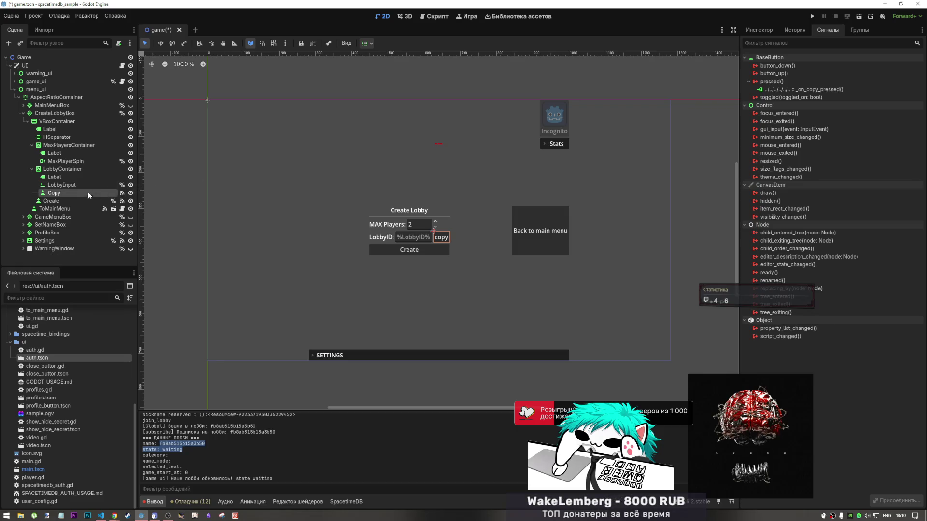
pyautogui.doubleClick(69, 192)
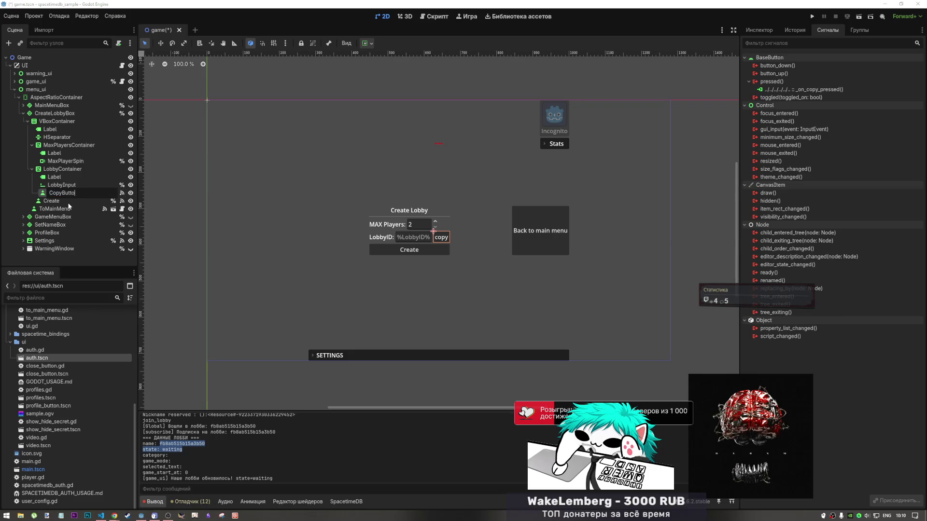
pyautogui.write('n')
pyautogui.press('Return')
pyautogui.doubleClick(101, 194)
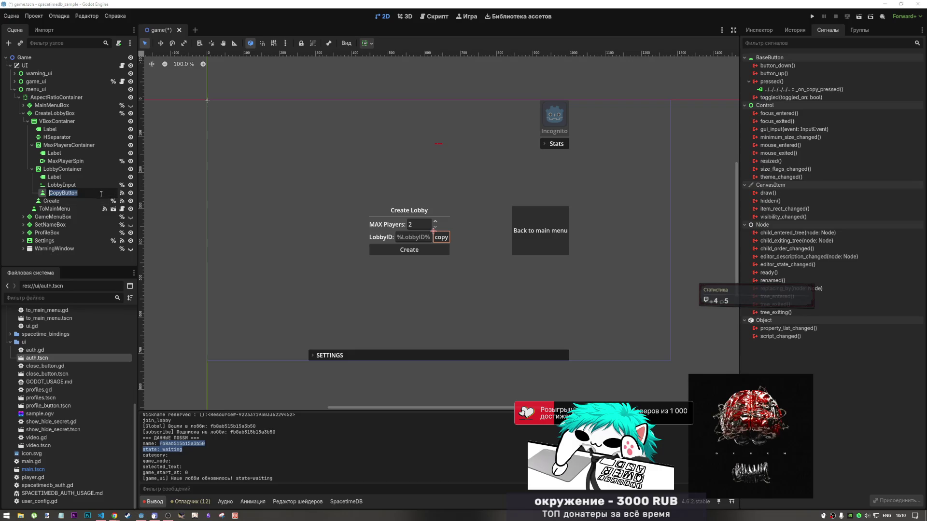
pyautogui.press('Return')
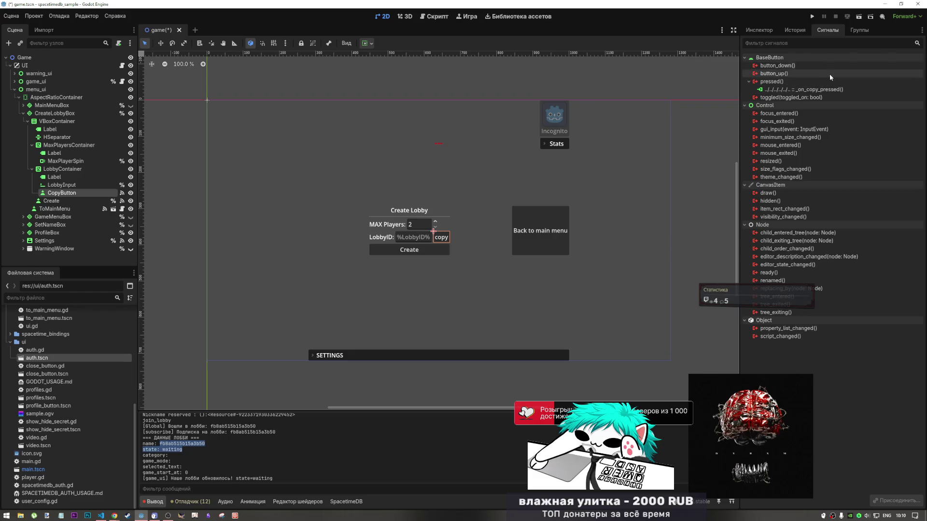
pyautogui.click(829, 90)
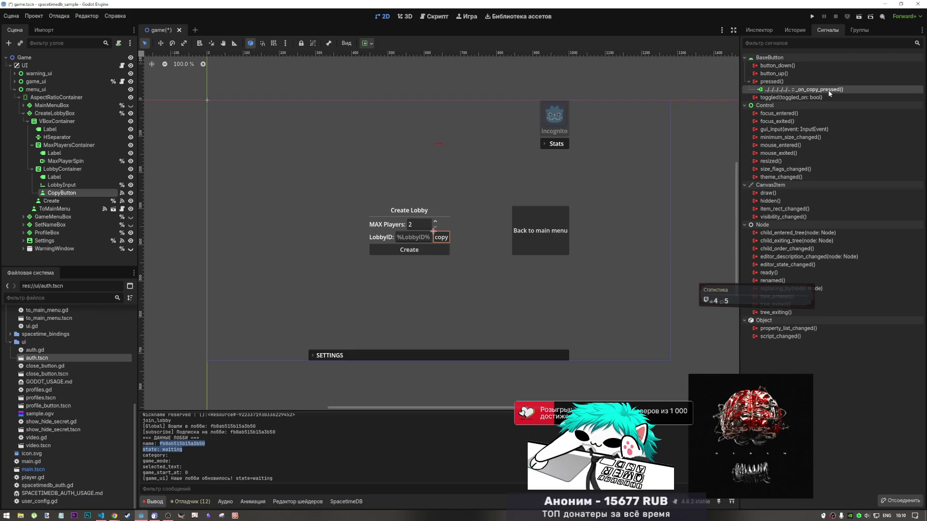
# - Disconnect pressed() from _on_copy_pressed and reconnect it to a new _on_copy_button_pressed method
pyautogui.rightClick(829, 91)
pyautogui.click(842, 97)
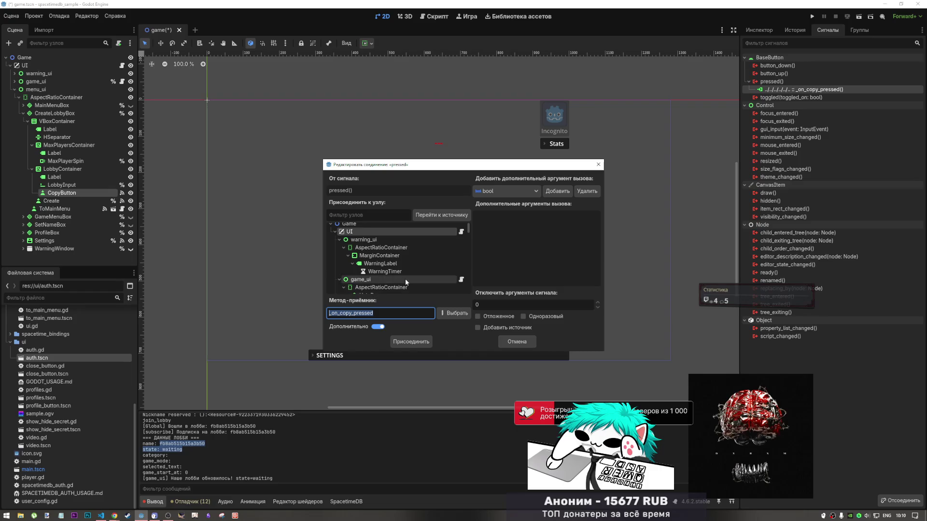
pyautogui.click(519, 345)
pyautogui.click(519, 345)
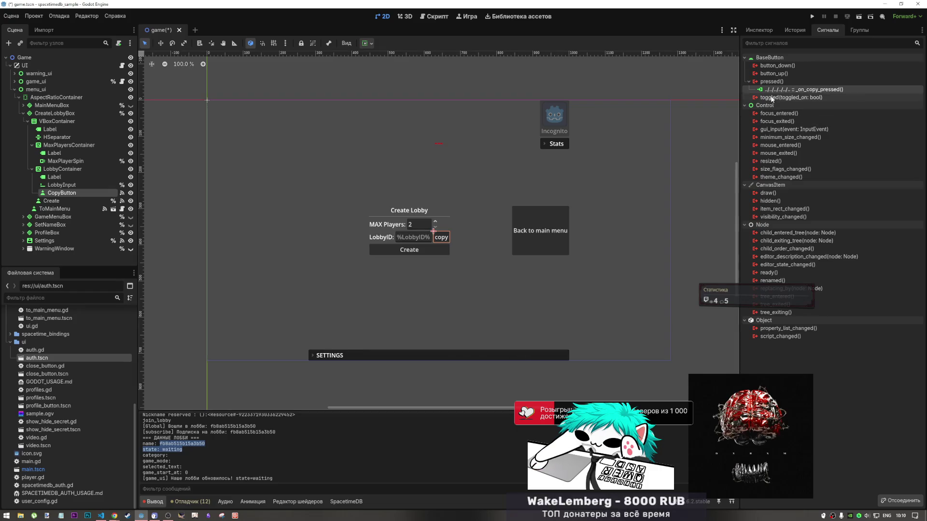
pyautogui.rightClick(787, 90)
pyautogui.click(803, 113)
pyautogui.doubleClick(778, 82)
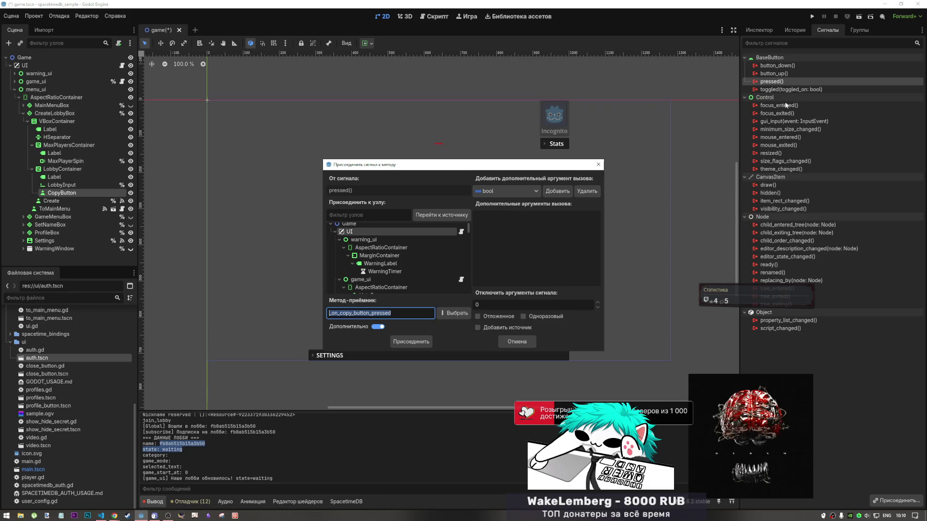
pyautogui.click(415, 344)
pyautogui.scroll(-2, 288, 303)
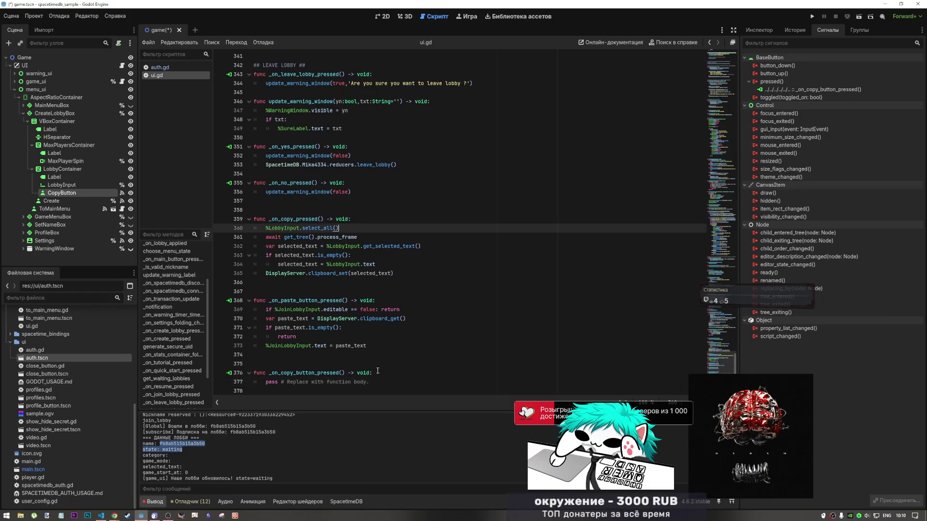
# - Move the _on_copy_button_pressed header over the old _on_copy_pressed one, delete the pass stub, and save
pyautogui.moveTo(378, 371); pyautogui.dragTo(231, 370)
pyautogui.hotkey('ctrl', 'x')
pyautogui.moveTo(254, 218); pyautogui.dragTo(350, 218)
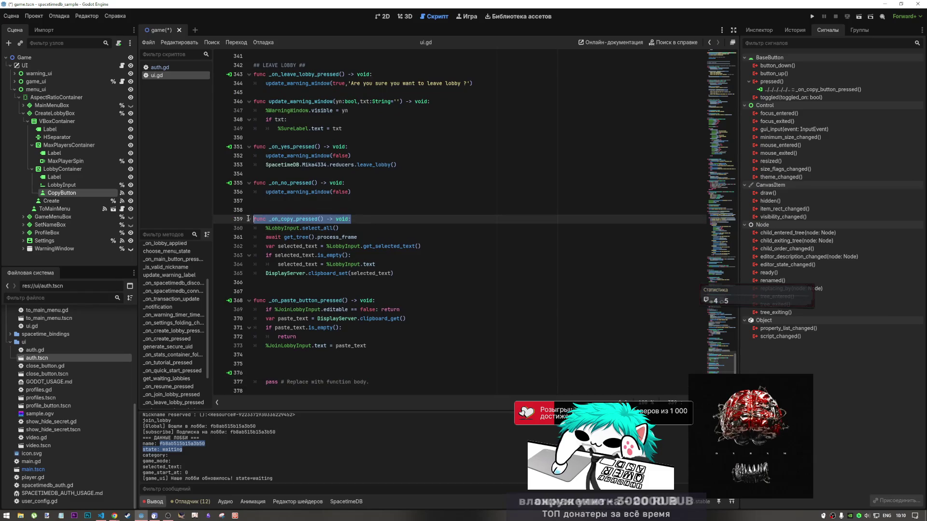
pyautogui.hotkey('ctrl', 'v')
pyautogui.click(392, 373)
pyautogui.moveTo(392, 388); pyautogui.dragTo(274, 365)
pyautogui.press('BackSpace')
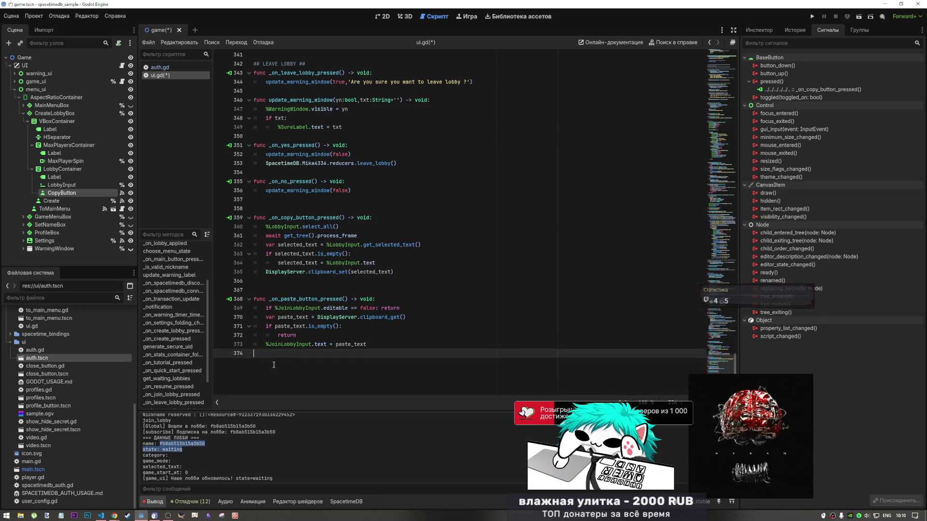
pyautogui.click(313, 290)
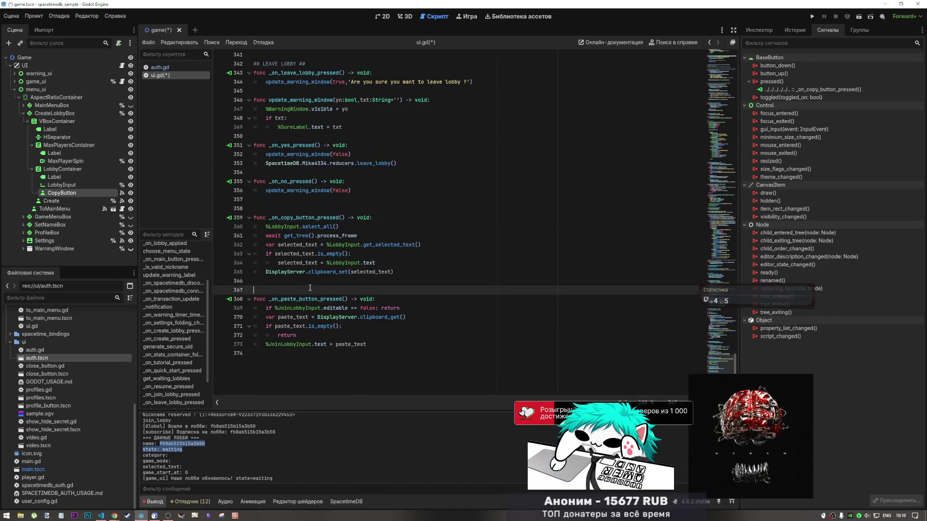
pyautogui.press('BackSpace')
pyautogui.hotkey('ctrl', 's')
# - Reposition and resume the picture-in-picture video, then bring the YouTube browser window forward
pyautogui.click(310, 208)
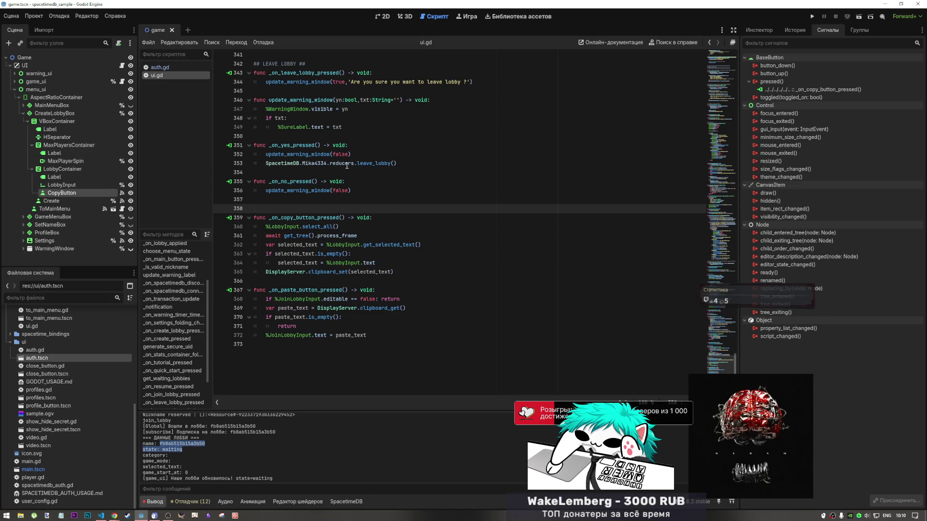
pyautogui.scroll(10, 347, 165)
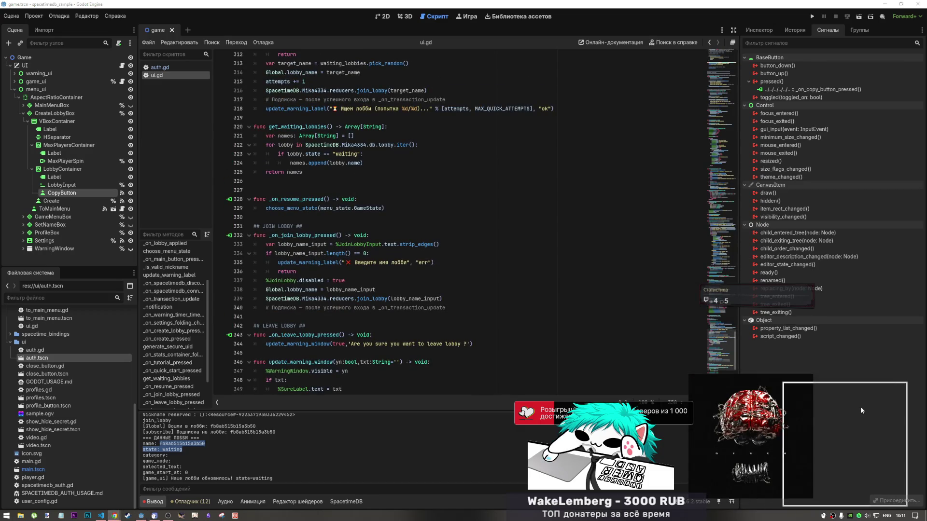
pyautogui.moveTo(861, 411); pyautogui.dragTo(859, 404)
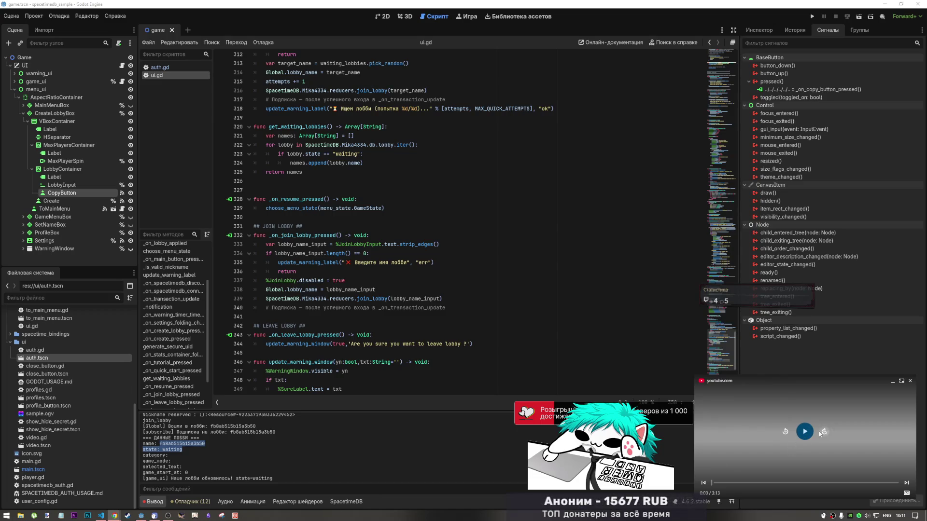
pyautogui.click(805, 432)
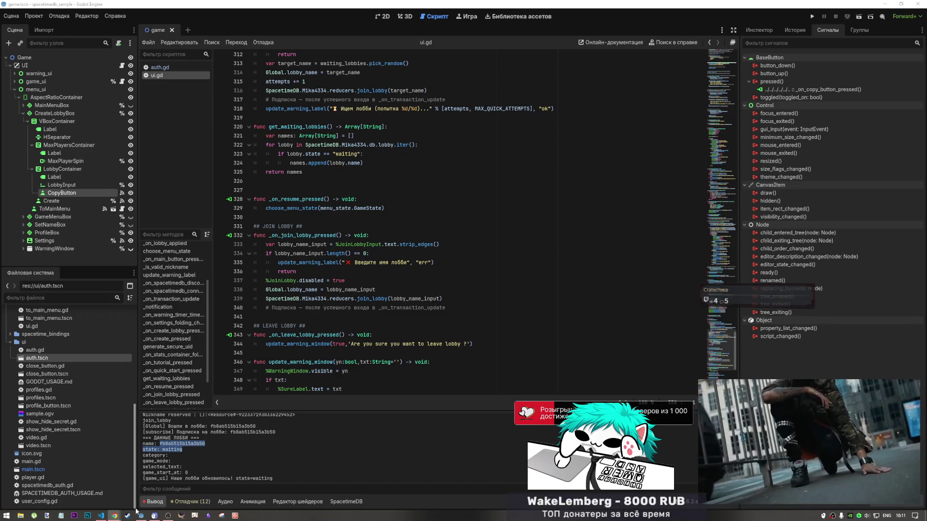
pyautogui.click(115, 515)
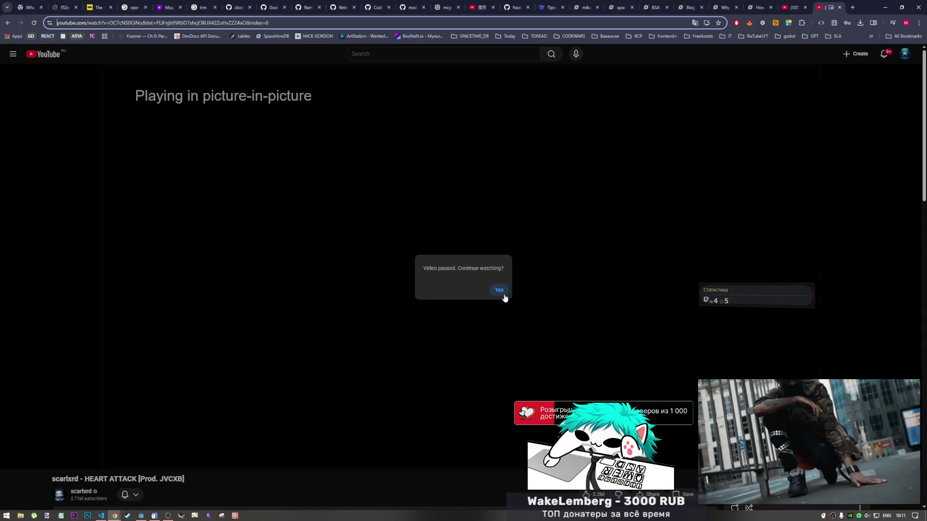
pyautogui.click(500, 292)
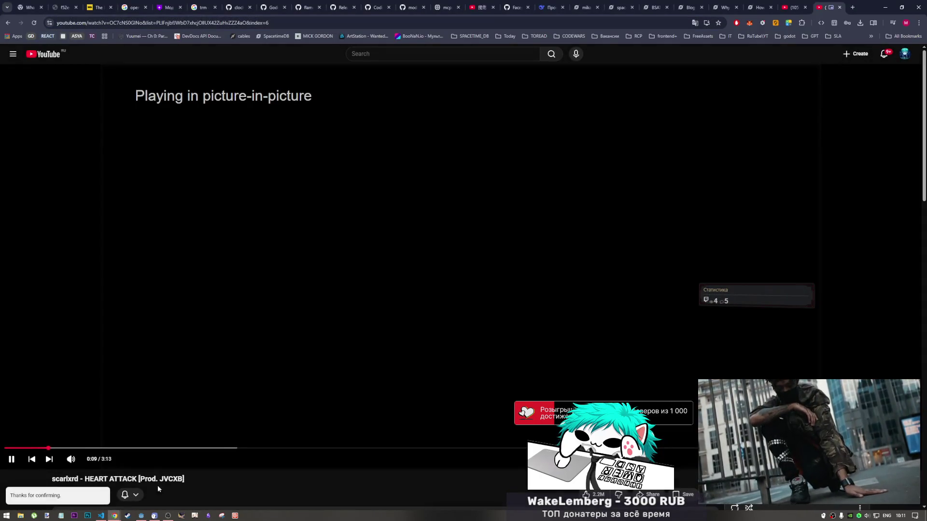
pyautogui.click(103, 514)
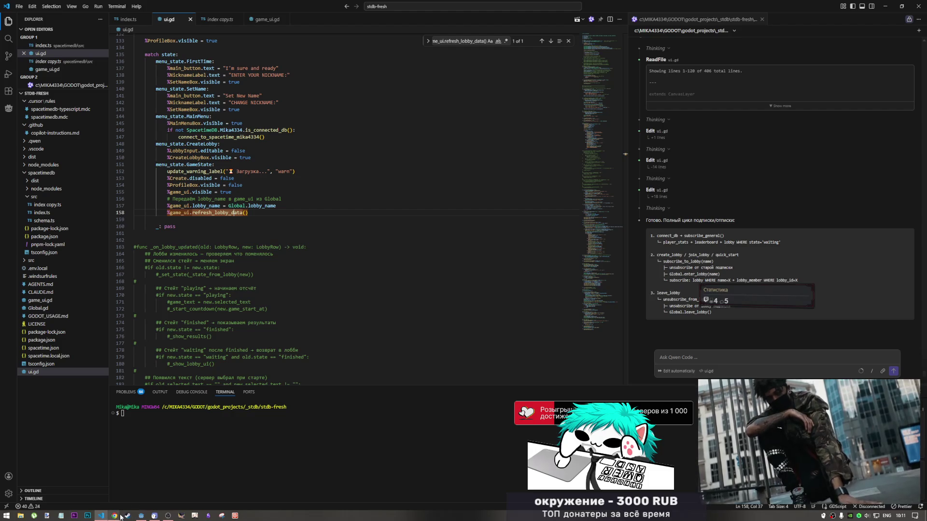
pyautogui.moveTo(115, 510)
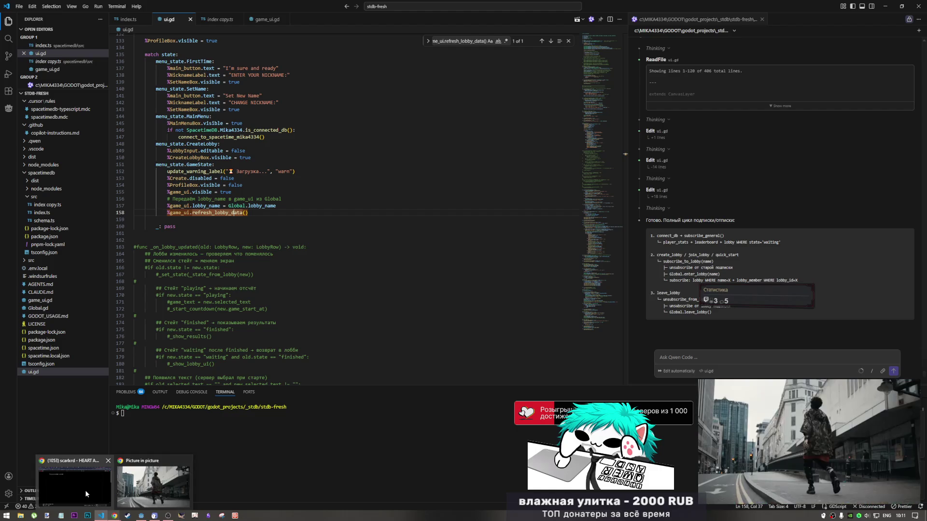
pyautogui.click(124, 486)
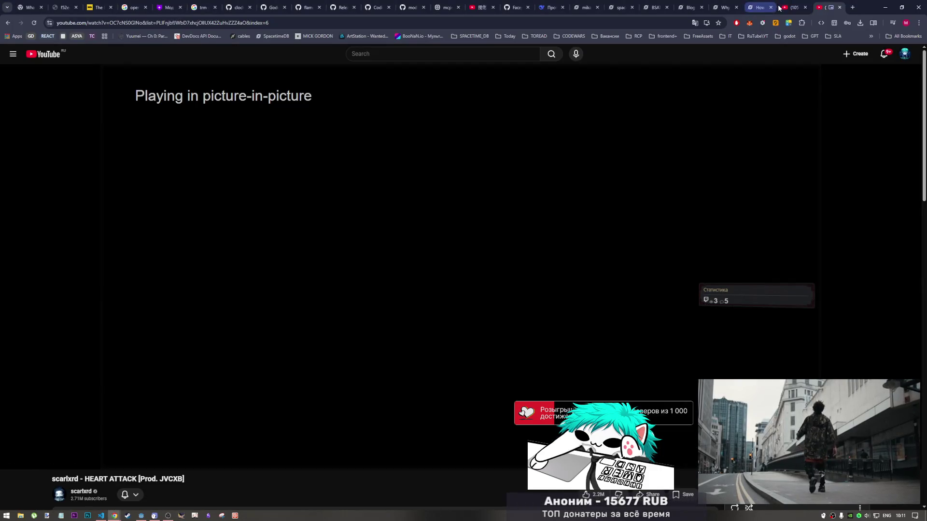
pyautogui.click(584, 6)
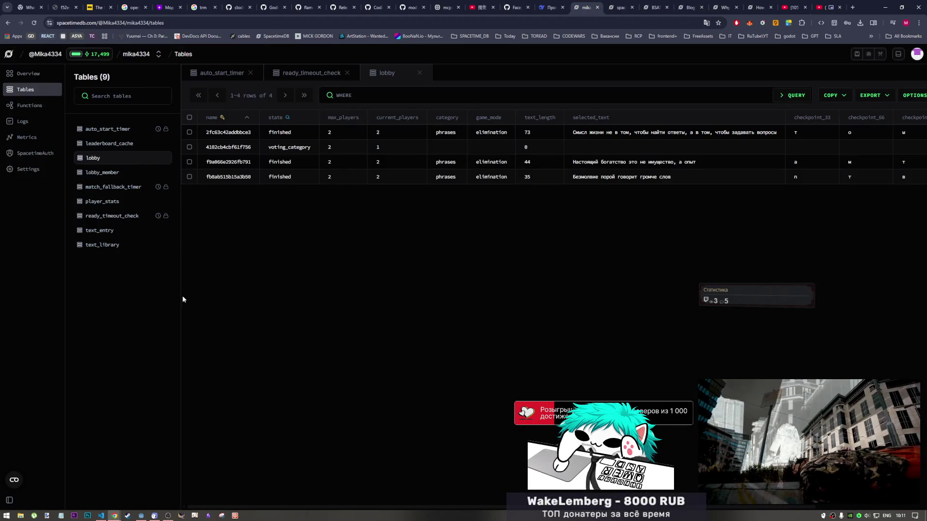
pyautogui.click(103, 517)
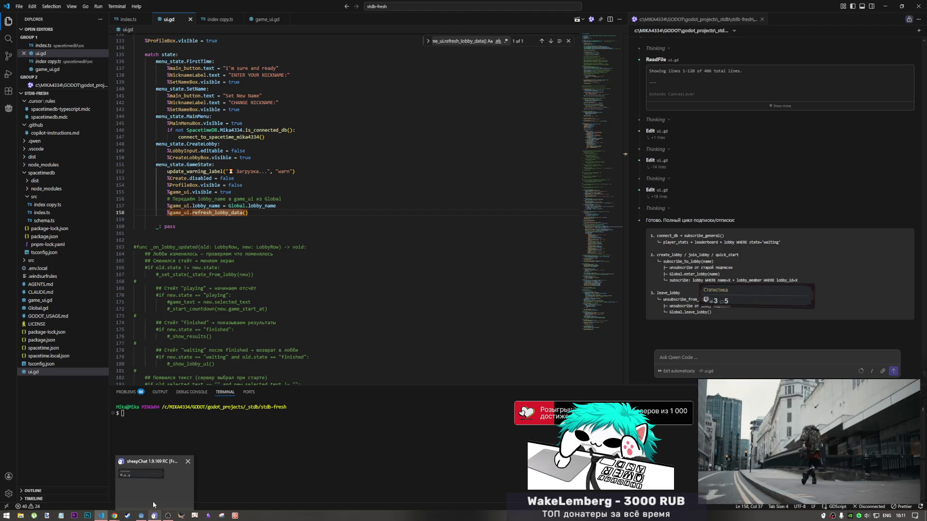
pyautogui.click(145, 517)
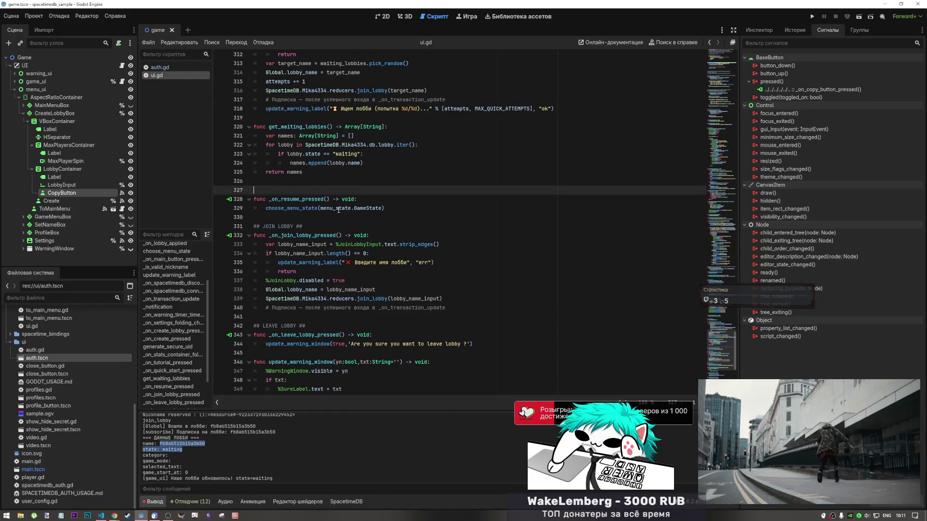
# - Close all open scripts in the script editor
pyautogui.scroll(5, 345, 232)
pyautogui.moveTo(720, 315)
pyautogui.mouseDown()
pyautogui.moveTo(719, 323)
pyautogui.moveTo(696, 224)
pyautogui.moveTo(719, 97)
pyautogui.mouseUp()
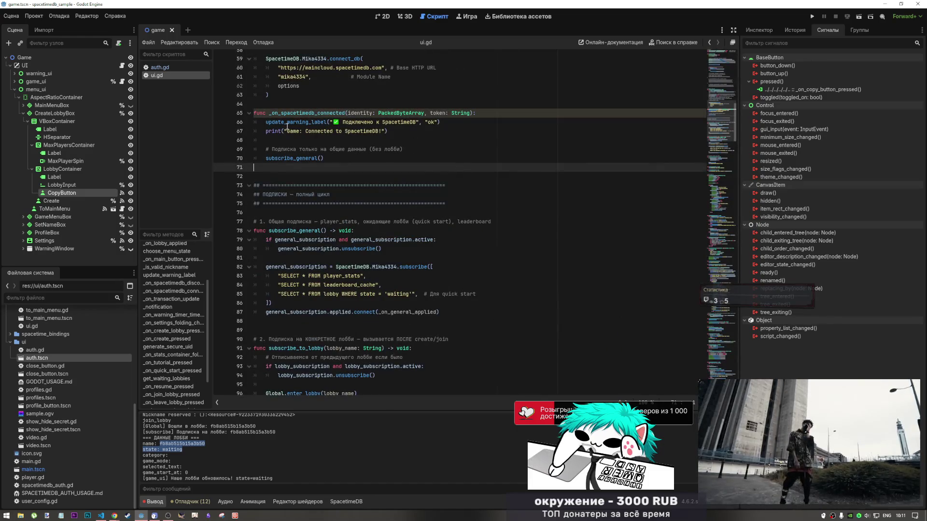
pyautogui.rightClick(182, 71)
pyautogui.click(176, 89)
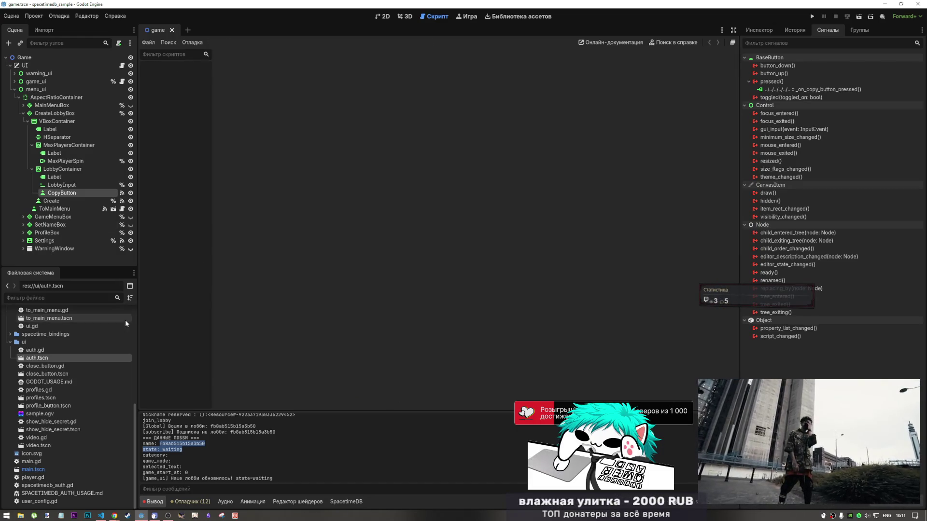
# - Open ui.gd and game_ui.gd from the new folder in the file tree
pyautogui.click(10, 341)
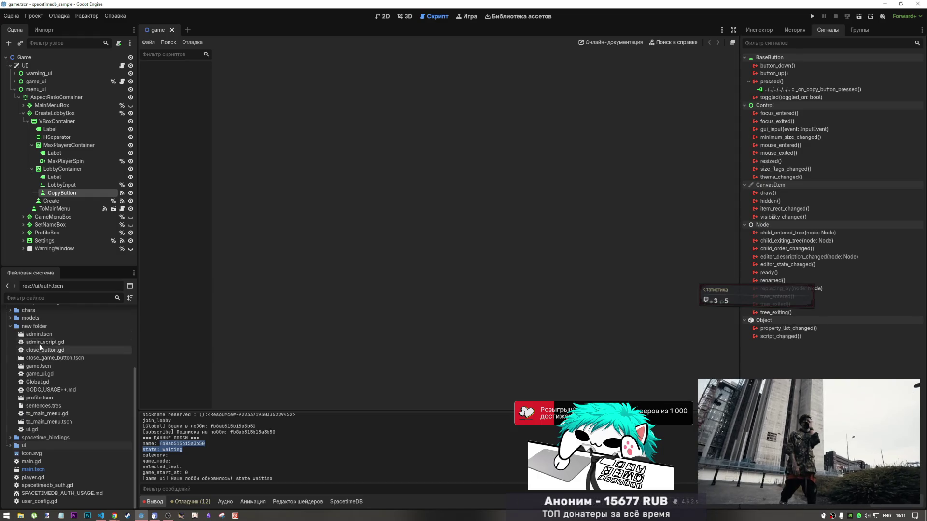
pyautogui.click(11, 328)
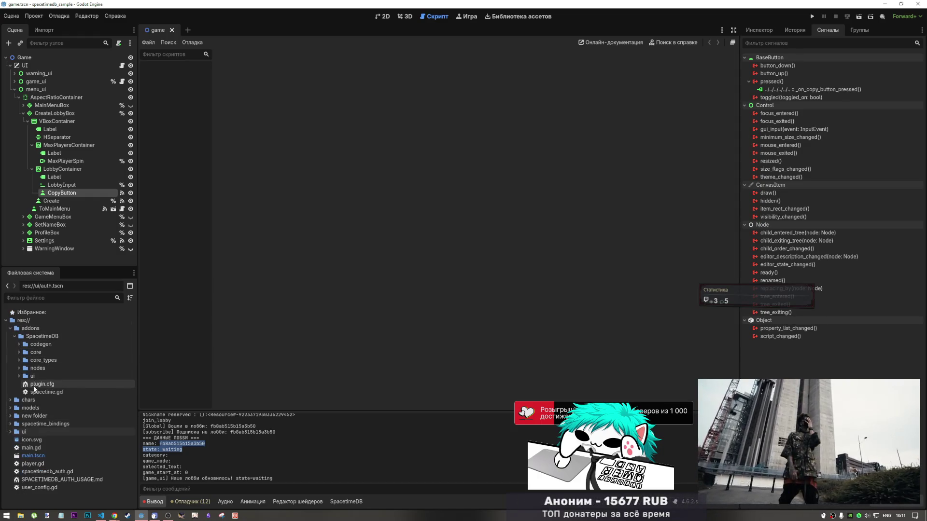
pyautogui.click(10, 415)
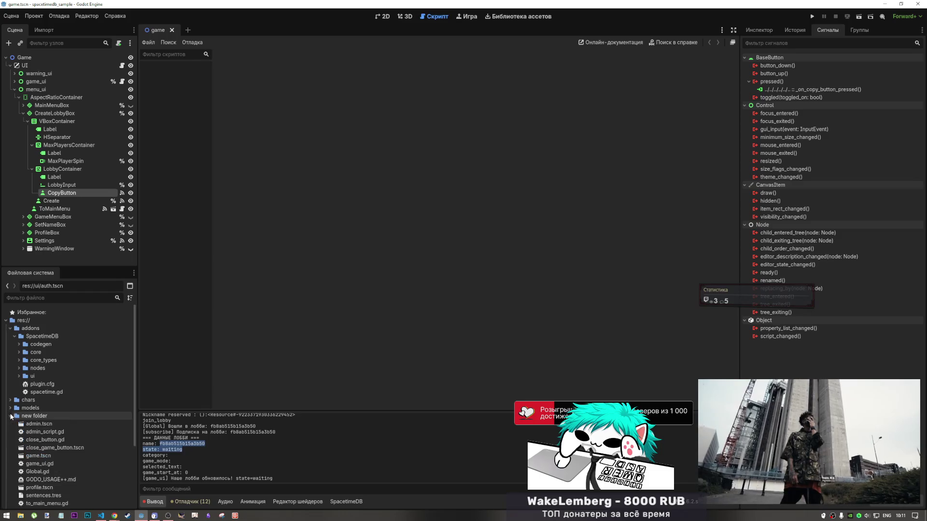
pyautogui.scroll(-5, 40, 433)
pyautogui.click(41, 430)
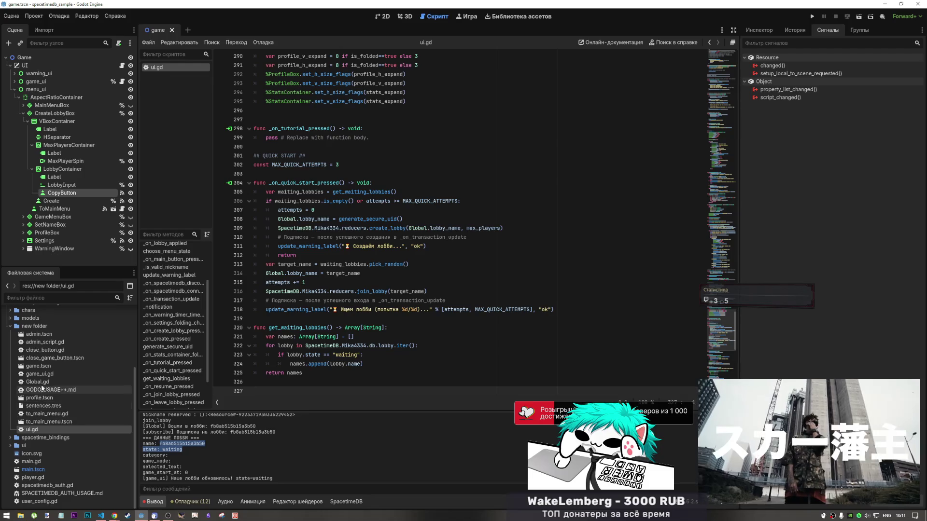
pyautogui.click(44, 376)
pyautogui.doubleClick(43, 376)
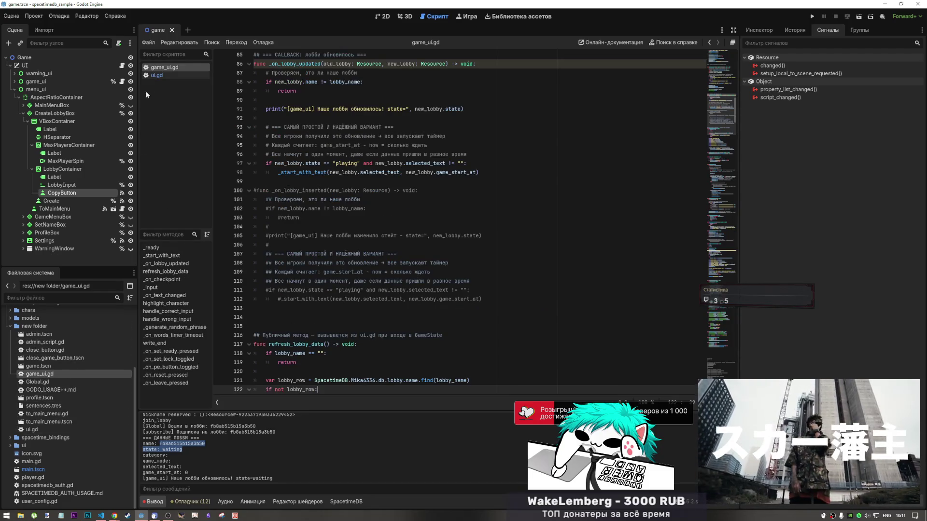
pyautogui.click(163, 75)
# - Scroll ui.gd back to its start and the _ready function
pyautogui.click(441, 146)
pyautogui.scroll(4, 441, 254)
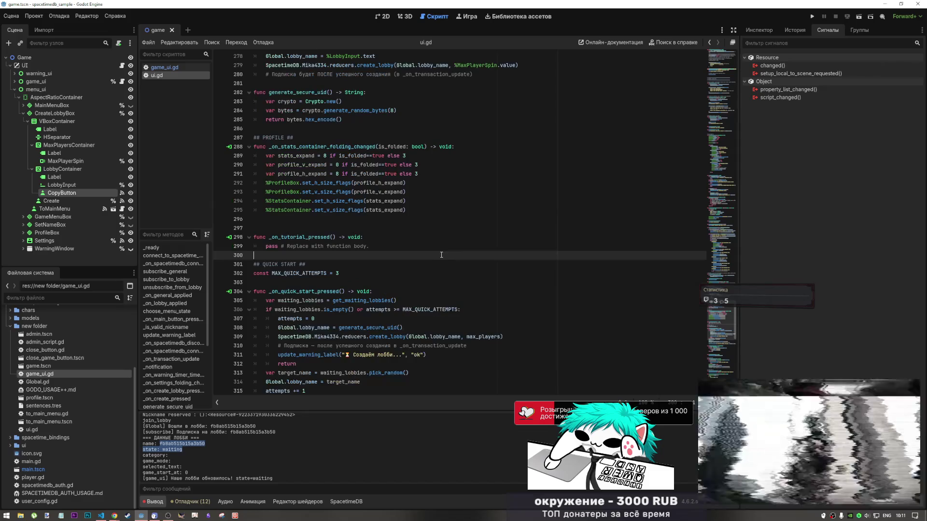
pyautogui.moveTo(722, 268); pyautogui.dragTo(713, 60)
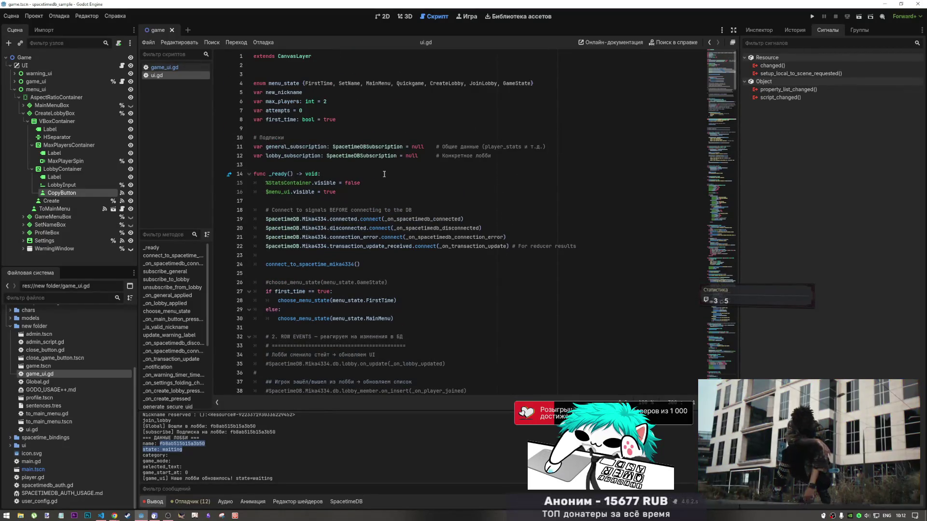
pyautogui.click(338, 174)
pyautogui.click(371, 201)
pyautogui.scroll(-5, 372, 248)
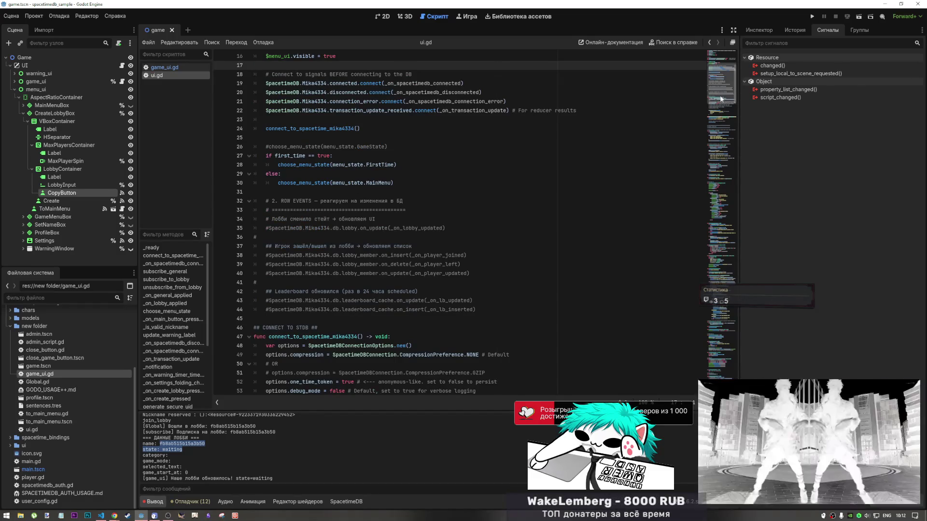
# - Bring up game_ui.gd's refresh_lobby_data function with its lobby data print lines
pyautogui.click(162, 67)
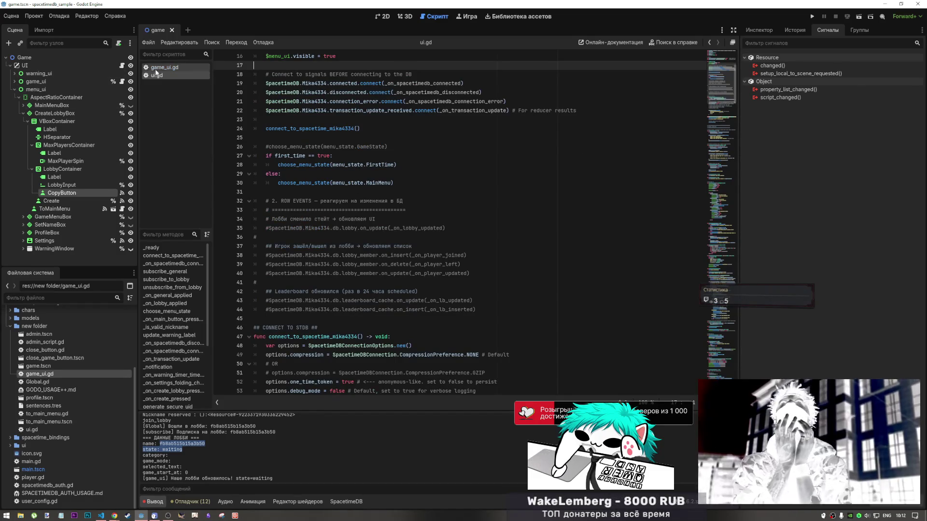
pyautogui.moveTo(721, 108); pyautogui.dragTo(715, 140)
pyautogui.click(425, 168)
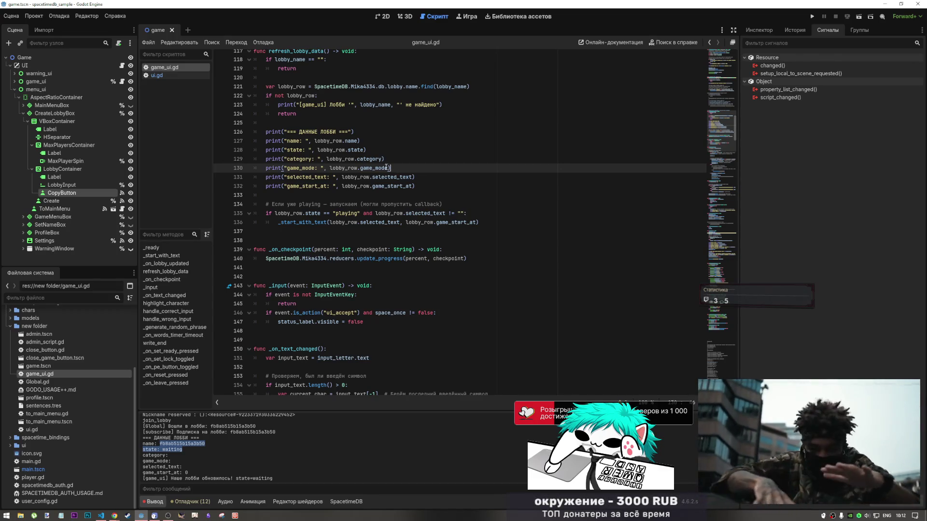
# - Delete the category, game_mode, selected_text and game_start_at prints, tidy blank lines, and return to 2D
pyautogui.moveTo(384, 159); pyautogui.dragTo(254, 154)
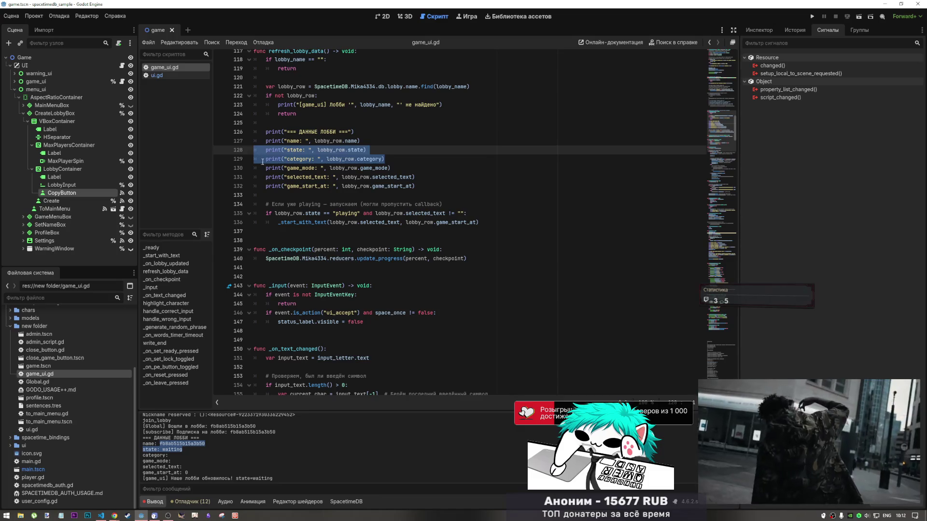
pyautogui.moveTo(272, 166)
pyautogui.mouseDown()
pyautogui.moveTo(415, 188)
pyautogui.moveTo(259, 160)
pyautogui.mouseUp()
pyautogui.click(428, 168)
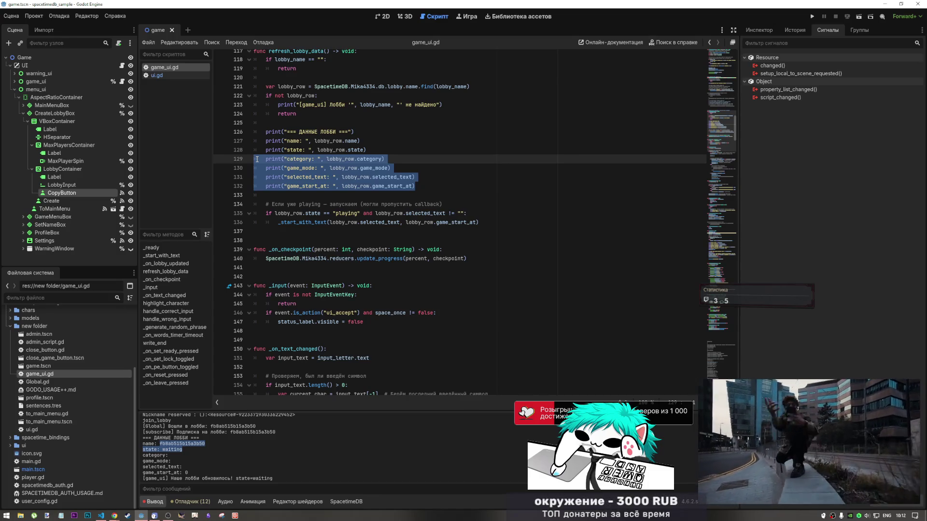
pyautogui.press('BackSpace')
pyautogui.press('BackSpace')
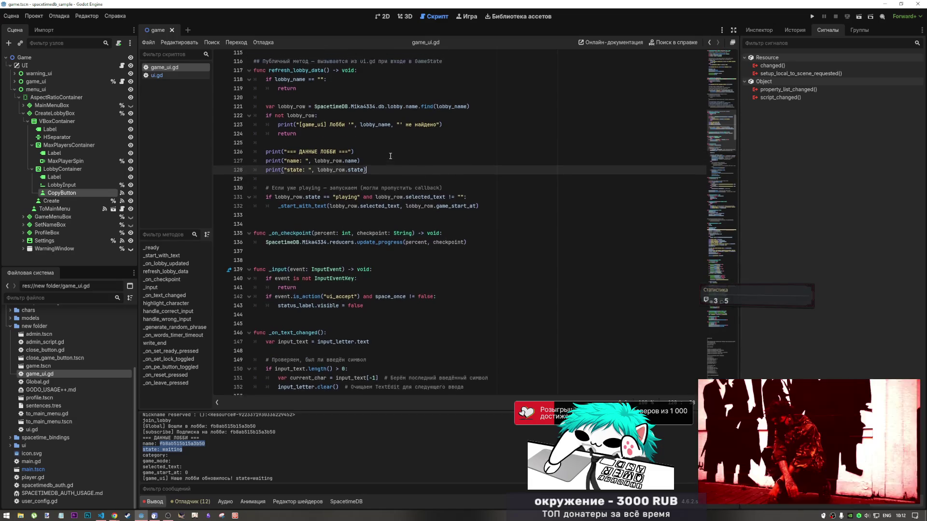
pyautogui.scroll(3, 435, 203)
pyautogui.press('Up')
pyautogui.press('Up')
pyautogui.press('Up')
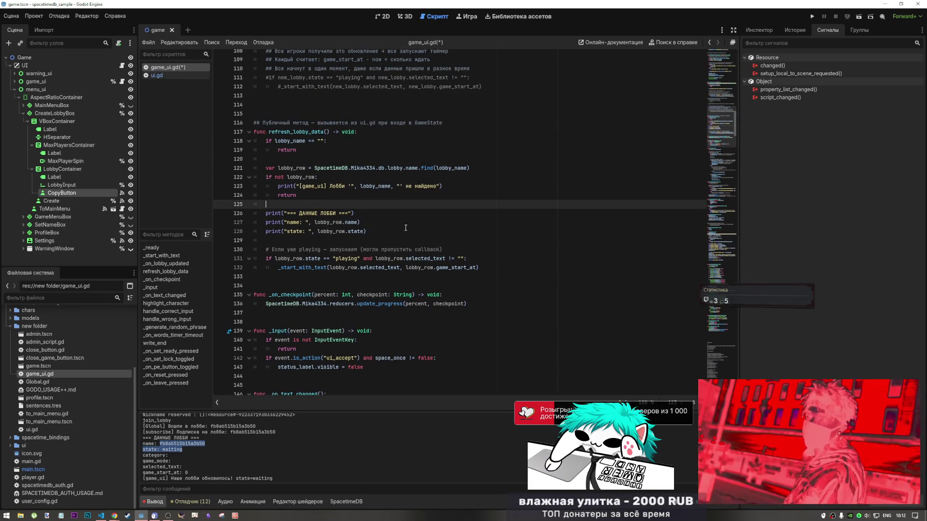
pyautogui.press('Down')
pyautogui.press('Down')
pyautogui.press('Down')
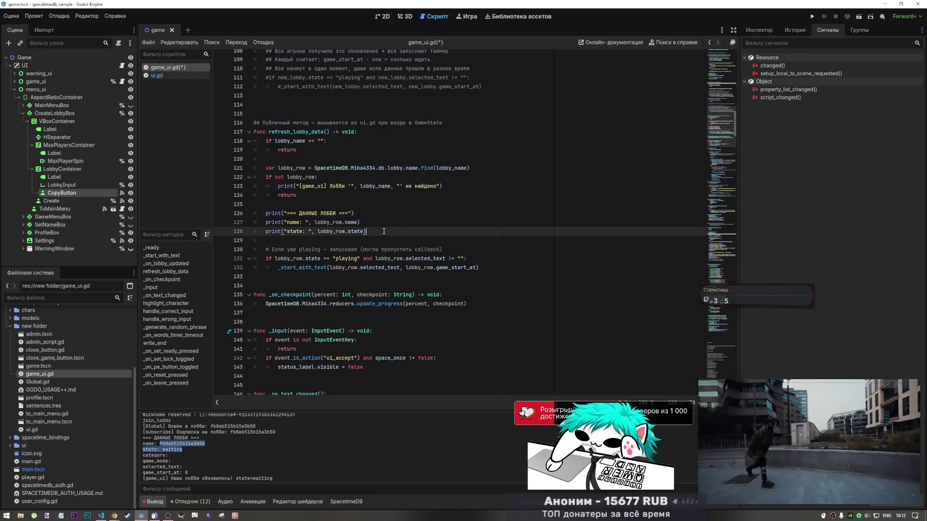
pyautogui.press('Return')
pyautogui.click(384, 16)
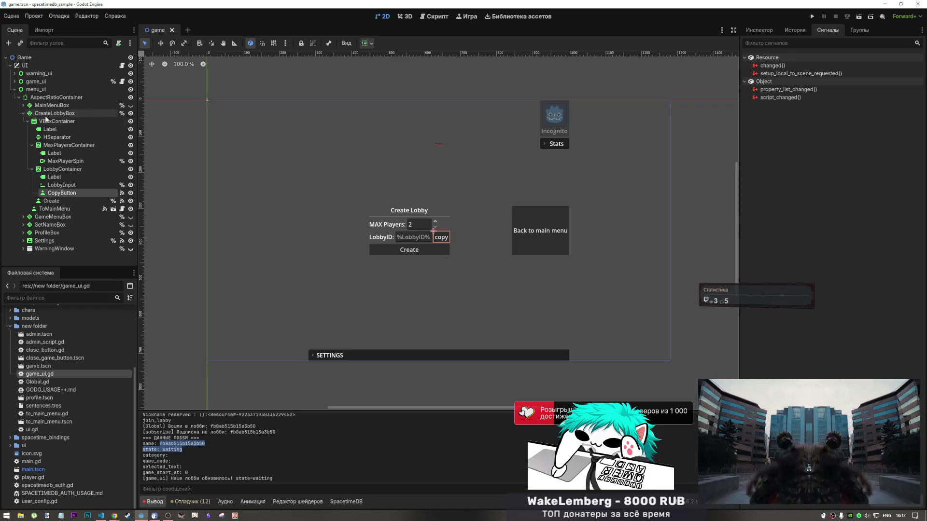
# - Hide the CreateLobbyBox panel and expand game_ui in the scene tree
pyautogui.click(23, 113)
pyautogui.click(130, 113)
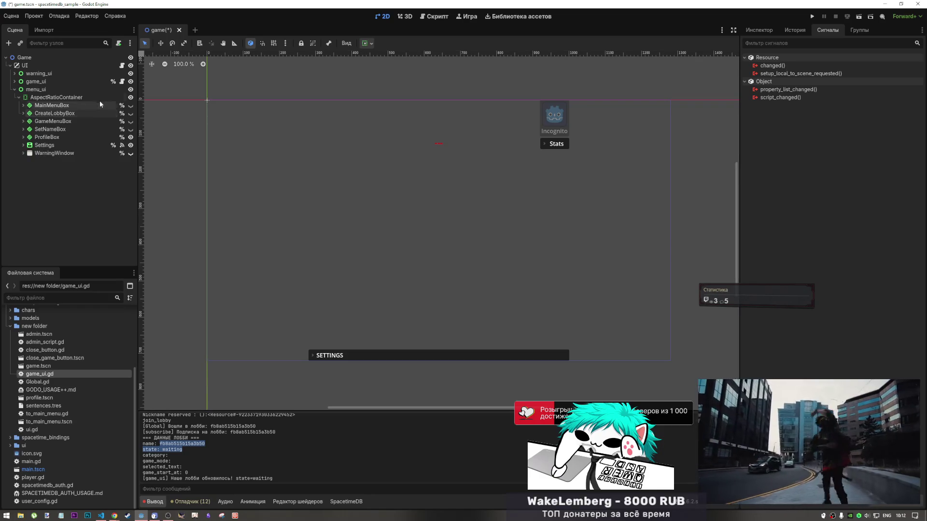
pyautogui.click(15, 89)
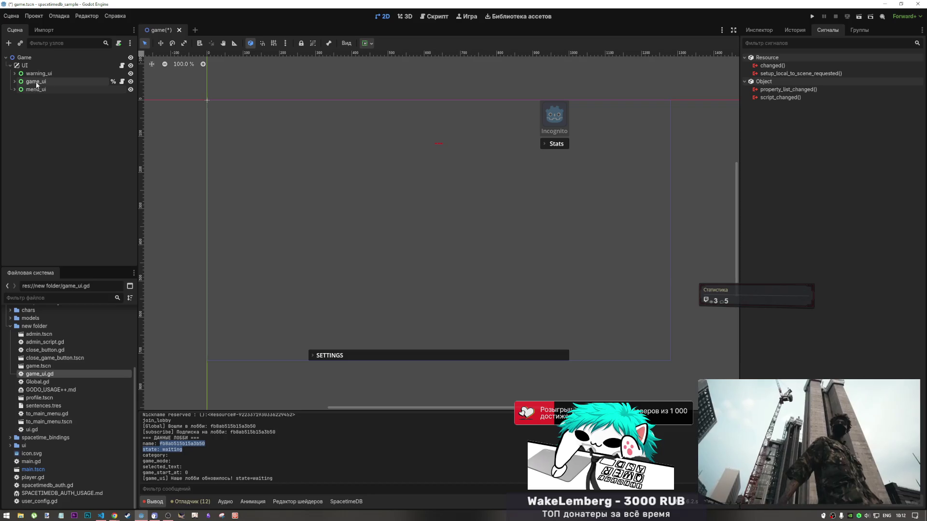
pyautogui.click(21, 82)
pyautogui.click(14, 81)
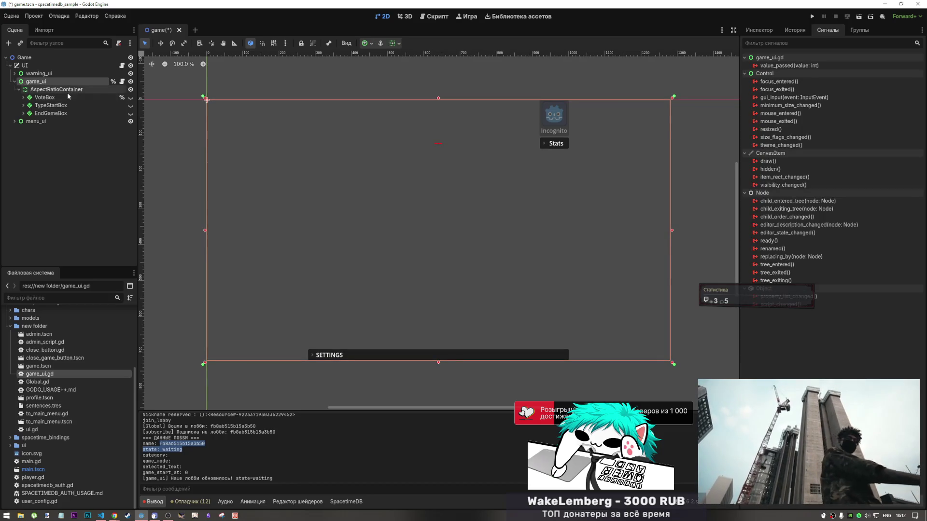
# - Preview the VoteBox and TypeStartBox panels, then hide them again
pyautogui.click(131, 97)
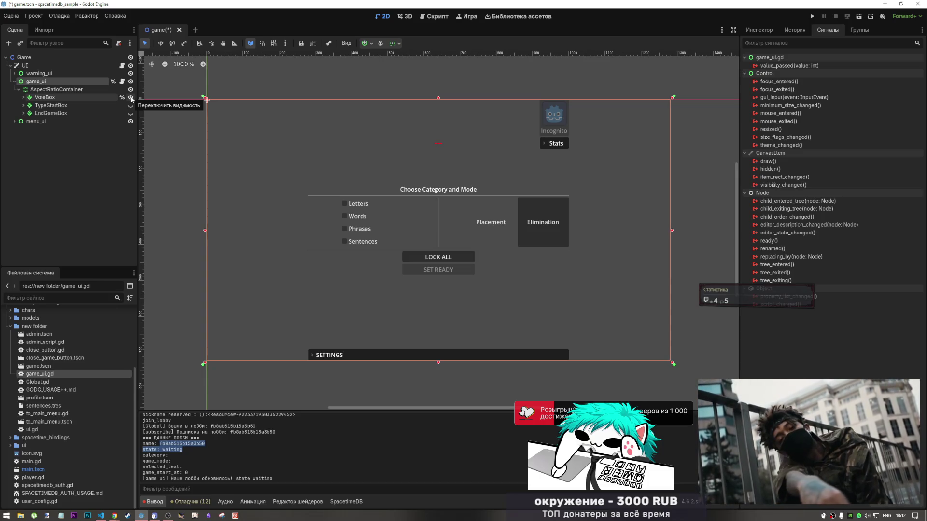
pyautogui.click(131, 98)
pyautogui.click(131, 106)
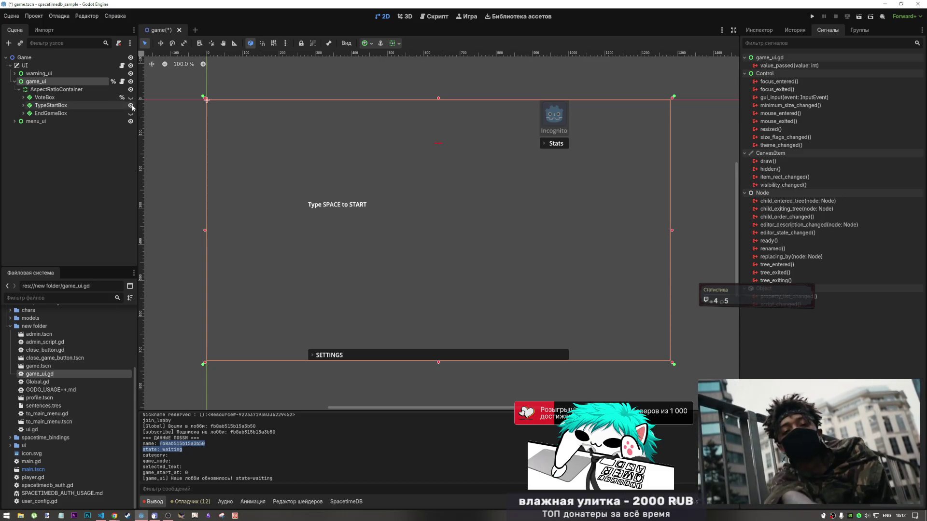
pyautogui.click(130, 105)
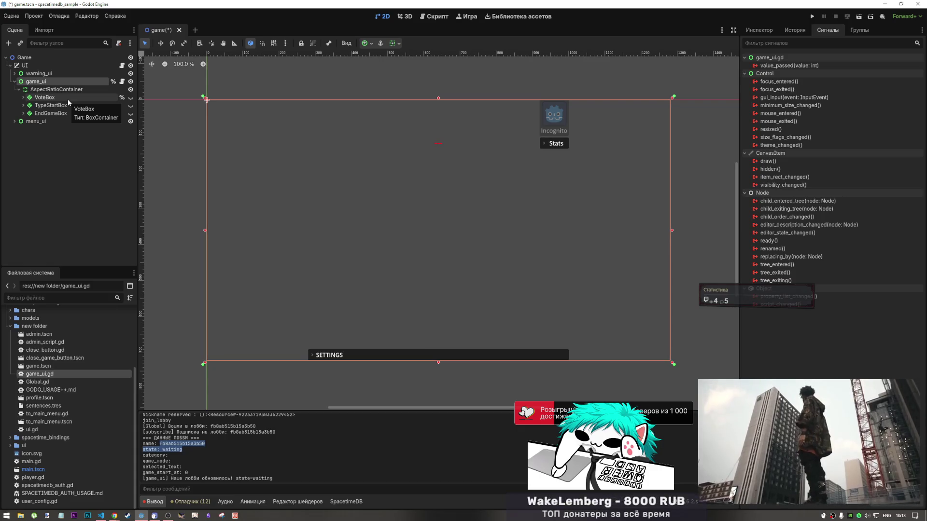
pyautogui.click(434, 16)
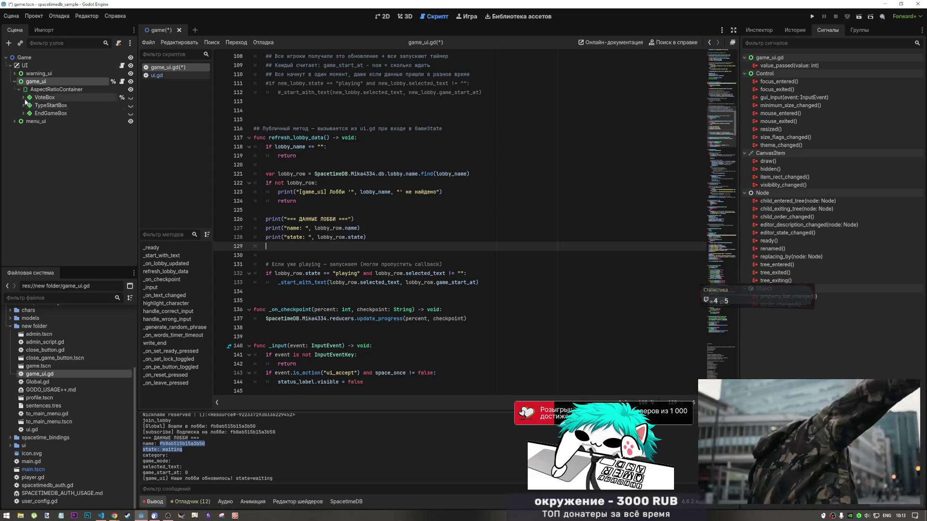
pyautogui.click(385, 16)
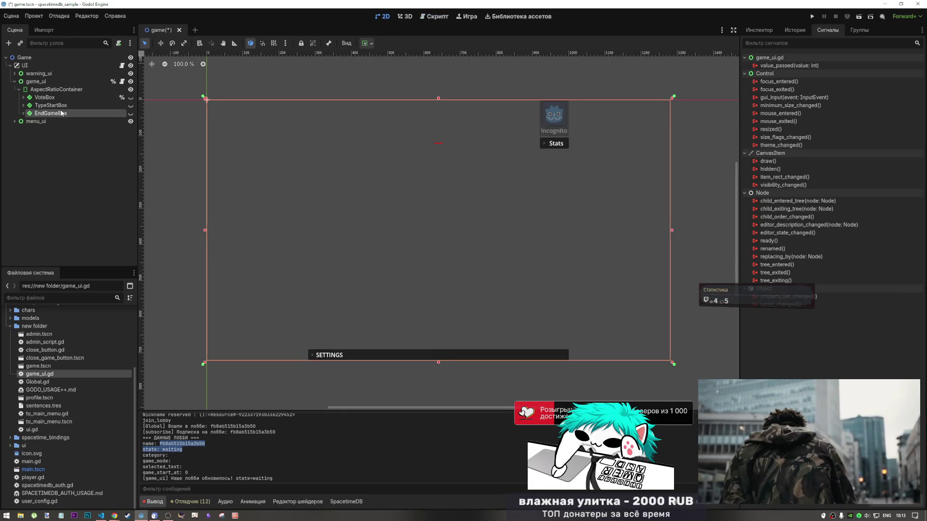
# - Briefly show and hide the TypeStartBox and EndGameBox panels on the canvas
pyautogui.click(44, 97)
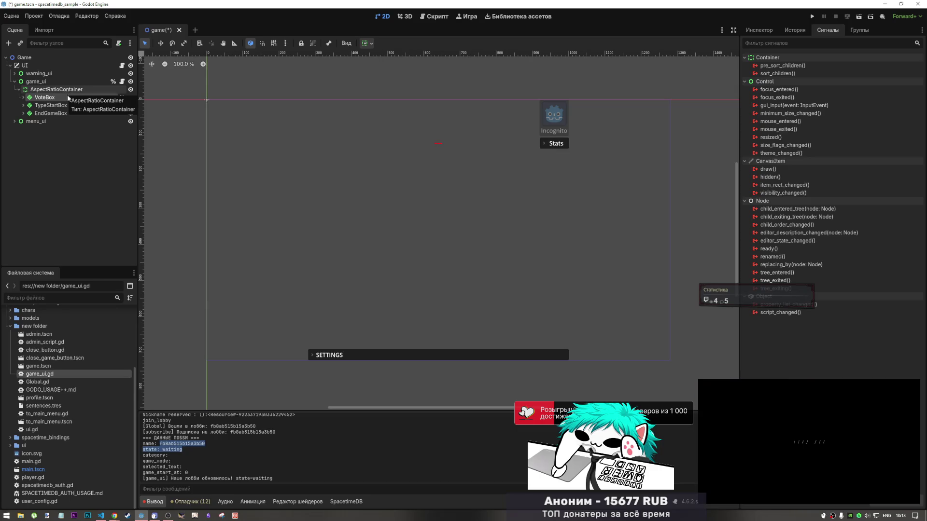
pyautogui.click(68, 106)
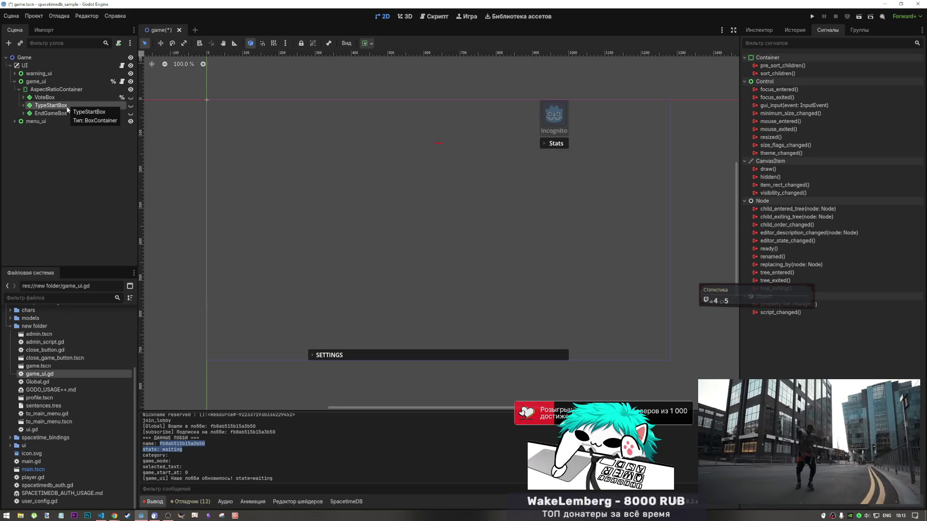
pyautogui.click(130, 106)
pyautogui.click(130, 105)
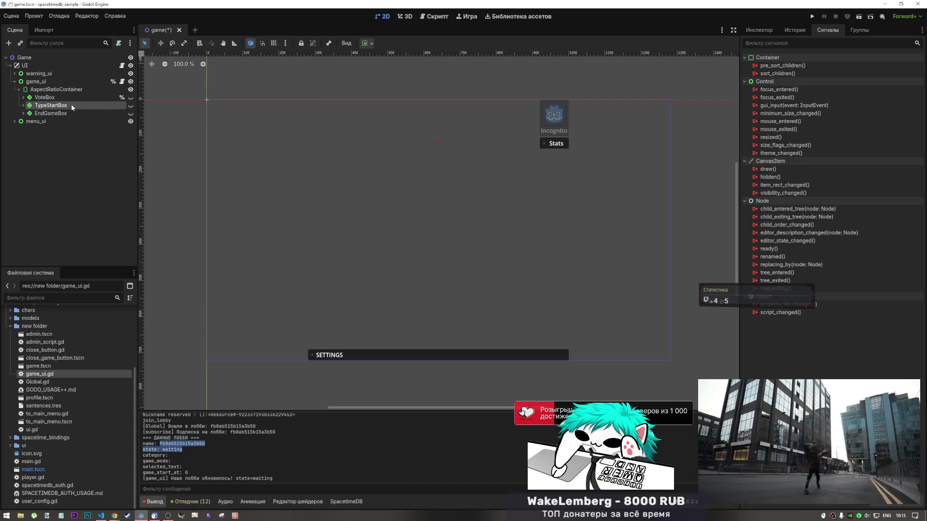
pyautogui.click(130, 106)
pyautogui.click(131, 106)
pyautogui.click(131, 113)
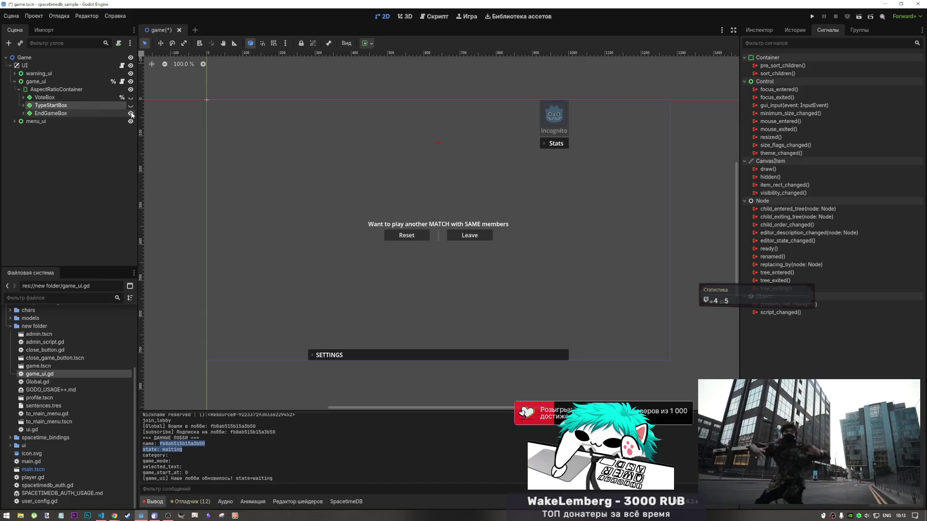
pyautogui.click(130, 114)
pyautogui.rightClick(56, 89)
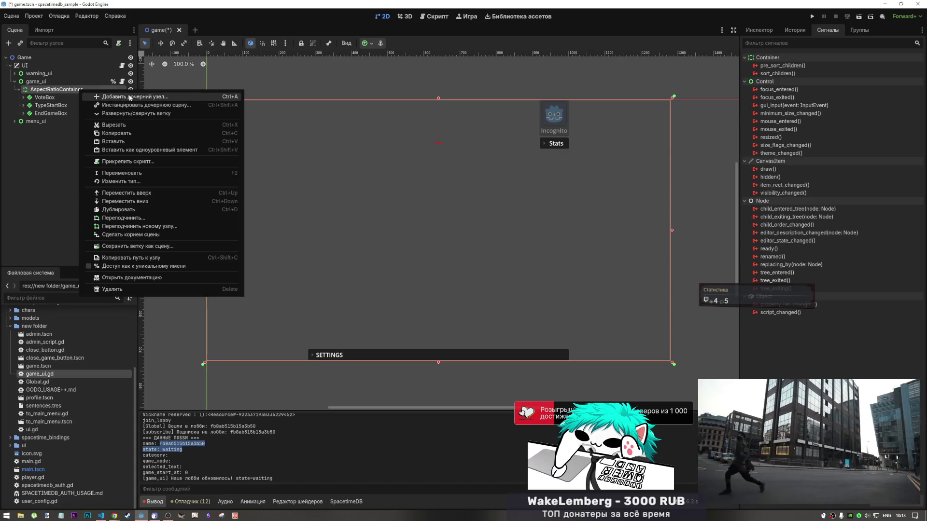
# - Add a BoxContainer under AspectRatioContainer, move it below VoteBox, and rename it LobbyBox
pyautogui.click(120, 97)
pyautogui.write('lobby')
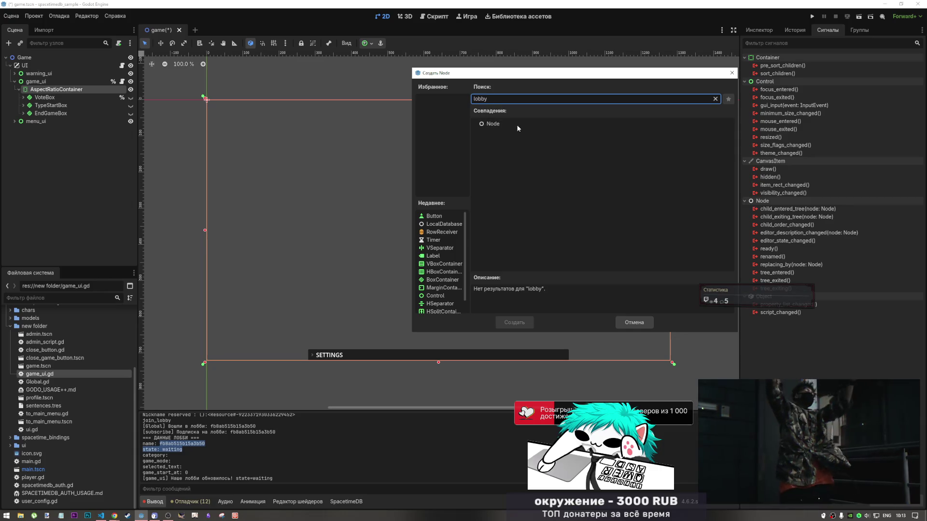
pyautogui.press('BackSpace')
pyautogui.press('BackSpace')
pyautogui.press('BackSpace')
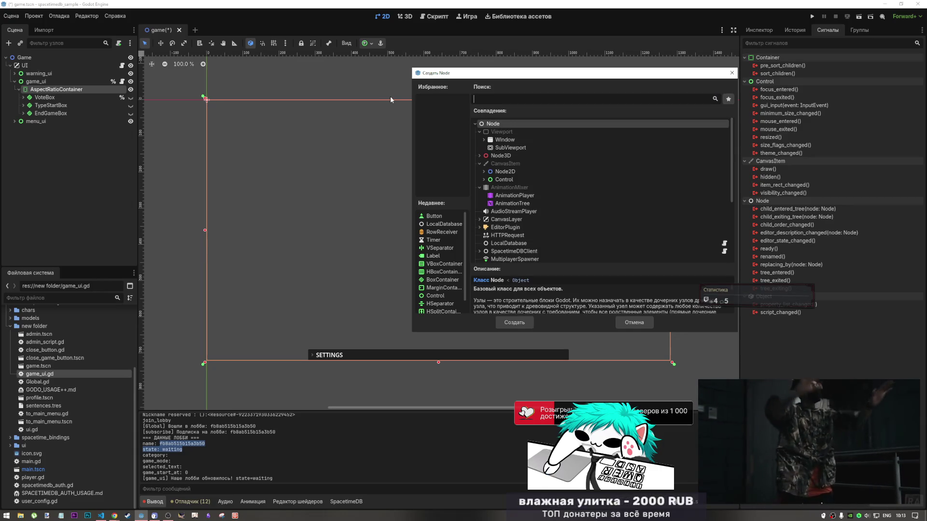
pyautogui.write('box')
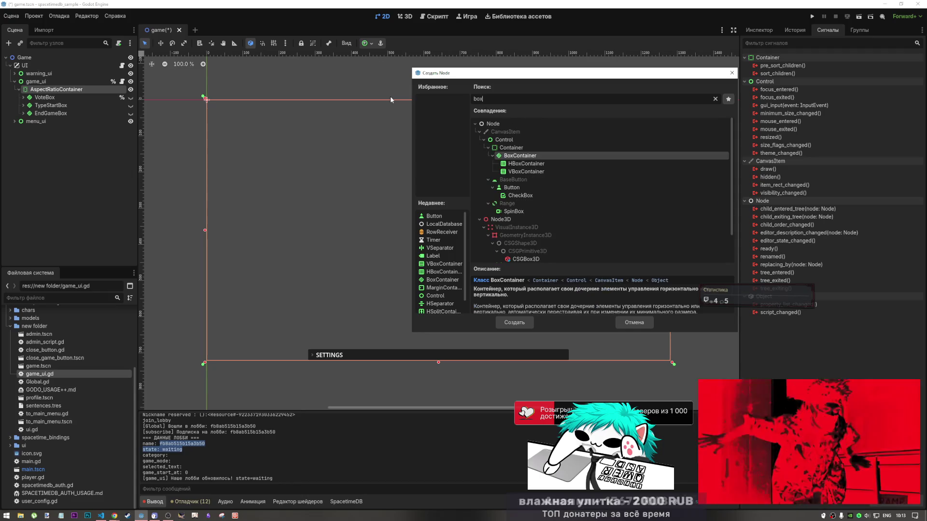
pyautogui.click(512, 322)
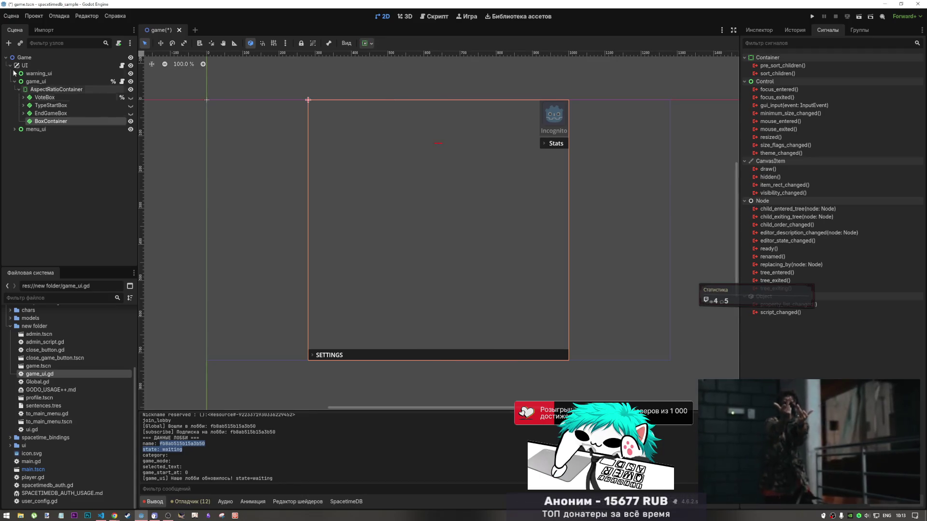
pyautogui.moveTo(49, 120); pyautogui.dragTo(57, 103)
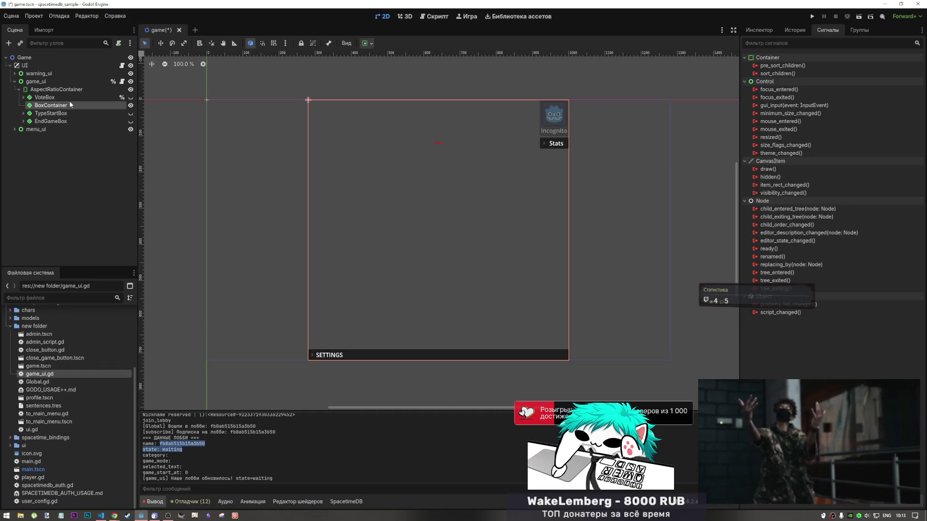
pyautogui.doubleClick(47, 106)
pyautogui.write('LobbyBox')
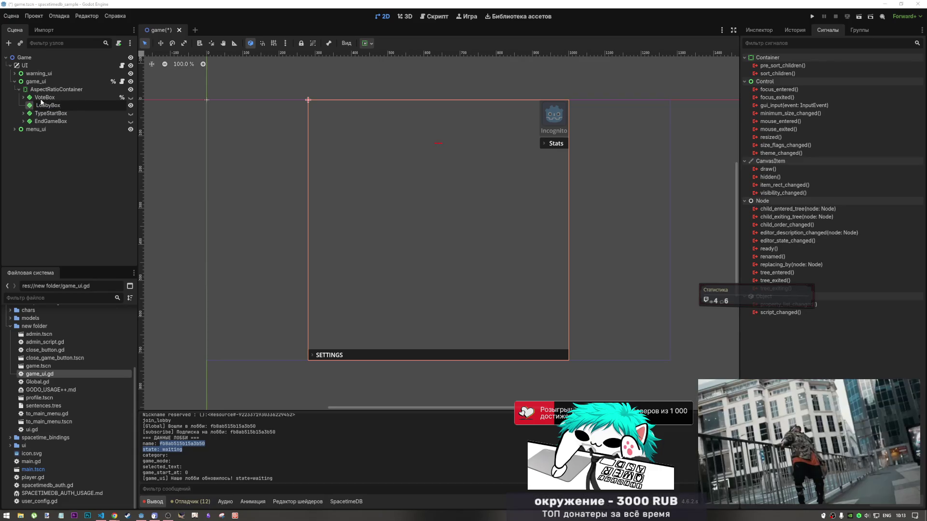
pyautogui.press('Return')
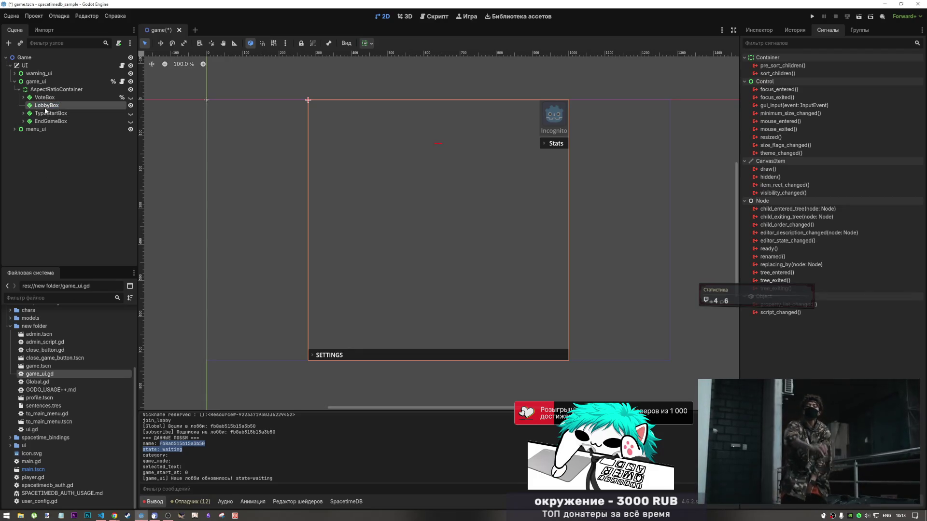
pyautogui.rightClick(43, 106)
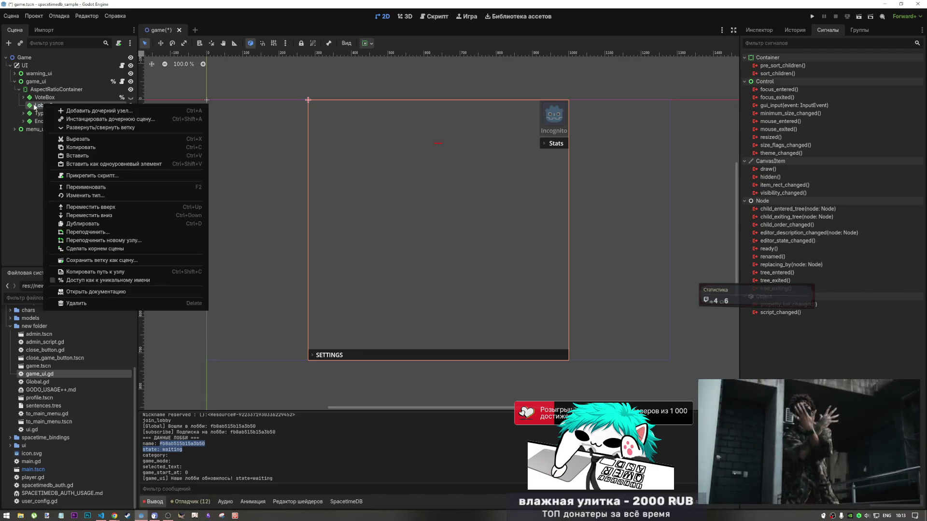
# - Add a VBoxContainer as a child of LobbyBox
pyautogui.click(24, 99)
pyautogui.click(23, 98)
pyautogui.click(23, 98)
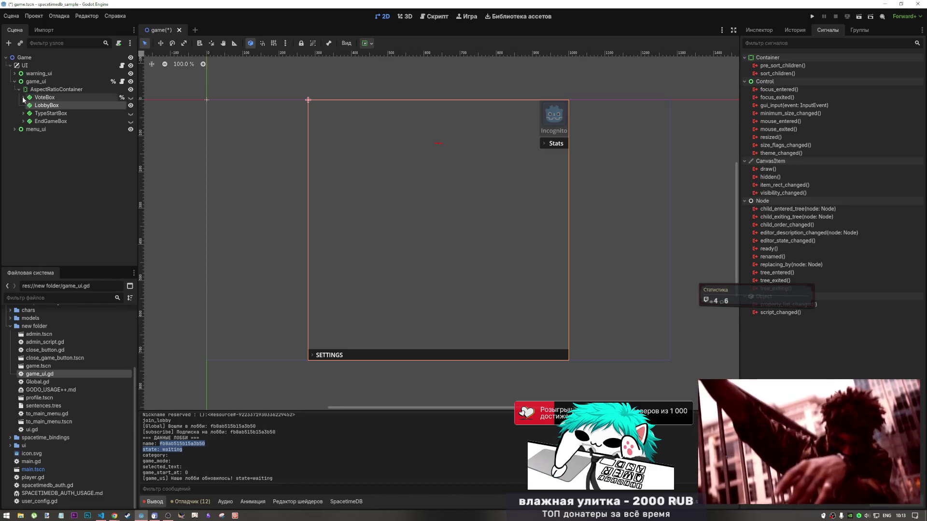
pyautogui.rightClick(49, 106)
pyautogui.click(85, 112)
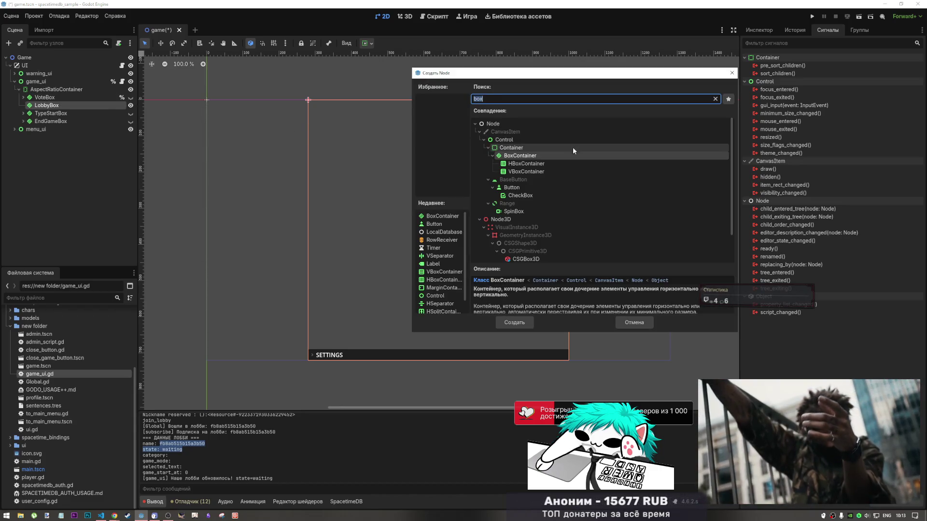
pyautogui.click(535, 172)
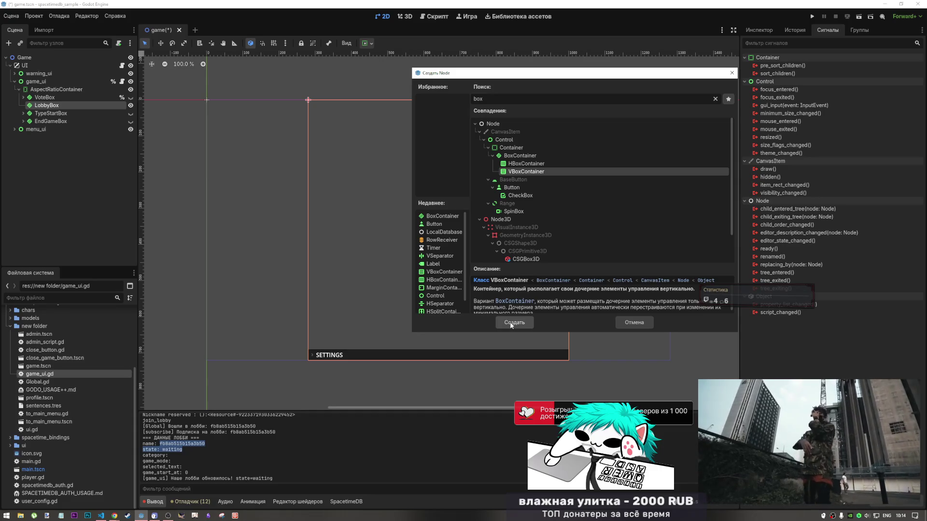
pyautogui.click(512, 323)
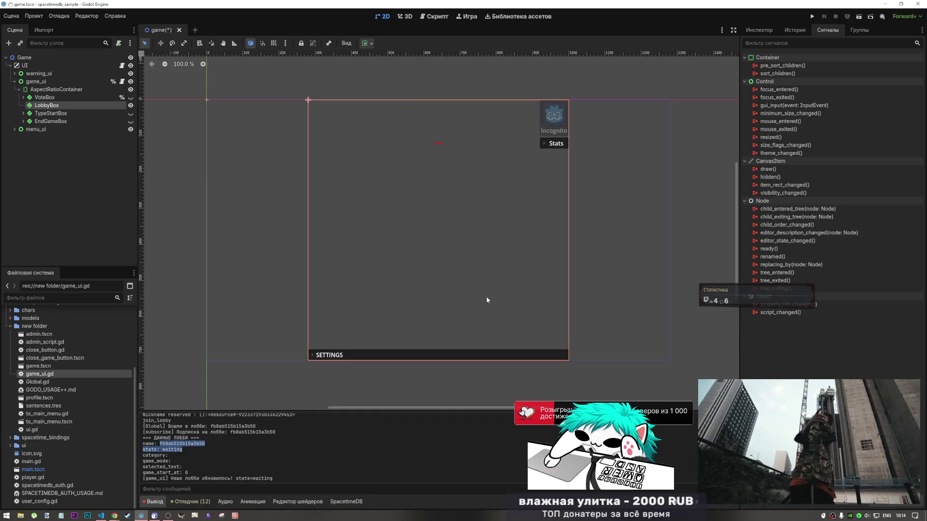
# - Create a Label node inside the new VBoxContainer
pyautogui.rightClick(77, 114)
pyautogui.click(109, 119)
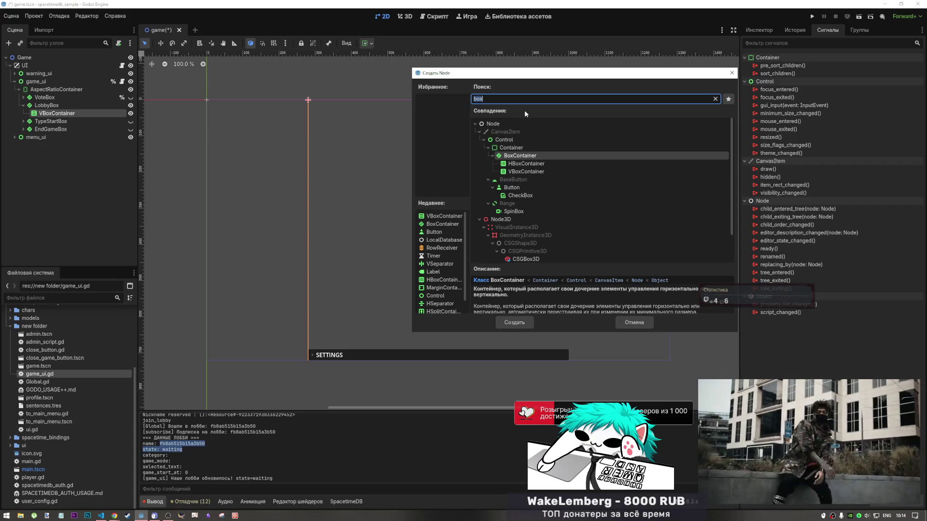
pyautogui.write('label')
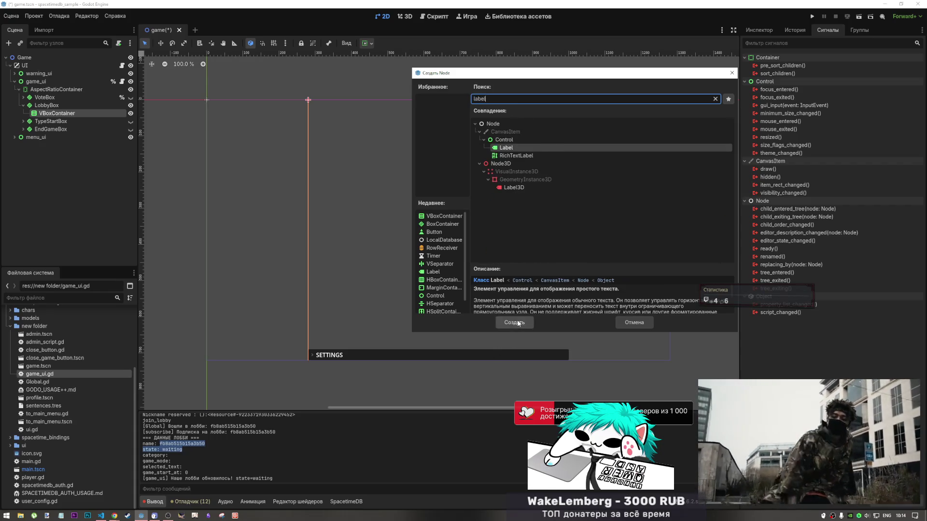
pyautogui.click(514, 322)
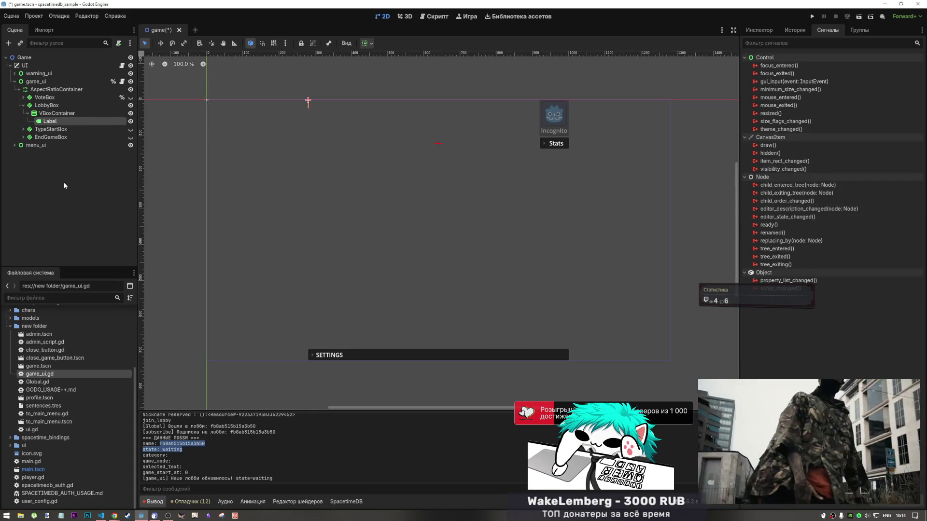
pyautogui.click(57, 113)
pyautogui.click(50, 121)
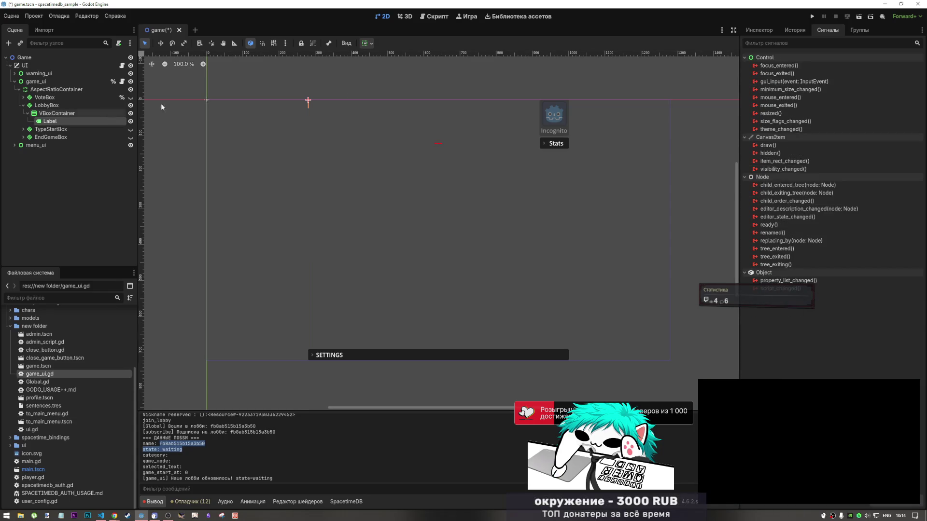
# - Set the Label's text to 123
pyautogui.click(763, 31)
pyautogui.click(784, 121)
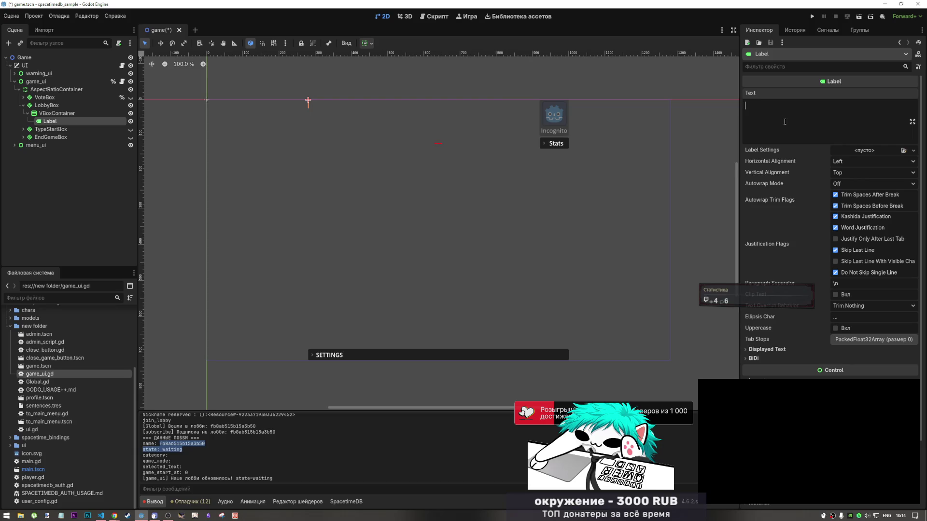
pyautogui.write('123')
pyautogui.click(57, 112)
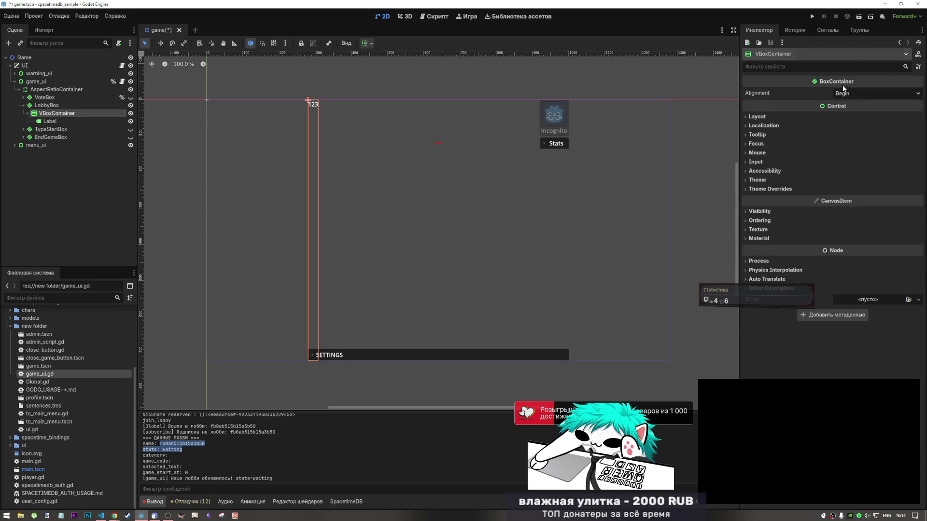
pyautogui.click(51, 122)
pyautogui.click(56, 114)
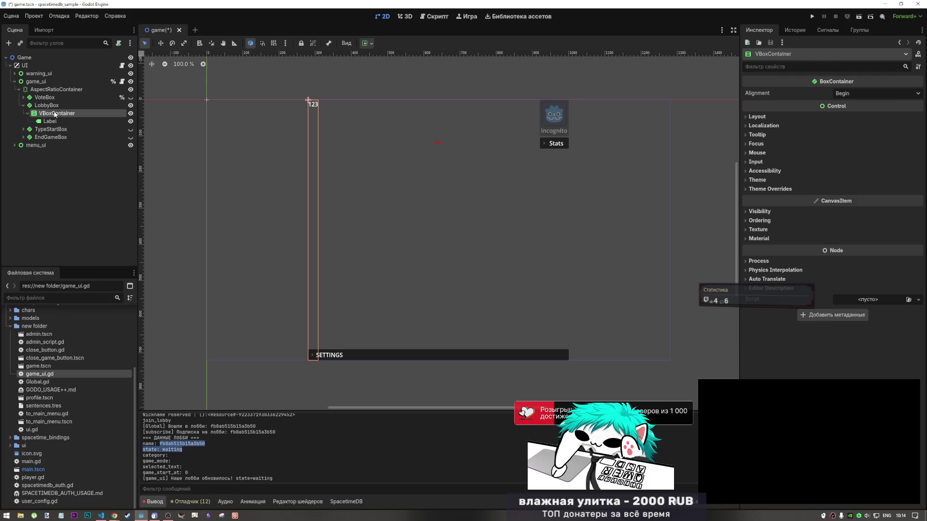
# - Try Center alignment on LobbyBox, then reset it to Begin with Vertical turned off
pyautogui.click(62, 106)
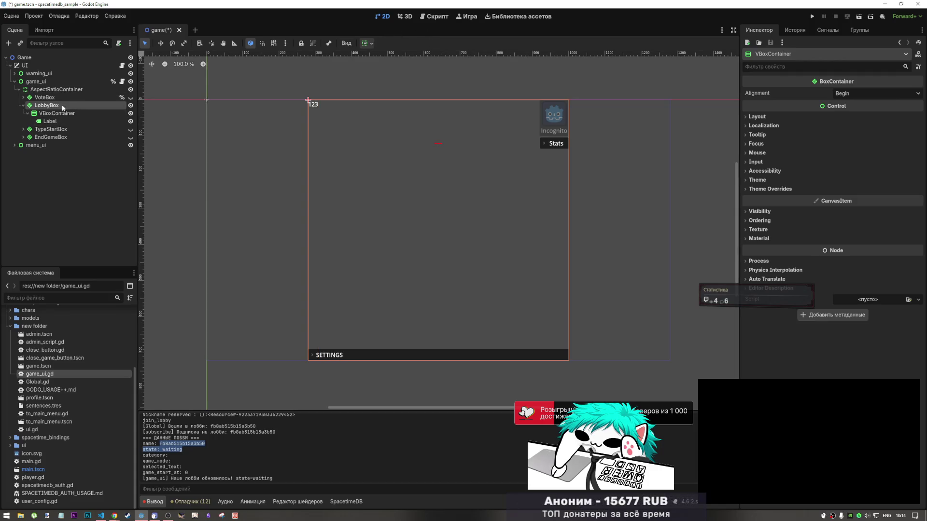
pyautogui.click(857, 96)
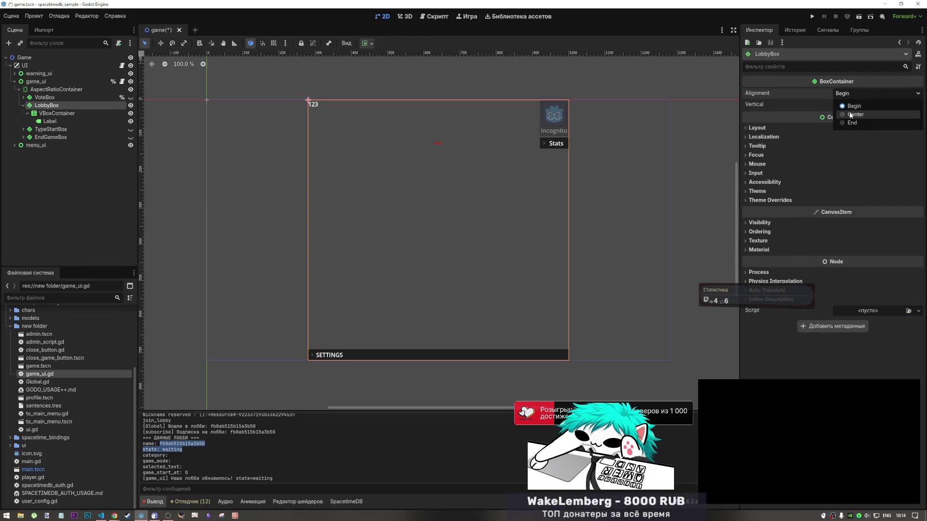
pyautogui.click(851, 114)
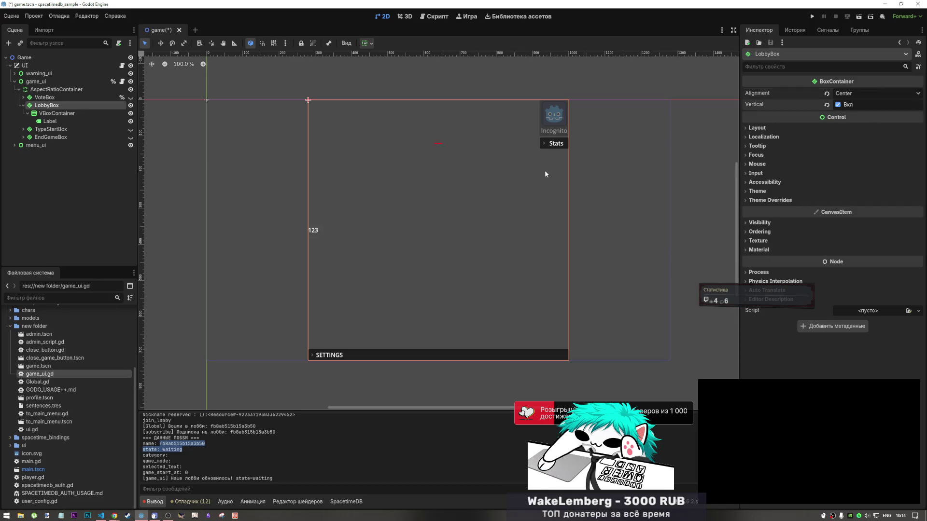
pyautogui.doubleClick(51, 121)
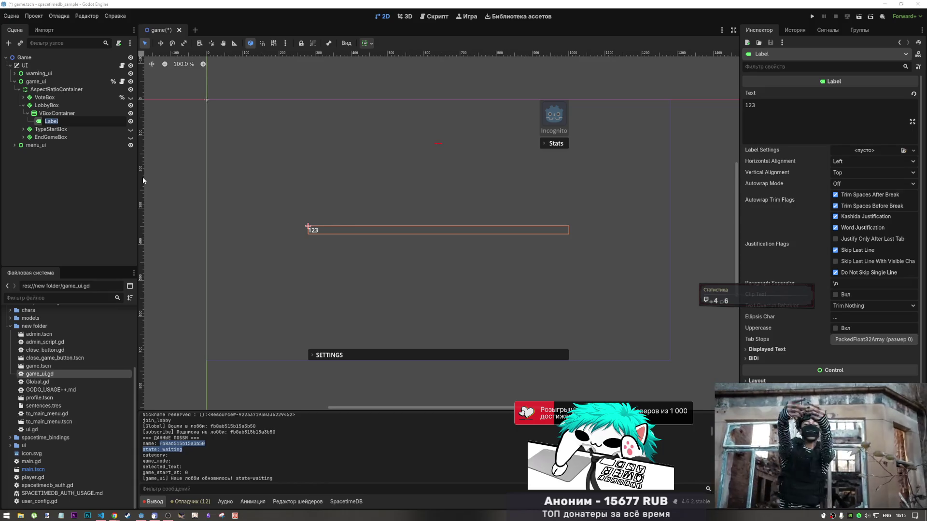
pyautogui.click(53, 113)
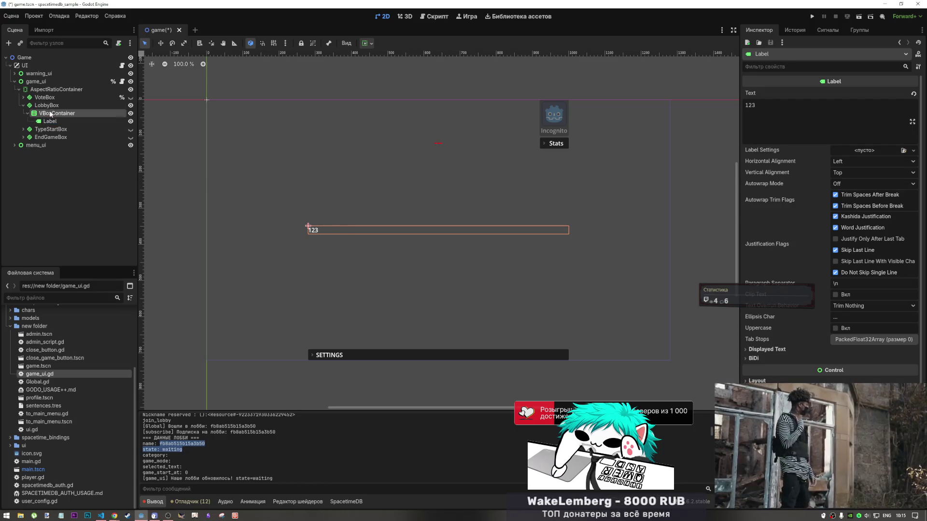
pyautogui.click(51, 105)
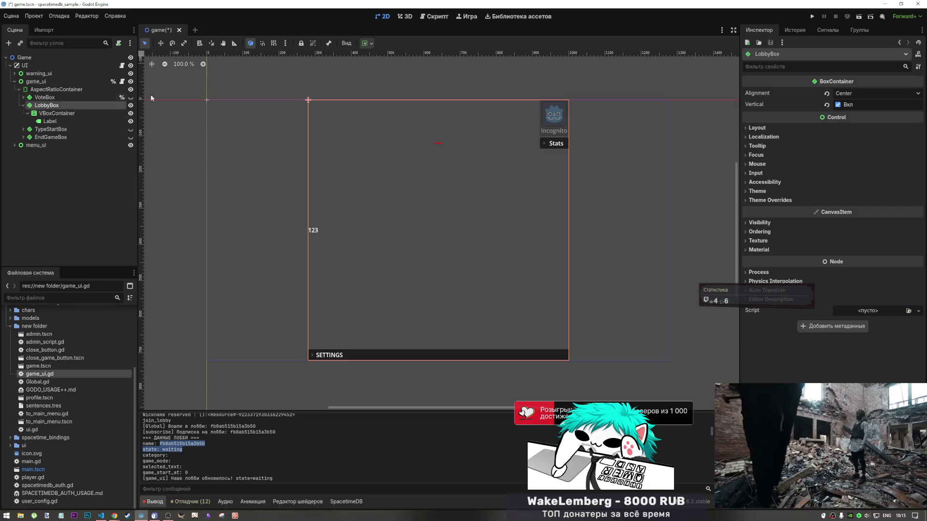
pyautogui.click(844, 105)
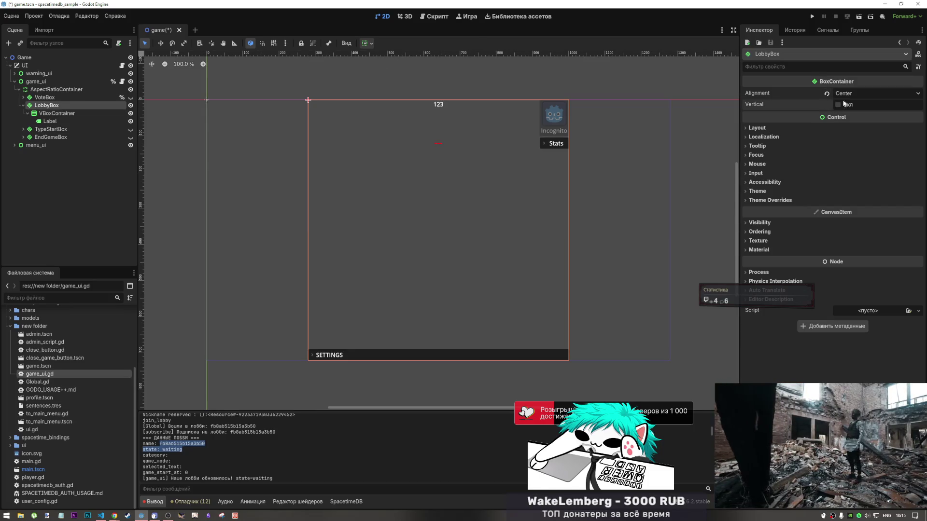
pyautogui.click(850, 94)
pyautogui.click(853, 106)
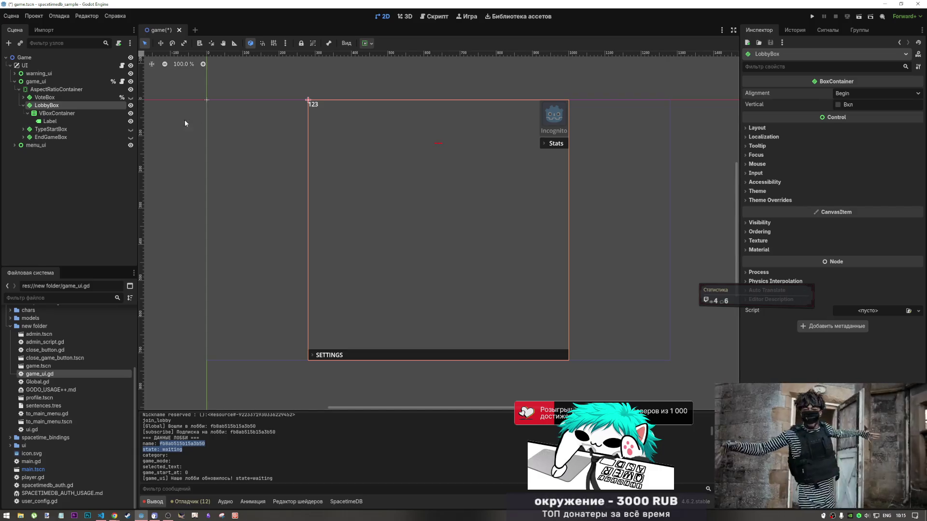
# - Inspect the VBoxContainer's sizing options and theme overrides, then reselect LobbyBox
pyautogui.click(49, 122)
pyautogui.click(54, 113)
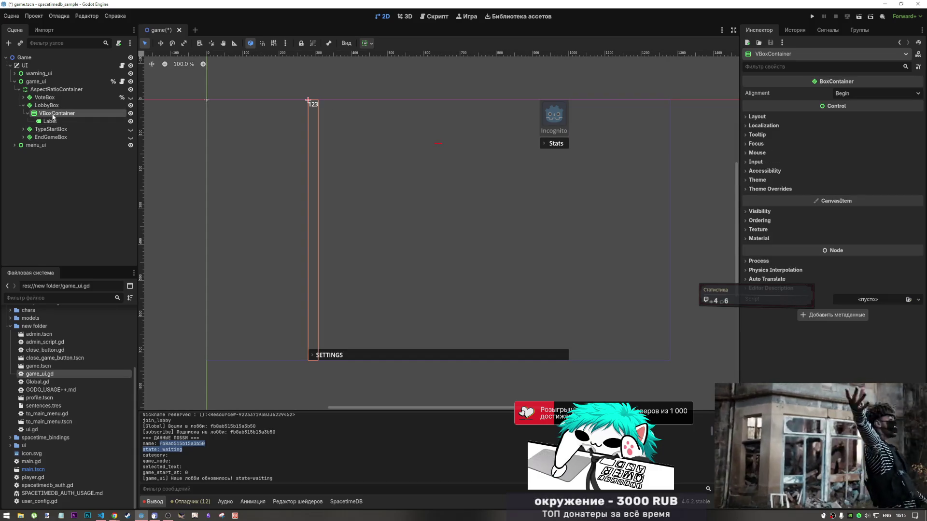
pyautogui.click(371, 42)
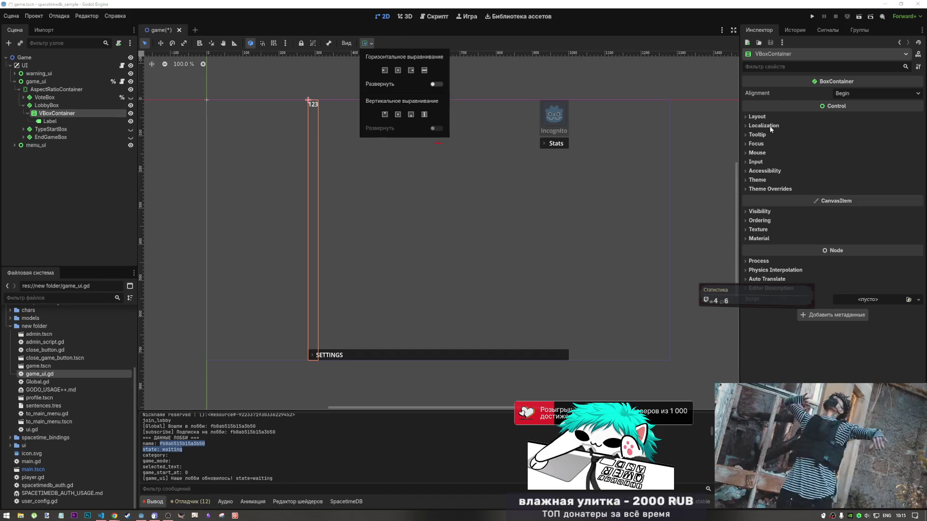
pyautogui.click(771, 191)
pyautogui.click(772, 191)
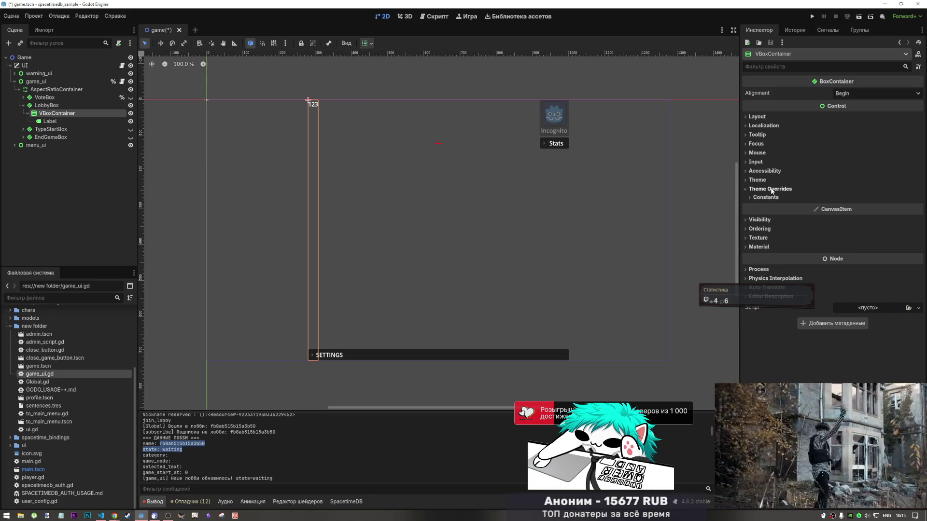
pyautogui.click(771, 190)
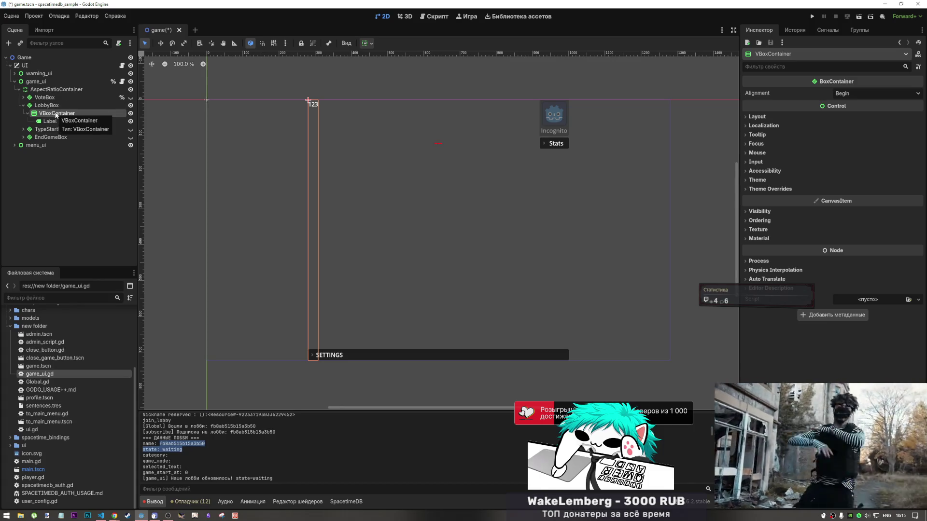
pyautogui.click(54, 105)
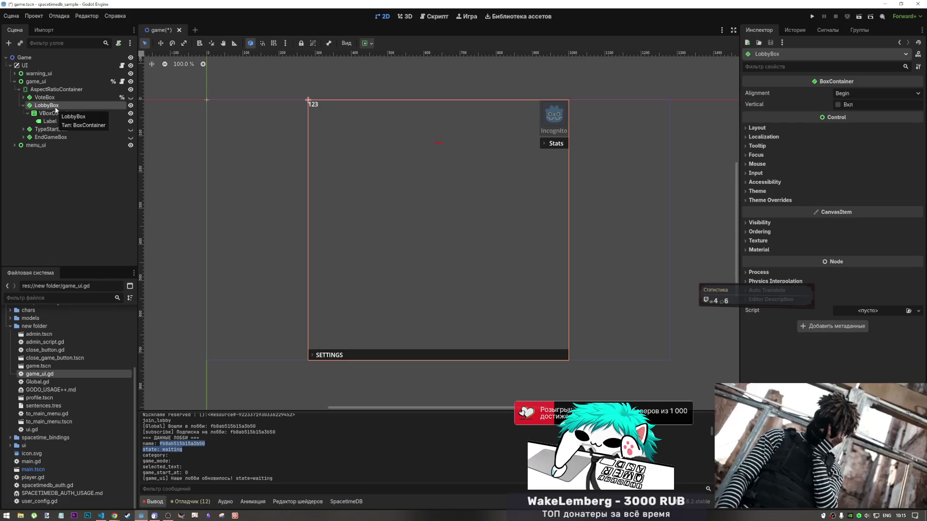
pyautogui.rightClick(56, 106)
# - Create a MarginContainer under LobbyBox and drag it above the VBoxContainer
pyautogui.click(119, 116)
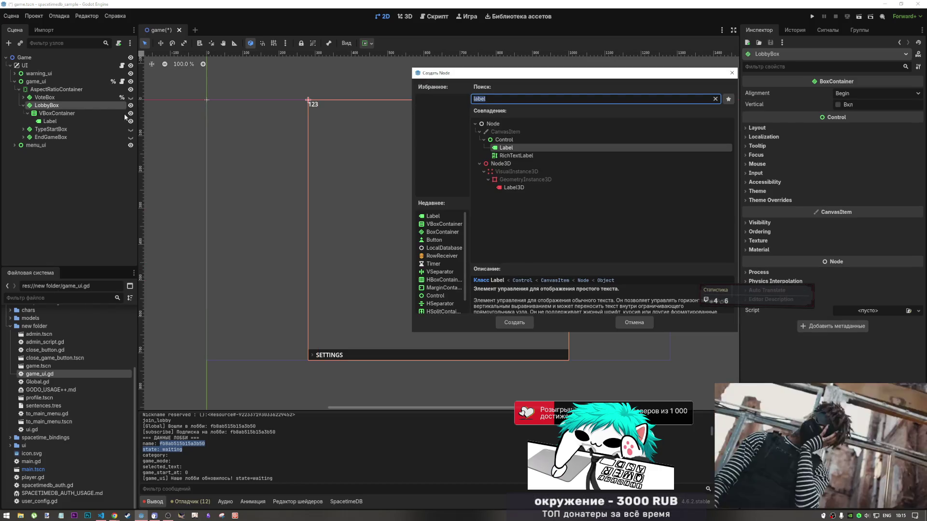
pyautogui.write('marg')
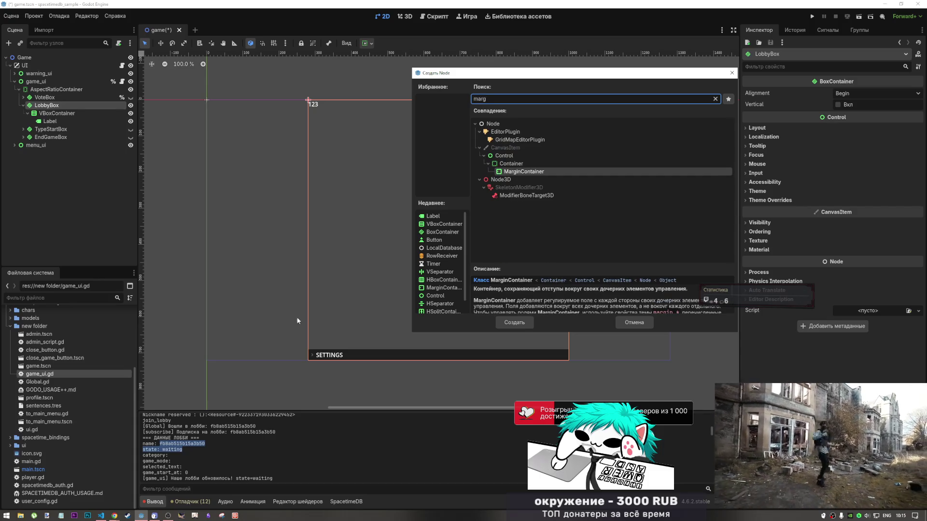
pyautogui.click(505, 322)
pyautogui.click(505, 321)
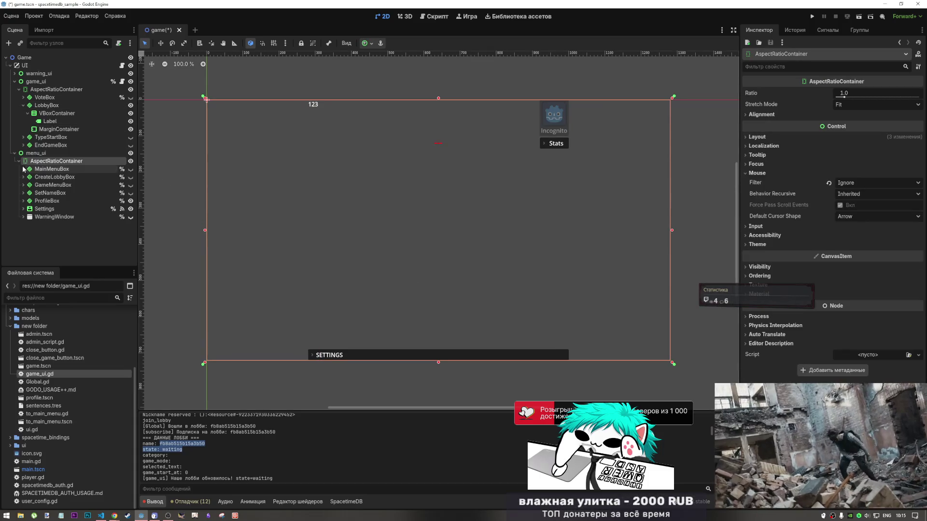
pyautogui.click(35, 153)
pyautogui.click(15, 153)
pyautogui.click(57, 113)
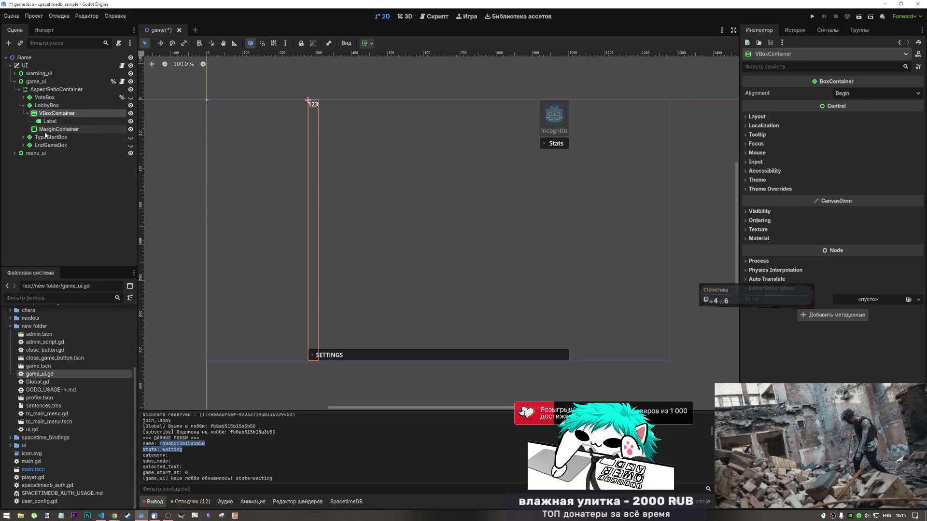
pyautogui.moveTo(57, 129); pyautogui.dragTo(50, 115)
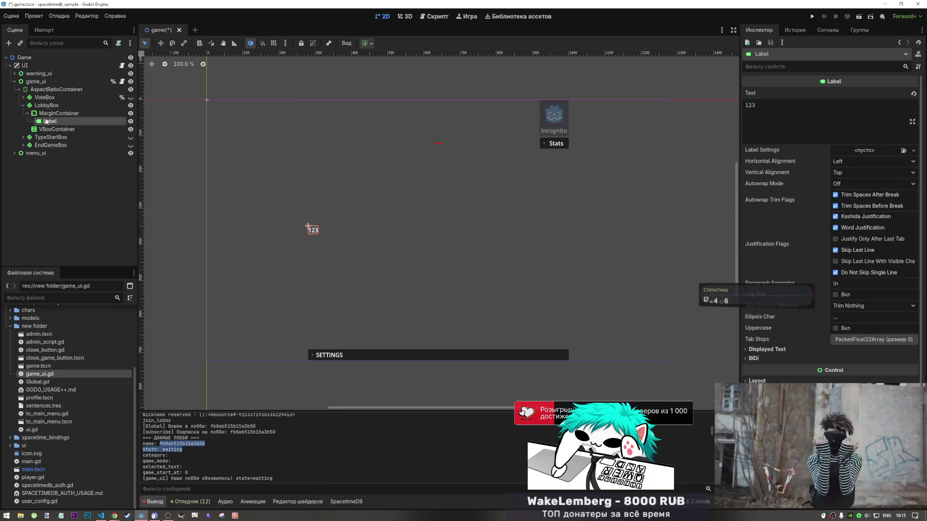
pyautogui.click(53, 115)
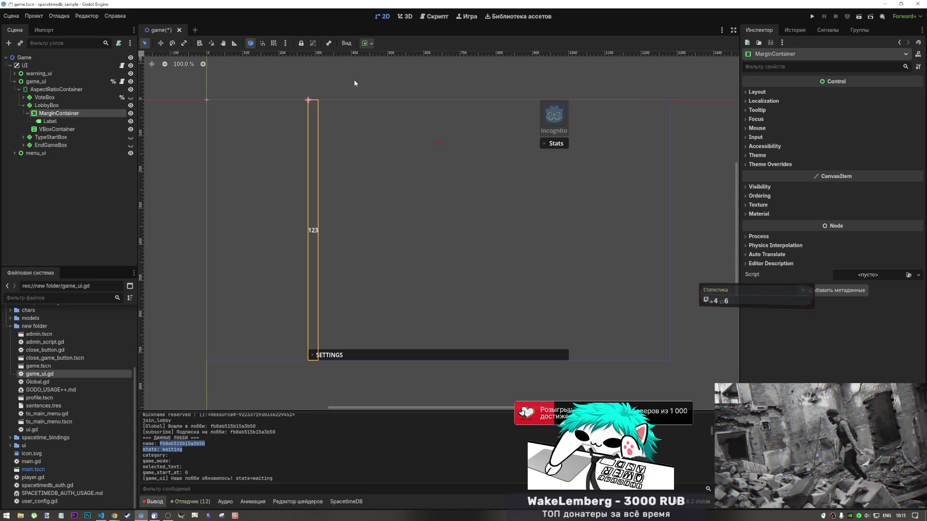
# - Expand the MarginContainer's margin constants and undo trial left and right margin changes
pyautogui.click(770, 164)
pyautogui.click(783, 173)
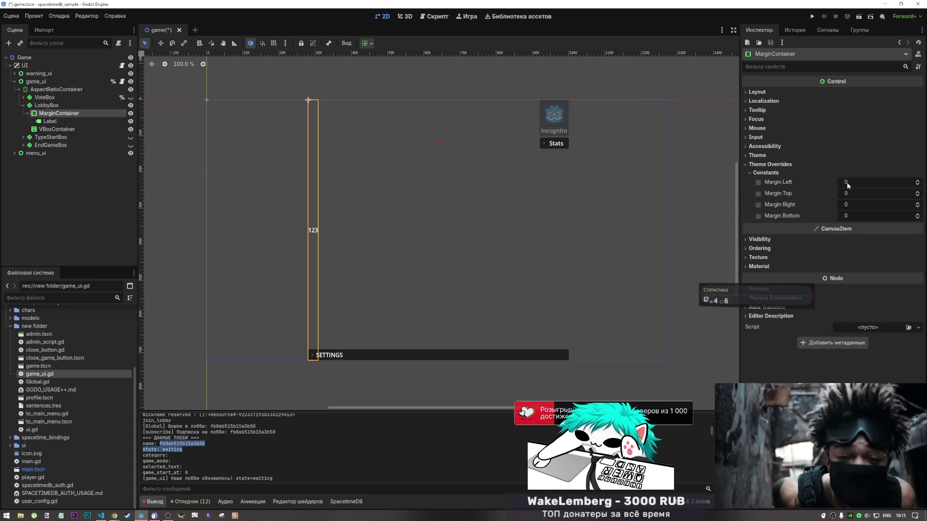
pyautogui.moveTo(847, 186)
pyautogui.mouseDown()
pyautogui.moveTo(859, 186)
pyautogui.moveTo(848, 202)
pyautogui.moveTo(833, 197)
pyautogui.mouseUp()
pyautogui.hotkey('ctrl', 'z')
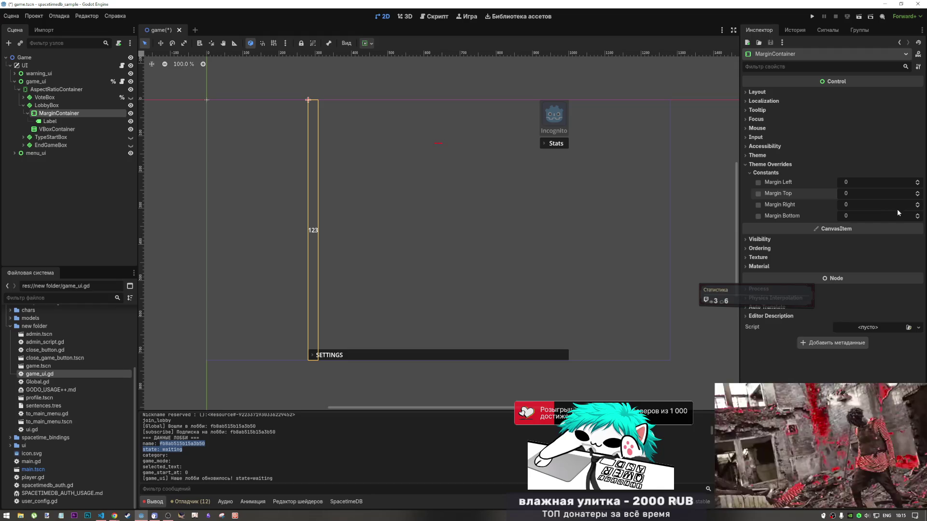
pyautogui.moveTo(891, 211)
pyautogui.mouseDown()
pyautogui.moveTo(868, 217)
pyautogui.moveTo(888, 216)
pyautogui.mouseUp()
pyautogui.hotkey('ctrl', 'z')
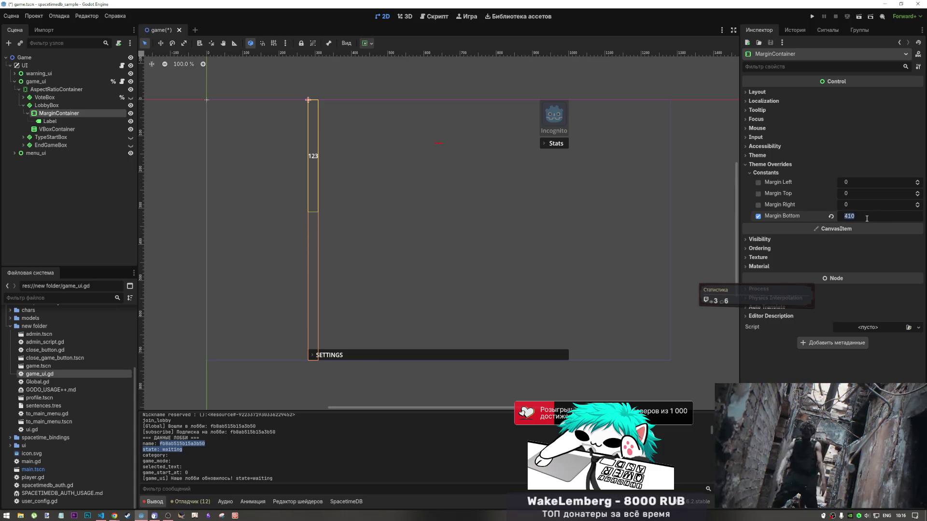
# - Clear the bottom margin override after trying 30%, leaving all margins at 0
pyautogui.click(757, 216)
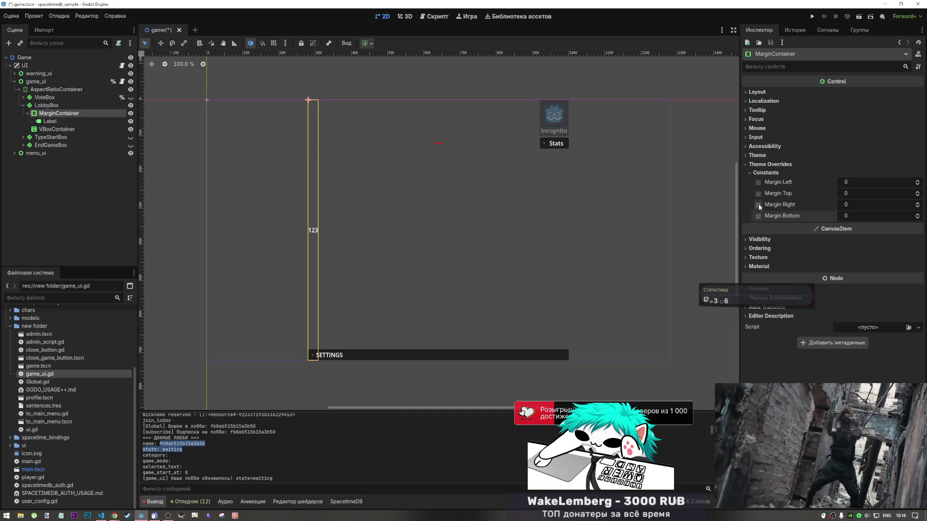
pyautogui.press('Return')
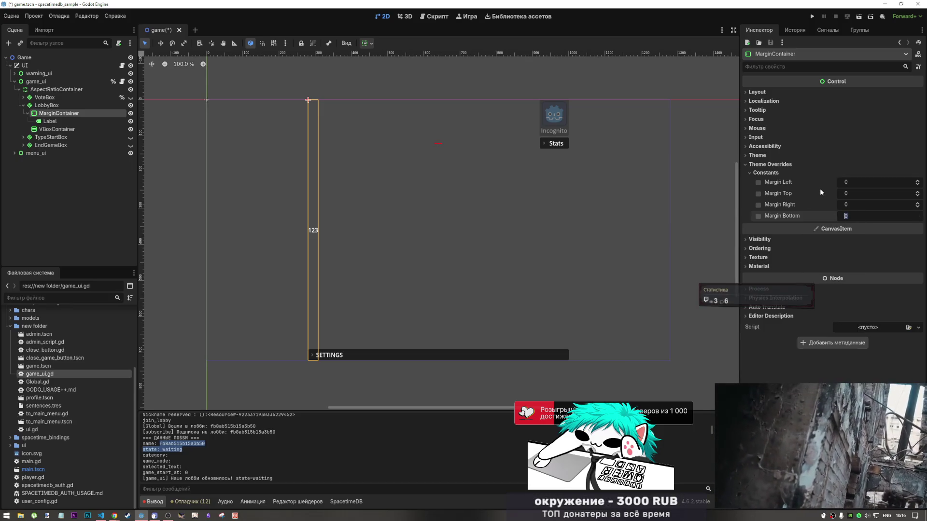
pyautogui.write('30%')
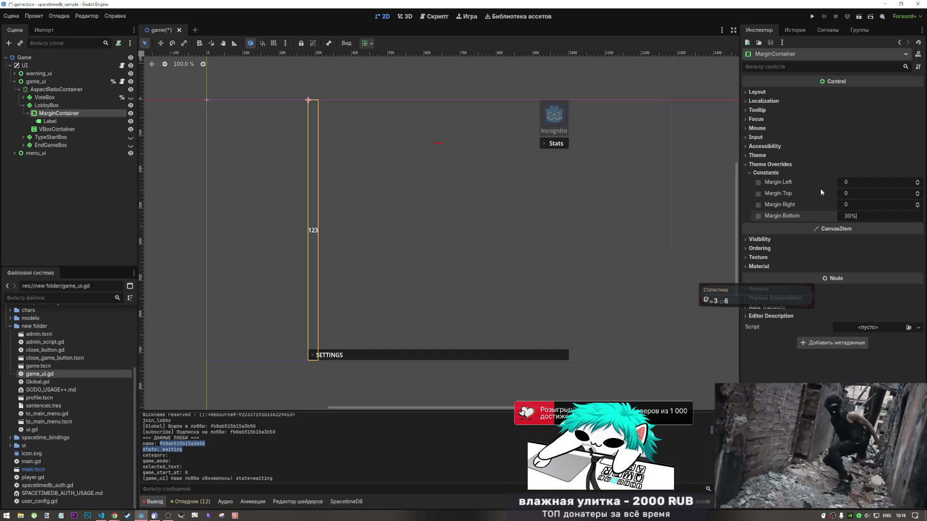
pyautogui.press('Return')
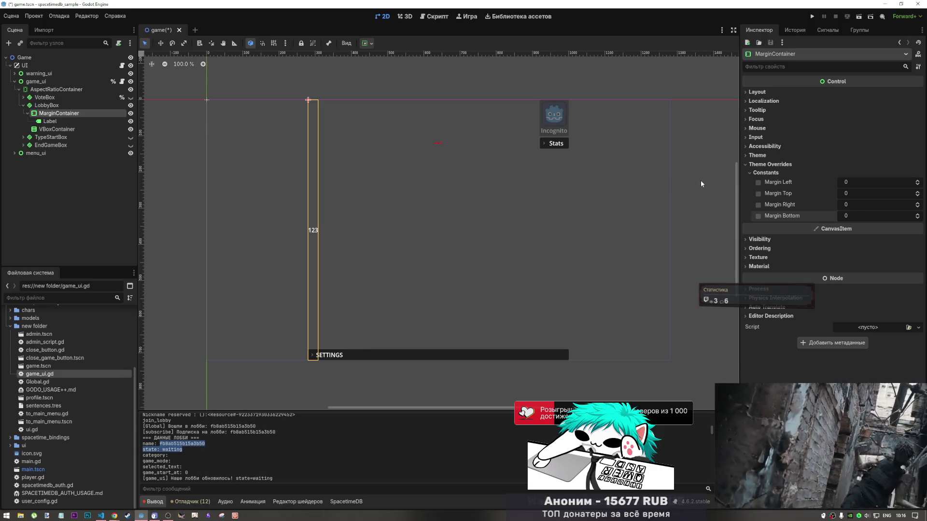
pyautogui.click(770, 157)
pyautogui.click(771, 156)
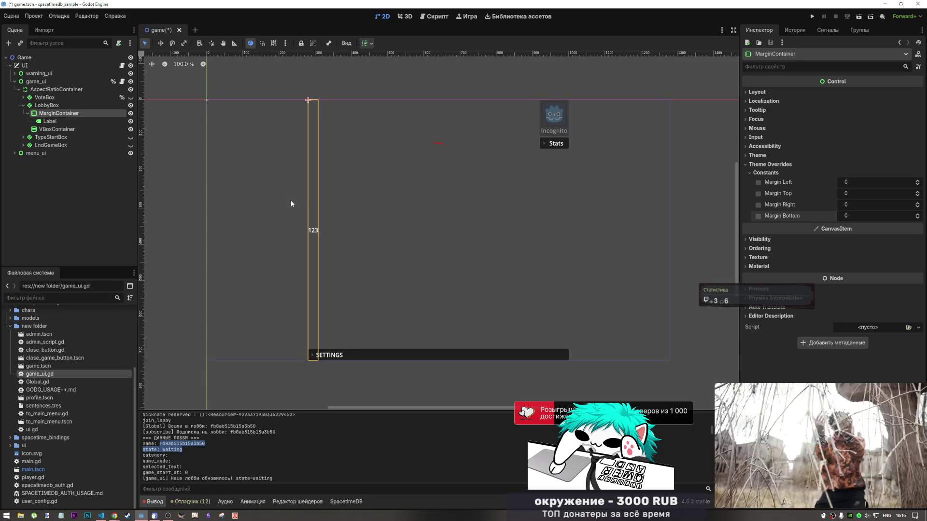
# - Nest the Label in the VBoxContainer under MarginContainer and set Margin Top to 53
pyautogui.click(57, 121)
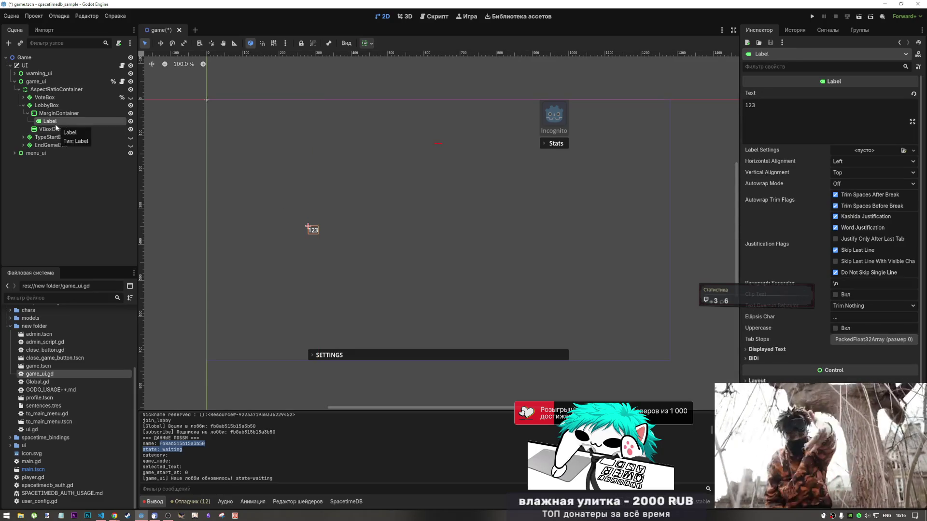
pyautogui.moveTo(56, 124); pyautogui.dragTo(59, 114)
pyautogui.click(58, 115)
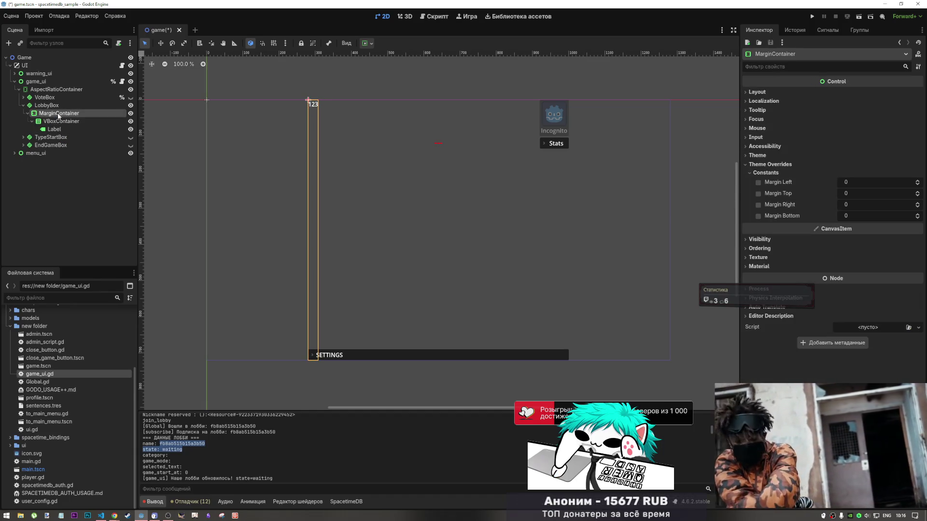
pyautogui.moveTo(850, 204); pyautogui.dragTo(790, 204)
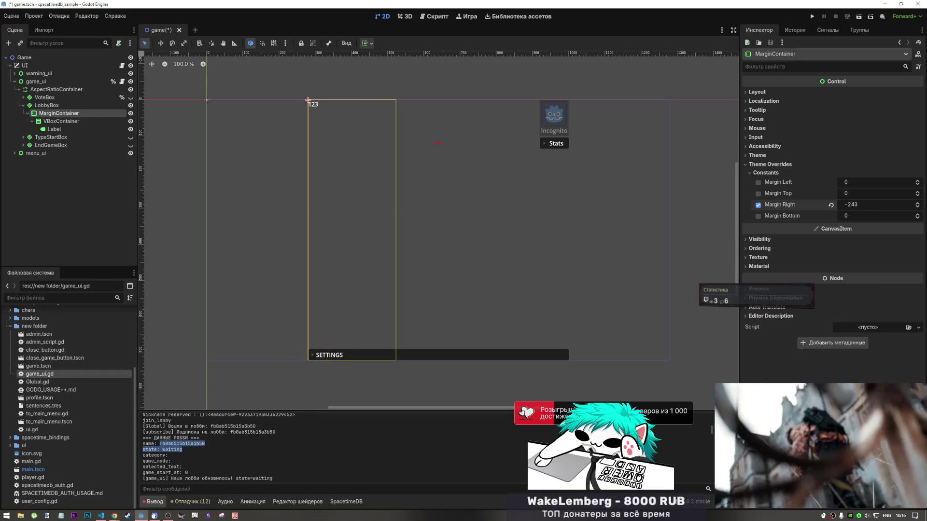
pyautogui.click(830, 204)
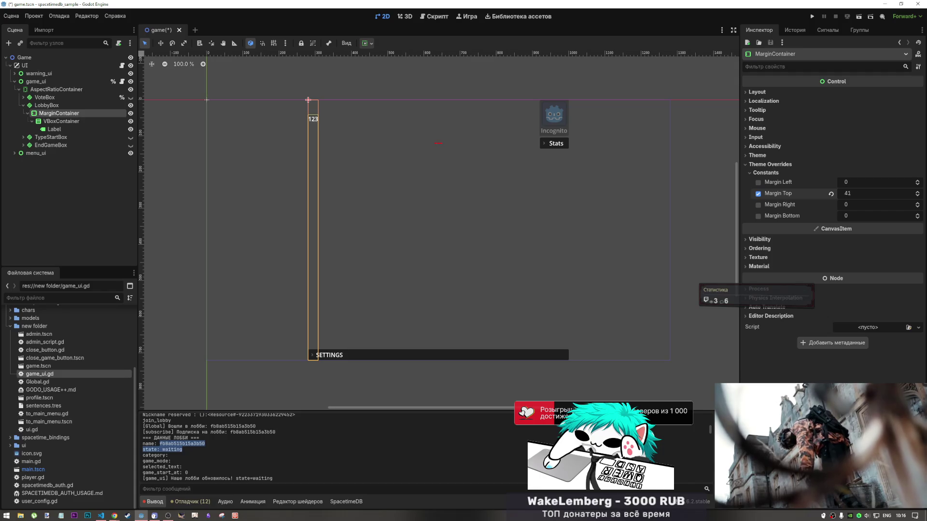
pyautogui.moveTo(864, 193); pyautogui.dragTo(872, 193)
# - Center-align the VBoxContainer and align the MarginContainer to the top
pyautogui.click(69, 121)
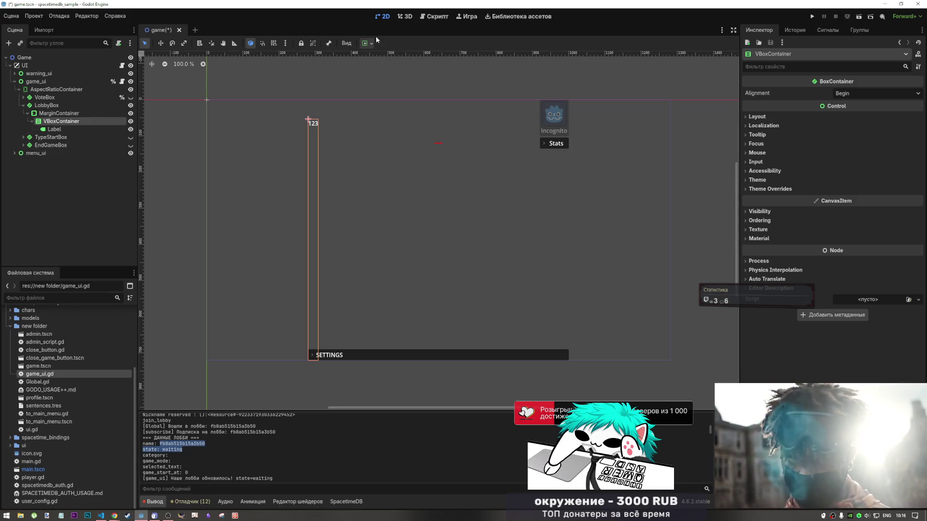
pyautogui.click(365, 43)
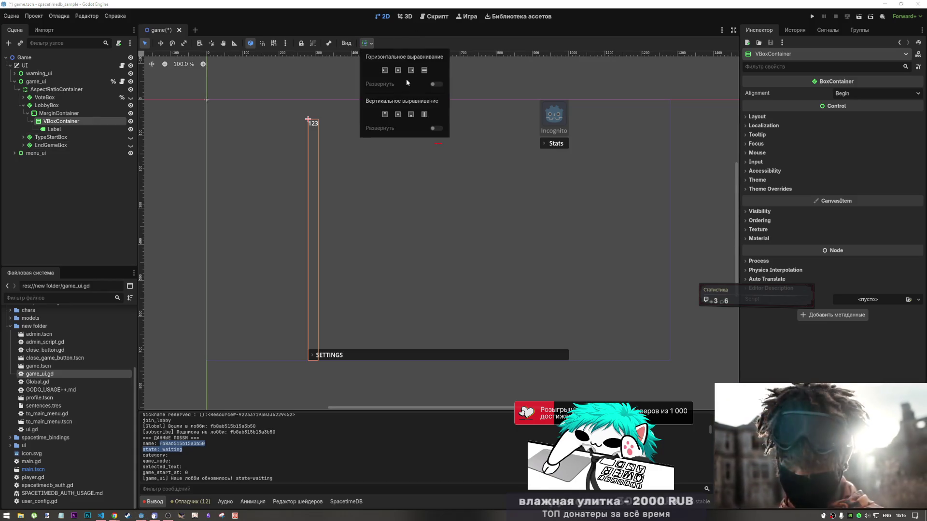
pyautogui.click(398, 115)
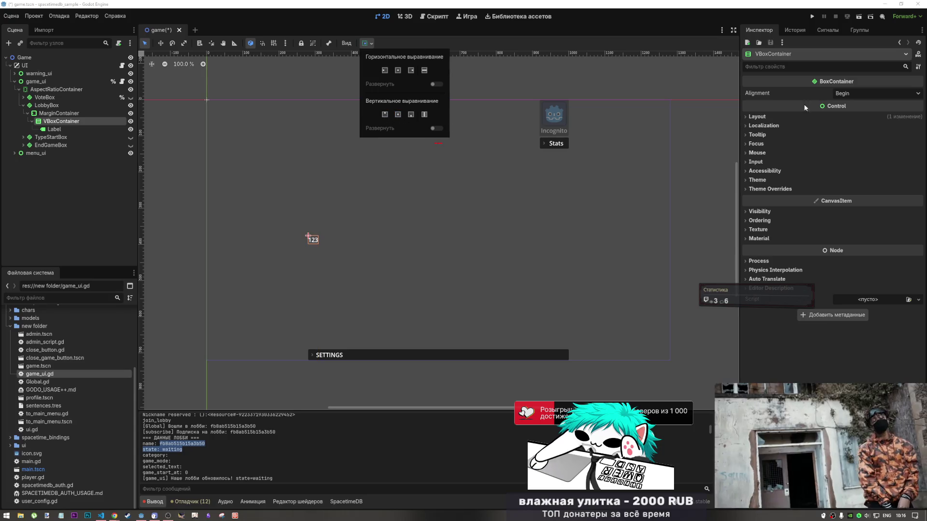
pyautogui.click(864, 93)
pyautogui.click(849, 114)
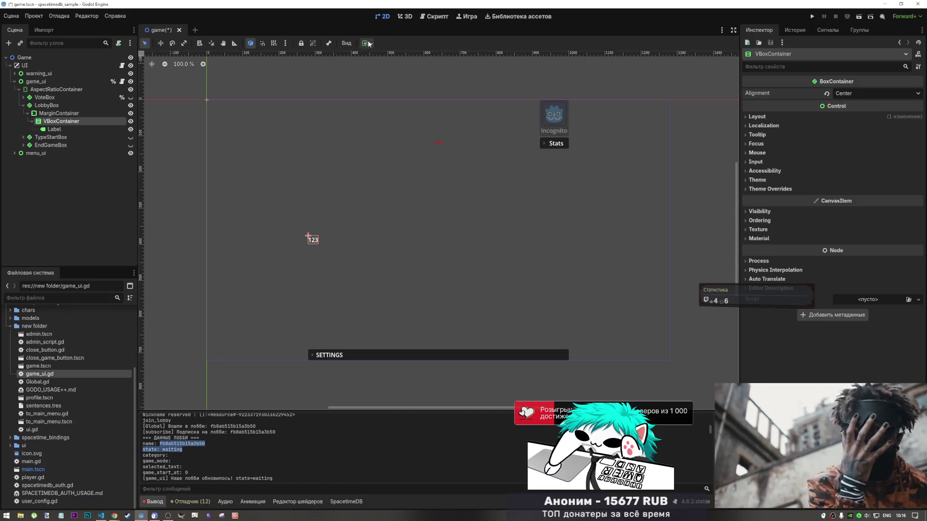
pyautogui.click(59, 114)
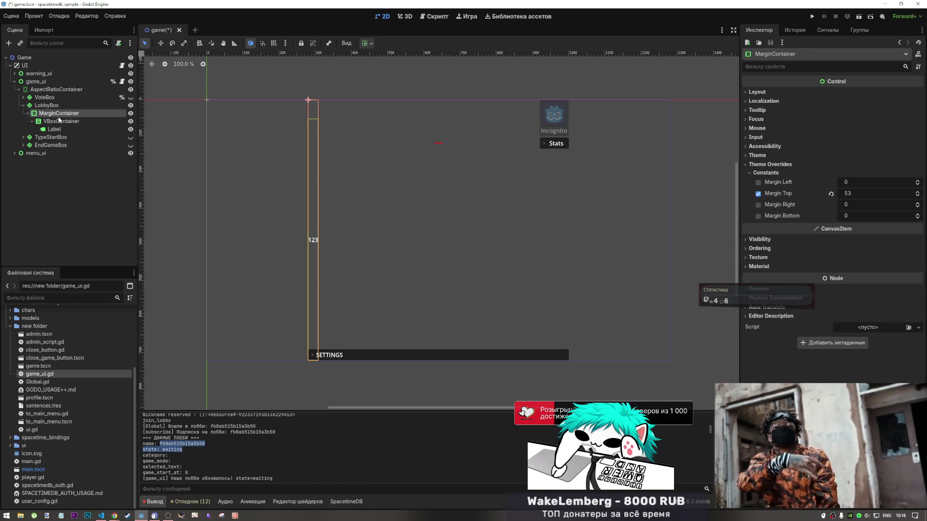
pyautogui.click(365, 43)
pyautogui.click(384, 114)
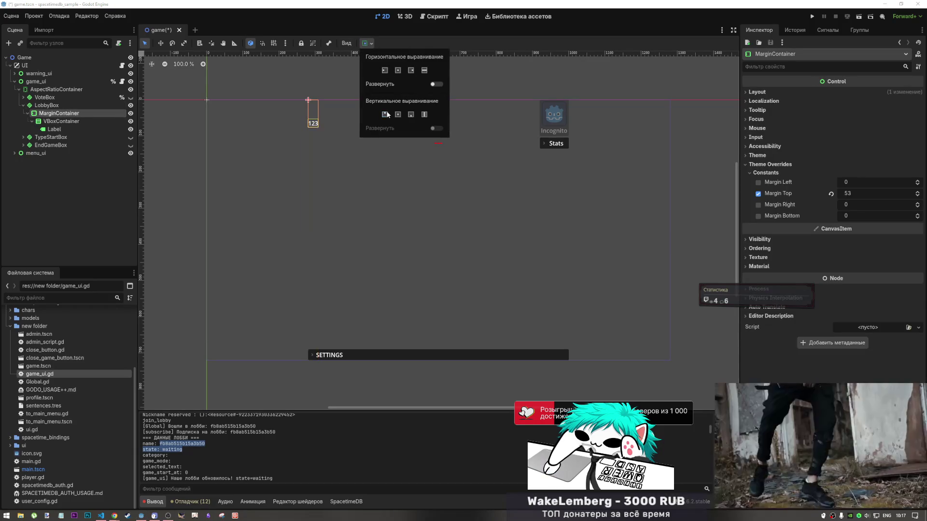
pyautogui.click(57, 121)
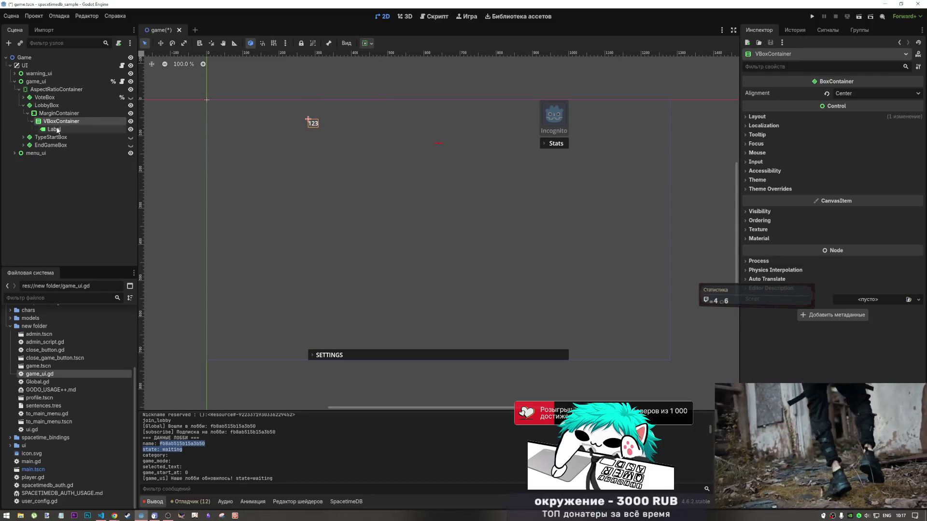
# - Enable vertical Expand sizing on the MarginContainer so it fills the column's full height
pyautogui.click(54, 129)
pyautogui.click(57, 114)
pyautogui.click(58, 121)
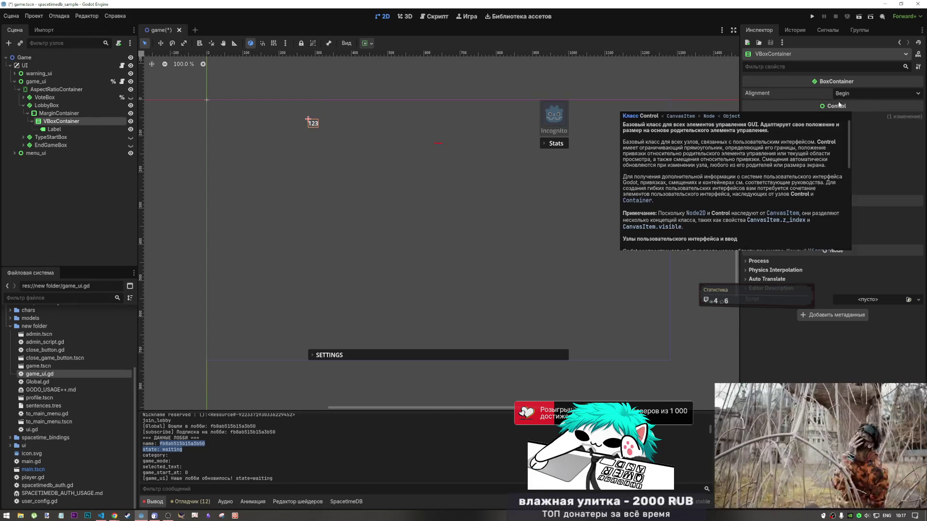
pyautogui.click(372, 43)
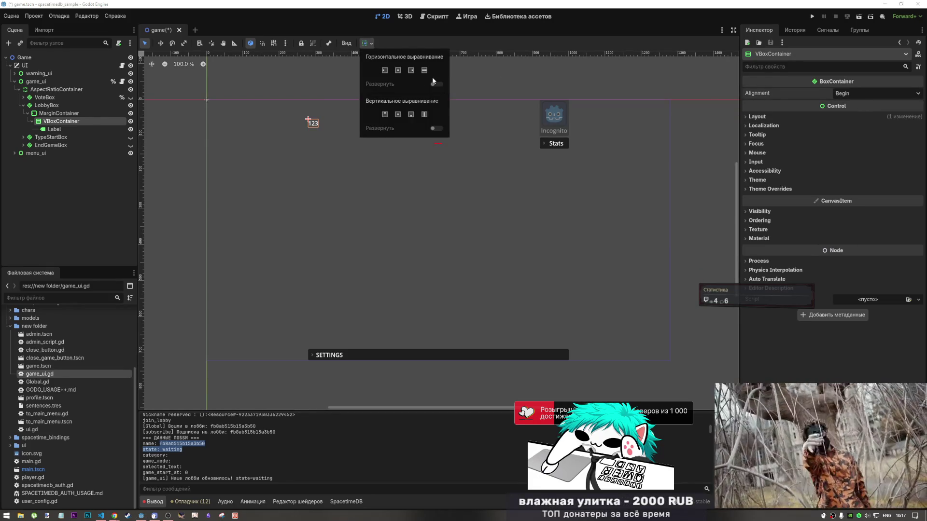
pyautogui.click(424, 115)
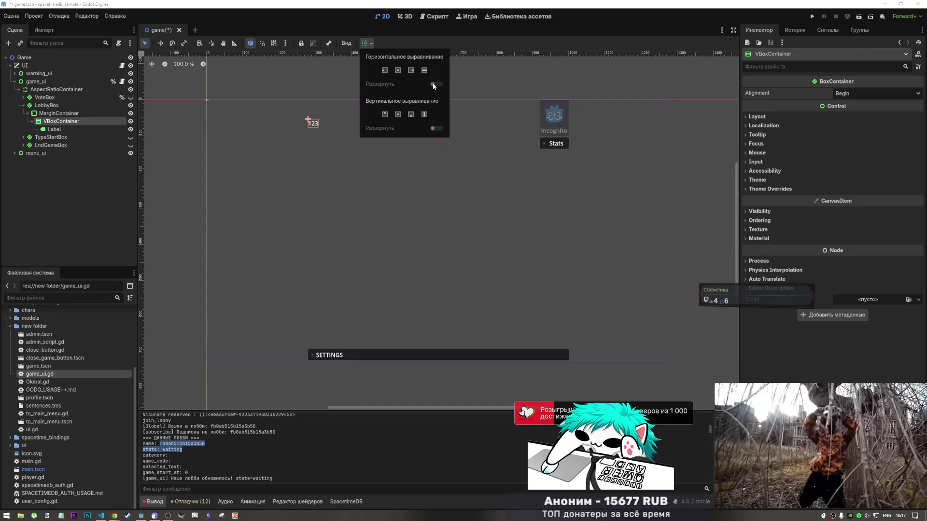
pyautogui.click(72, 113)
pyautogui.click(368, 43)
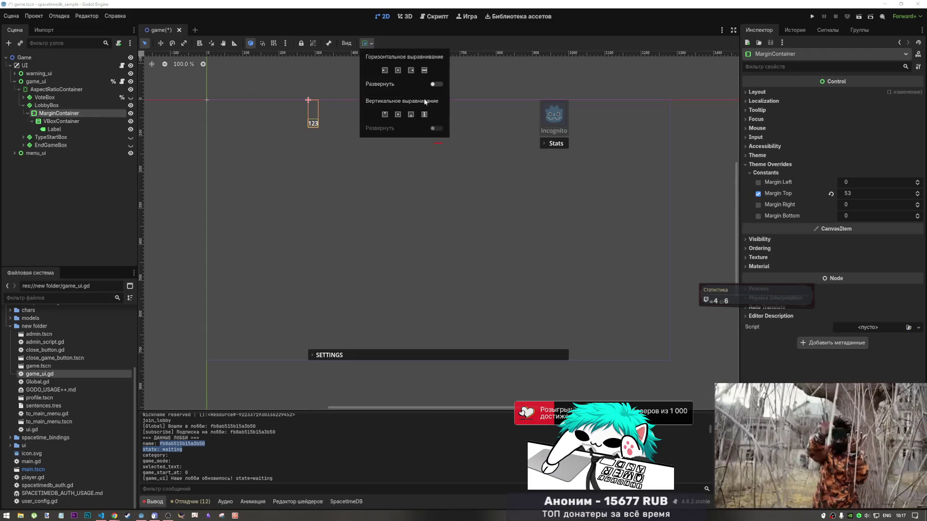
pyautogui.click(436, 84)
pyautogui.click(436, 84)
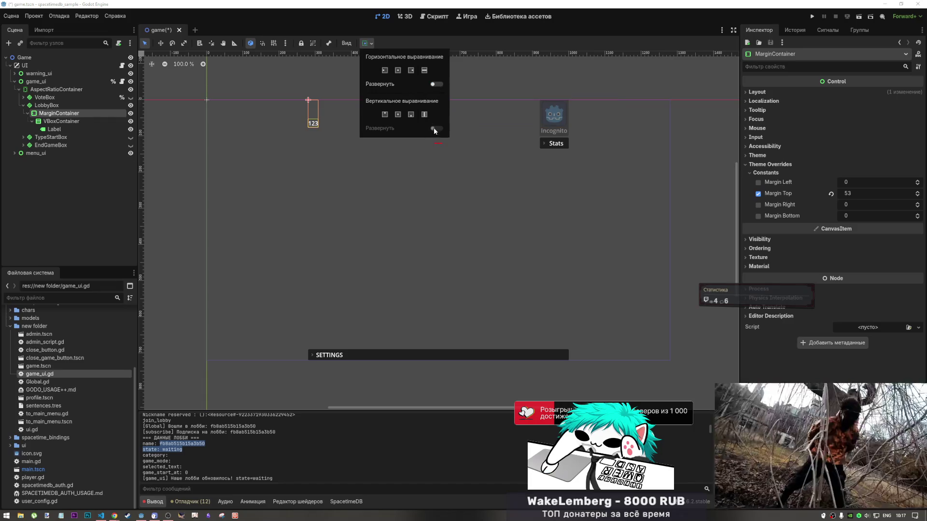
pyautogui.click(434, 129)
pyautogui.click(69, 132)
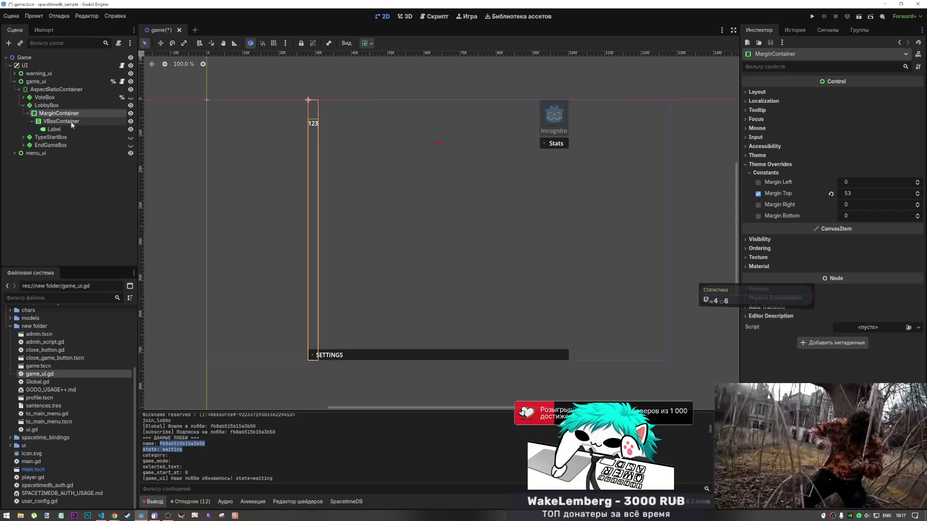
# - Set the VBoxContainer's alignment to Center
pyautogui.click(71, 121)
pyautogui.click(850, 95)
pyautogui.click(852, 111)
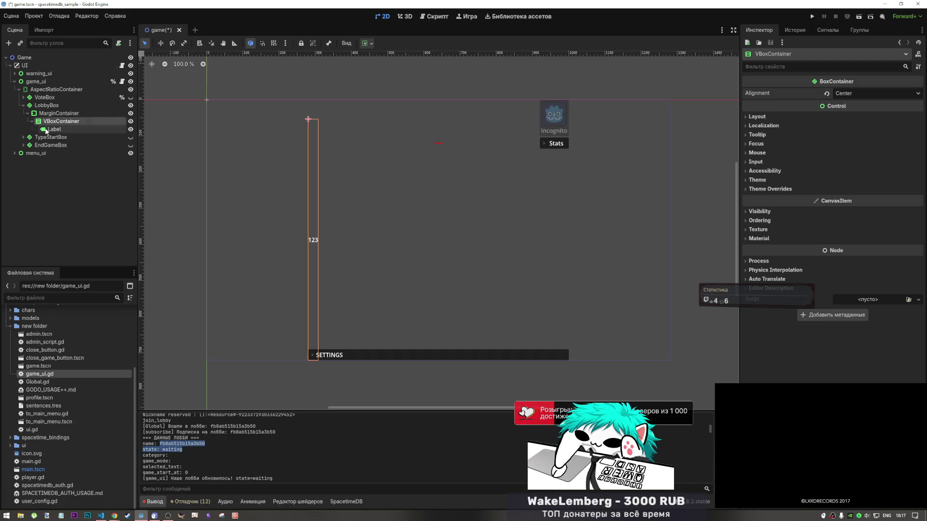
# - Duplicate the 123 Label with Ctrl+D to create Label2 in the VBoxContainer
pyautogui.click(80, 131)
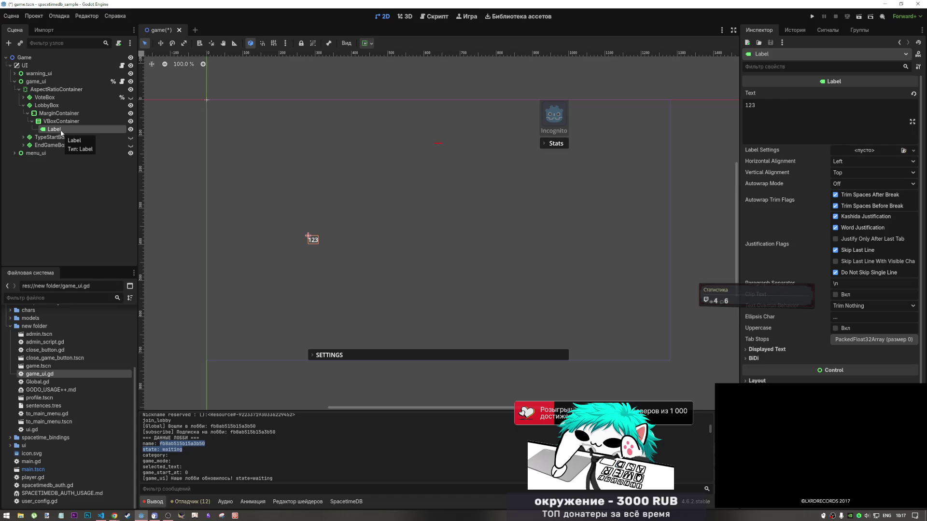
pyautogui.hotkey('ctrl', 'd')
pyautogui.press('Up')
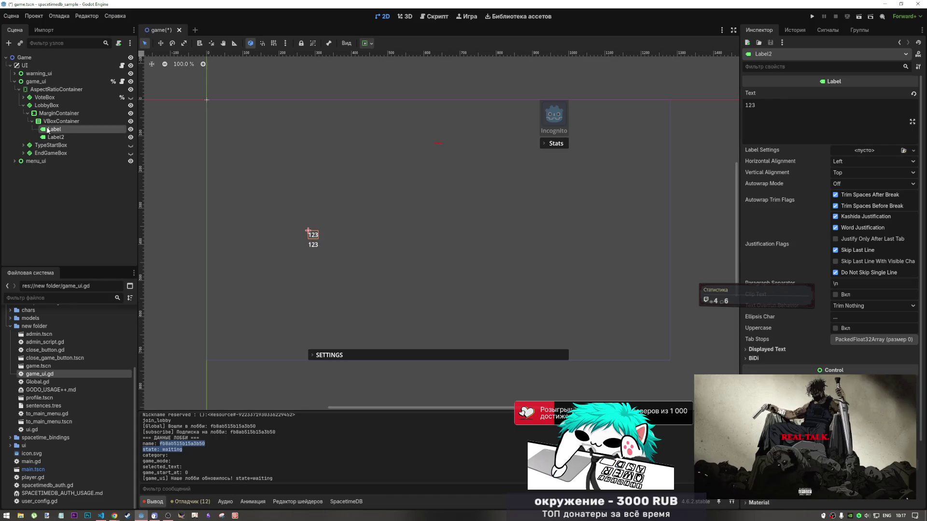
pyautogui.click(58, 121)
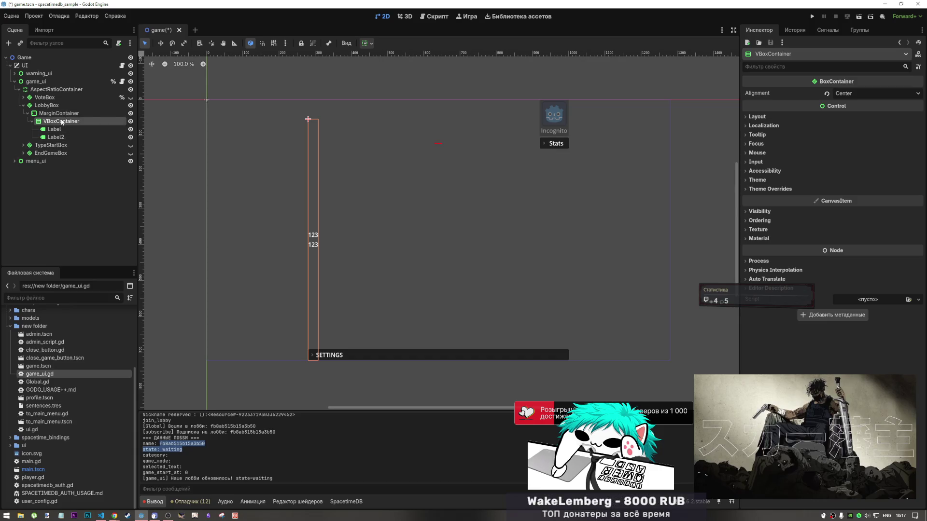
# - Add a GridContainer child to the VBoxContainer by searching 'grid', and move Label into it
pyautogui.rightClick(58, 126)
pyautogui.click(82, 128)
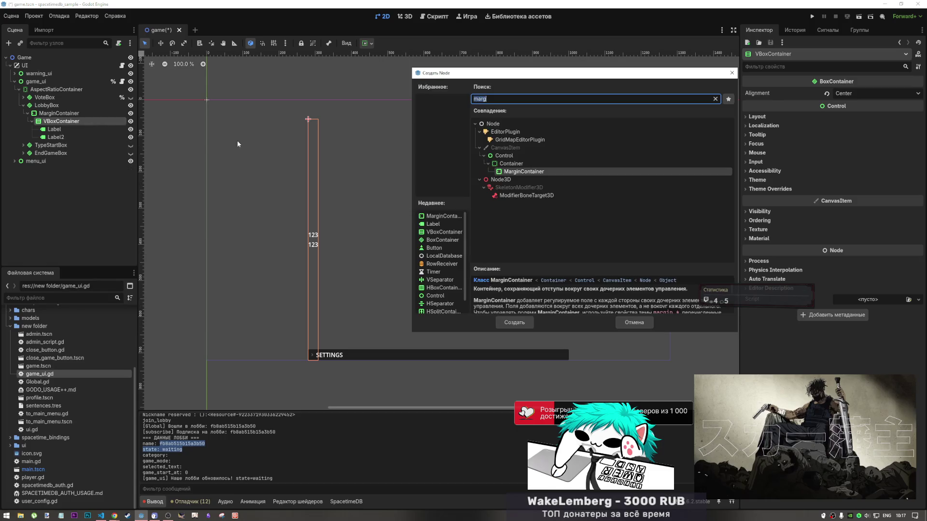
pyautogui.write('fri')
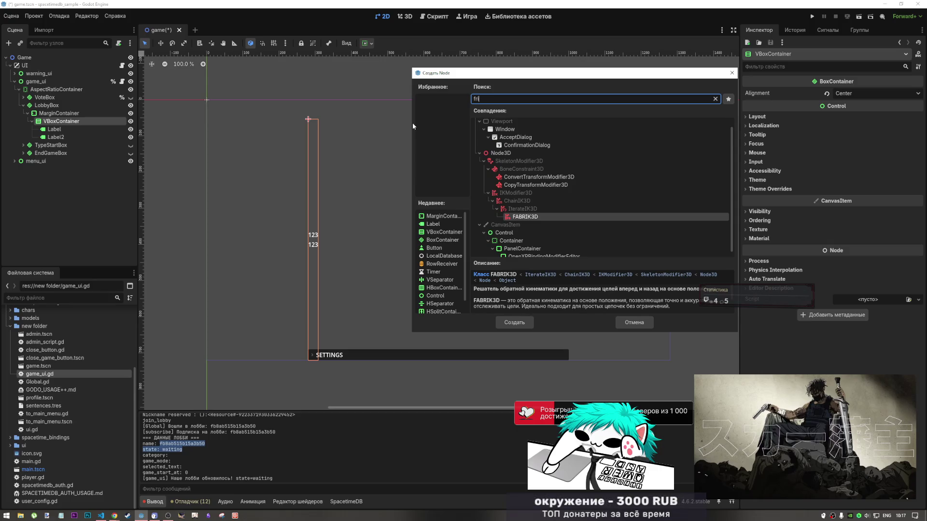
pyautogui.press('BackSpace')
pyautogui.press('BackSpace')
pyautogui.press('BackSpace')
pyautogui.hotkey('alt', 'shift')
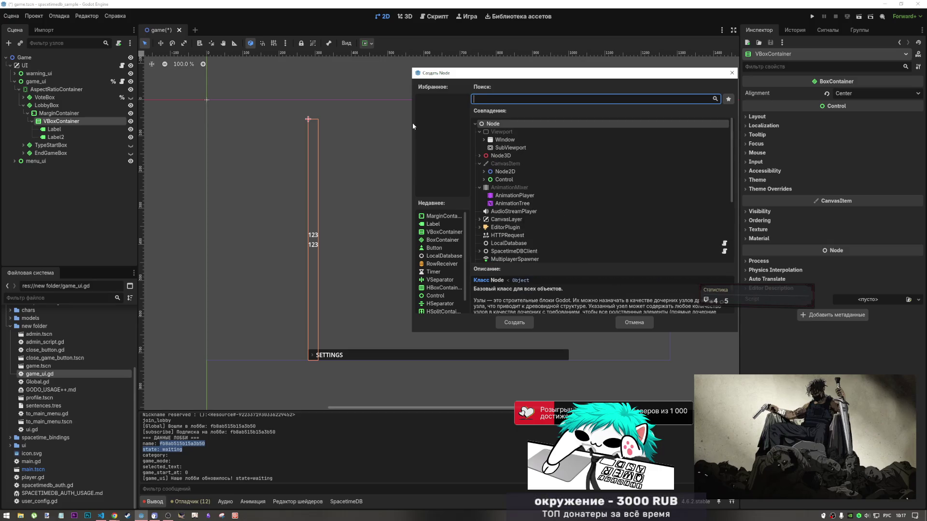
pyautogui.write('ак')
pyautogui.press('BackSpace')
pyautogui.press('BackSpace')
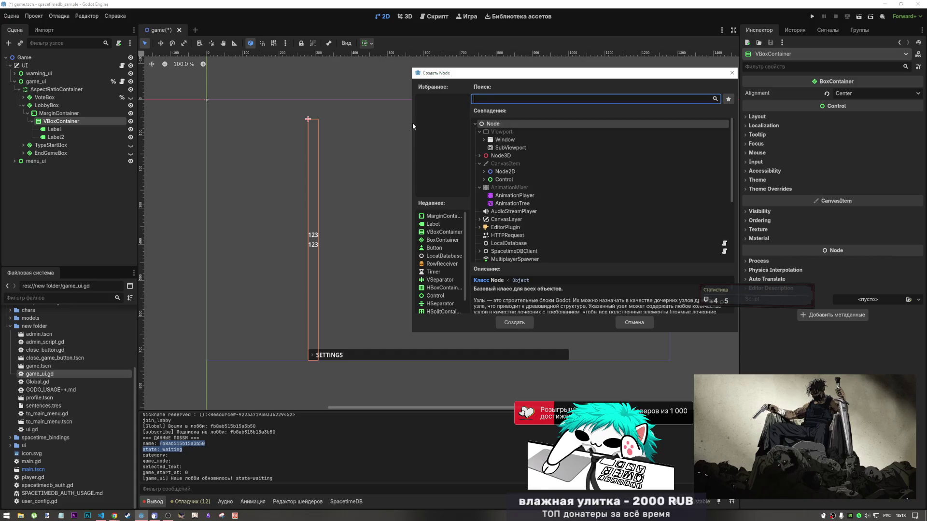
pyautogui.write('к')
pyautogui.press('BackSpace')
pyautogui.hotkey('alt', 'shift')
pyautogui.write('grid')
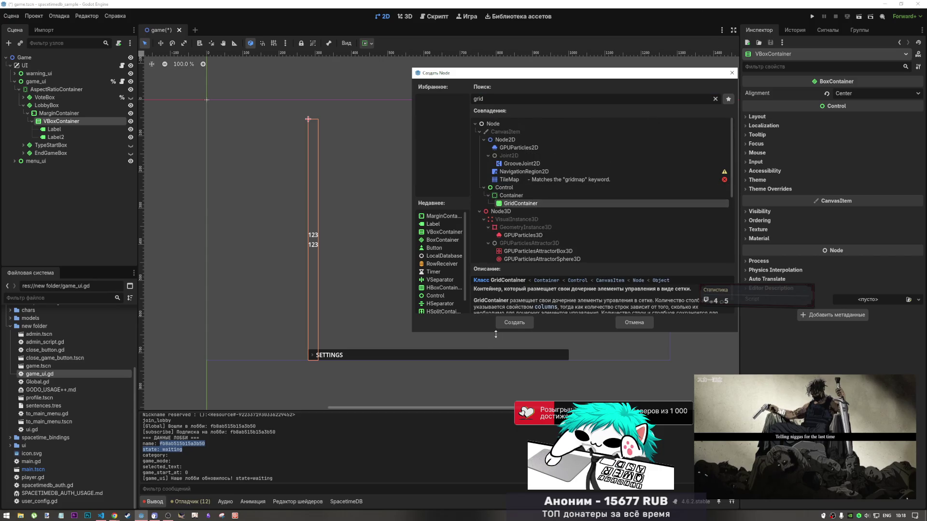
pyautogui.press('Escape')
pyautogui.moveTo(63, 145)
pyautogui.mouseDown()
pyautogui.moveTo(61, 123)
pyautogui.moveTo(56, 138)
pyautogui.mouseUp()
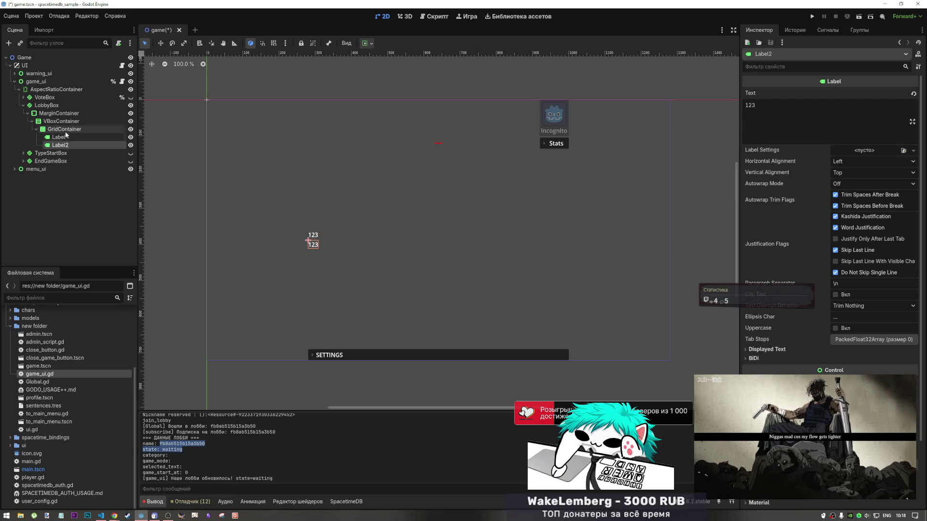
# - Give the GridContainer 2 columns and move it out of the VBoxContainer
pyautogui.click(62, 129)
pyautogui.click(917, 91)
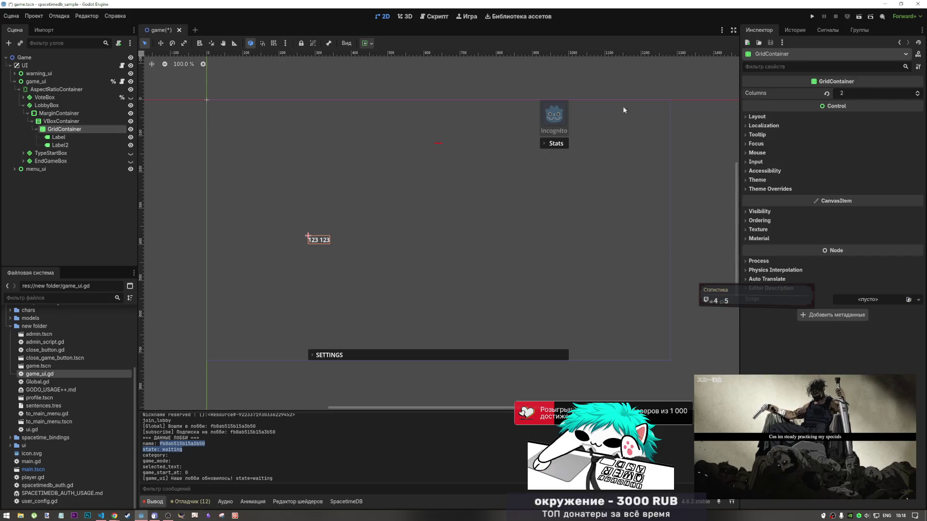
pyautogui.press('Up')
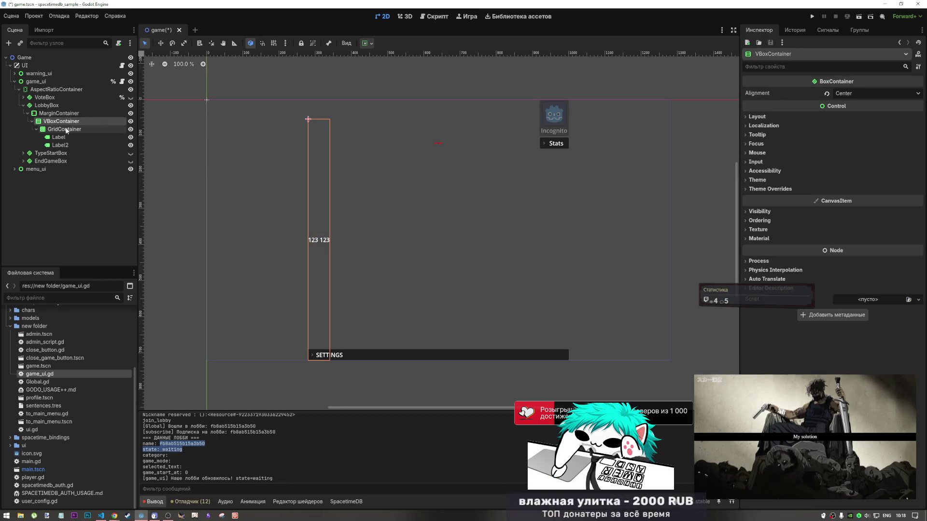
pyautogui.click(67, 129)
pyautogui.moveTo(67, 130); pyautogui.dragTo(67, 125)
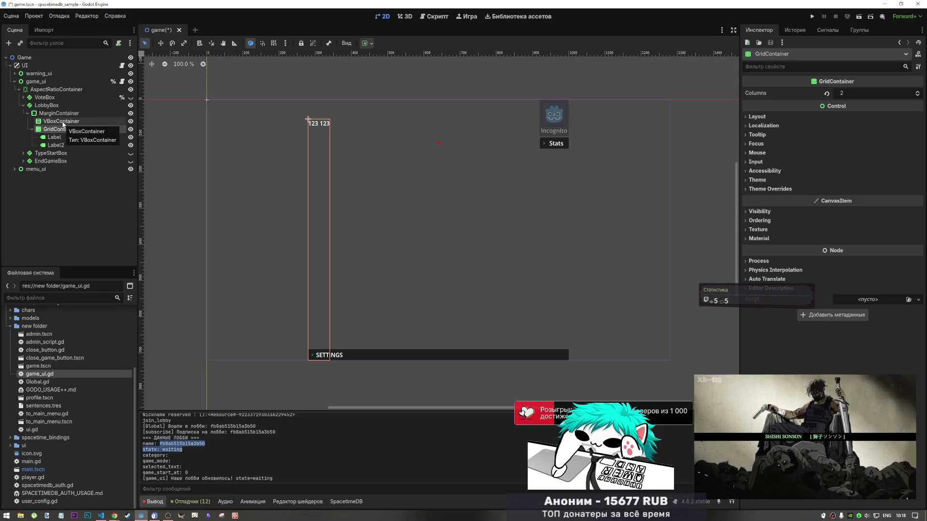
# - Set the GridContainer's vertical sizing to Shrink Center
pyautogui.click(71, 113)
pyautogui.click(65, 129)
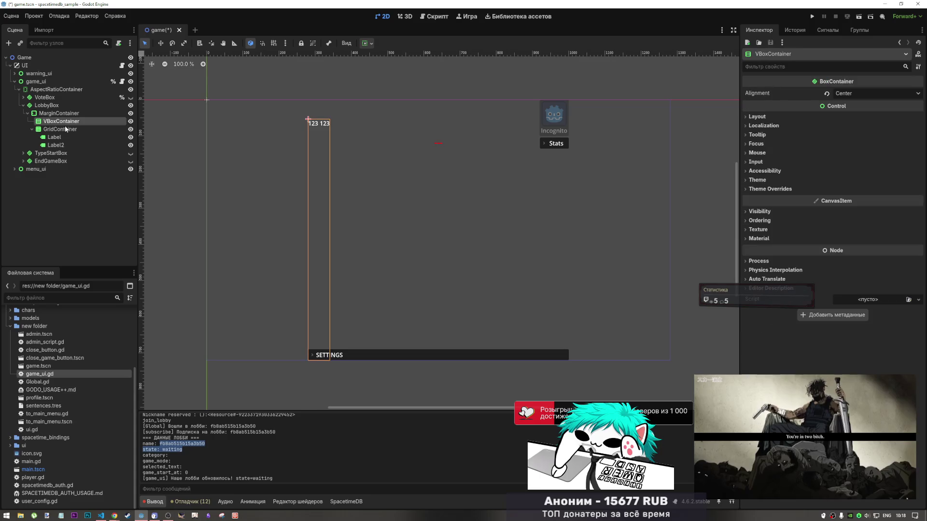
pyautogui.click(367, 43)
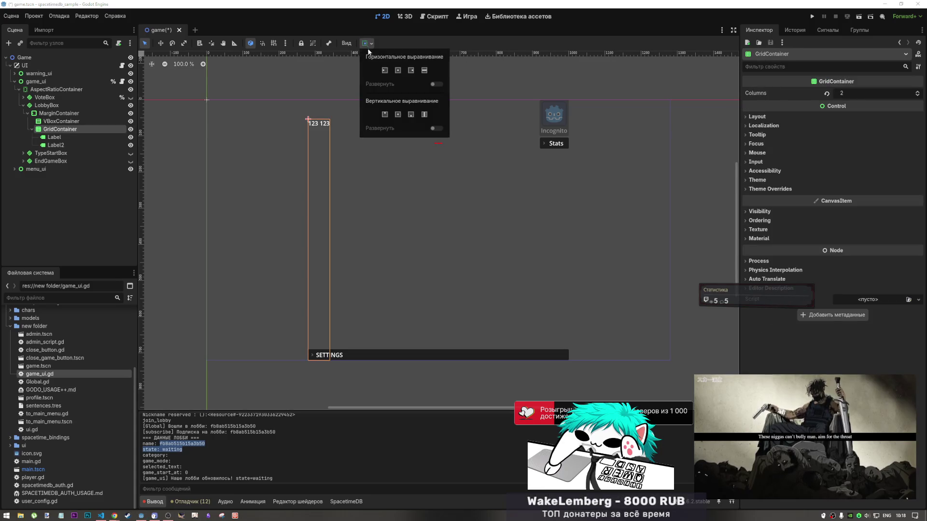
pyautogui.click(398, 115)
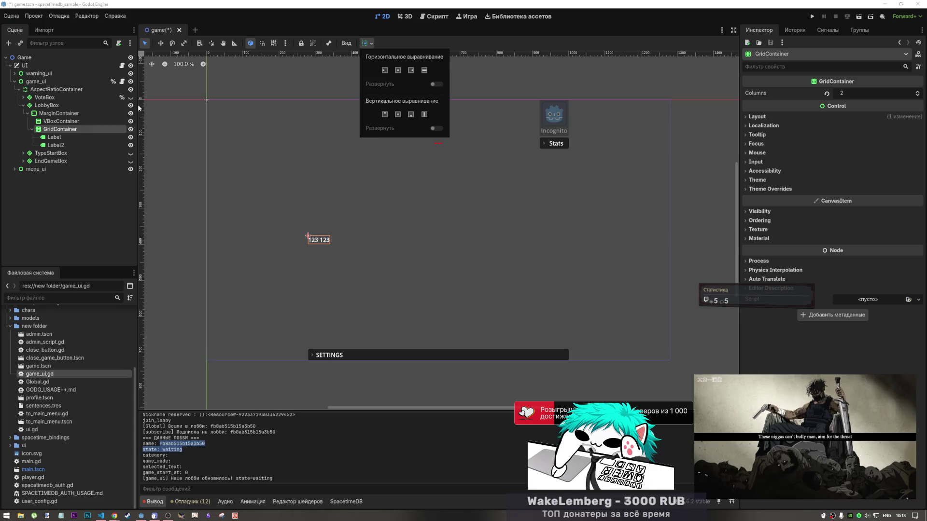
# - Delete the empty VBoxContainer so the grid sits directly under MarginContainer
pyautogui.click(60, 137)
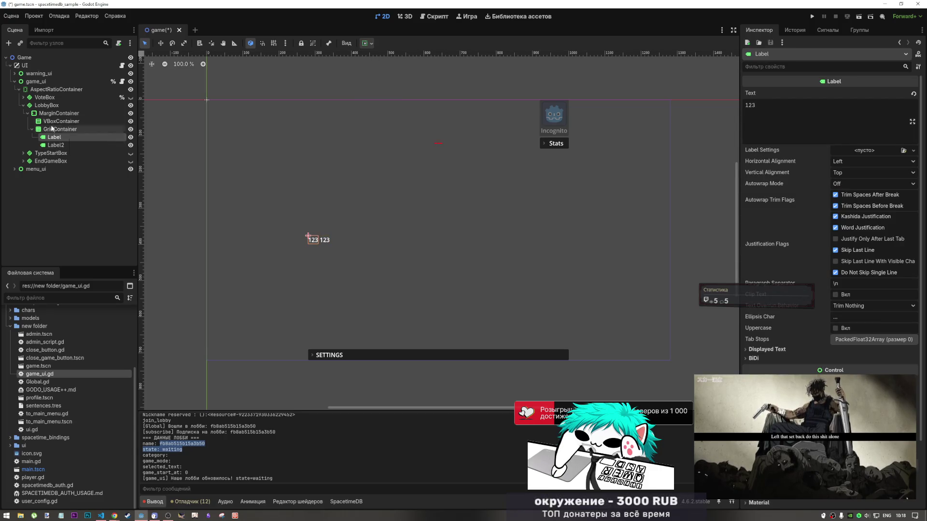
pyautogui.press('Up')
pyautogui.press('Up')
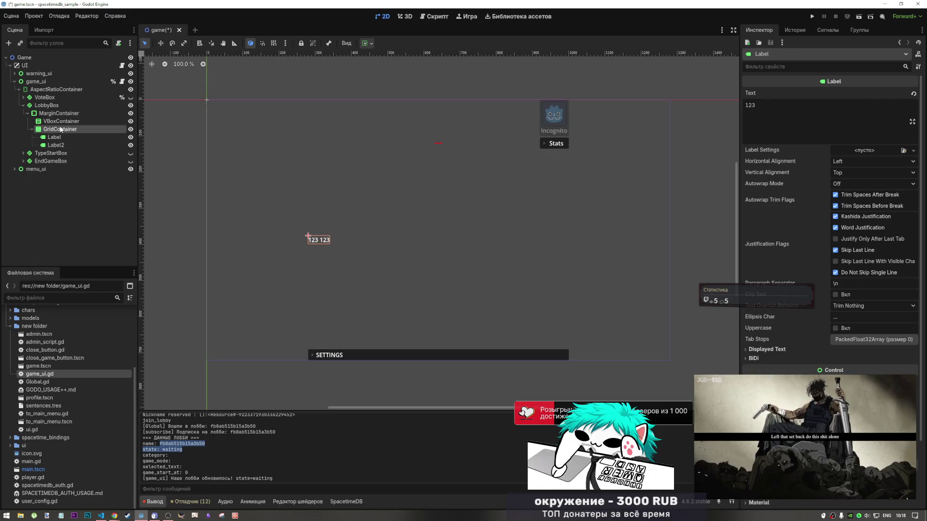
pyautogui.click(58, 127)
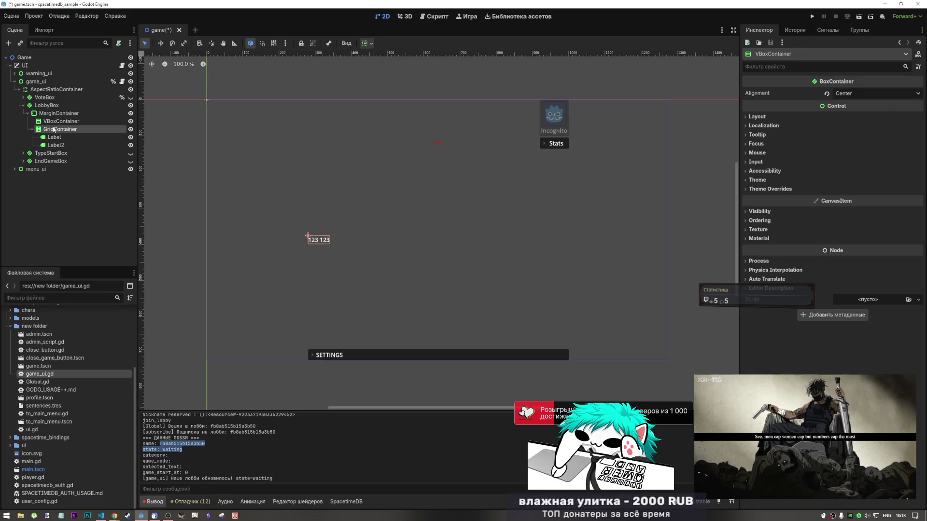
pyautogui.press('Up')
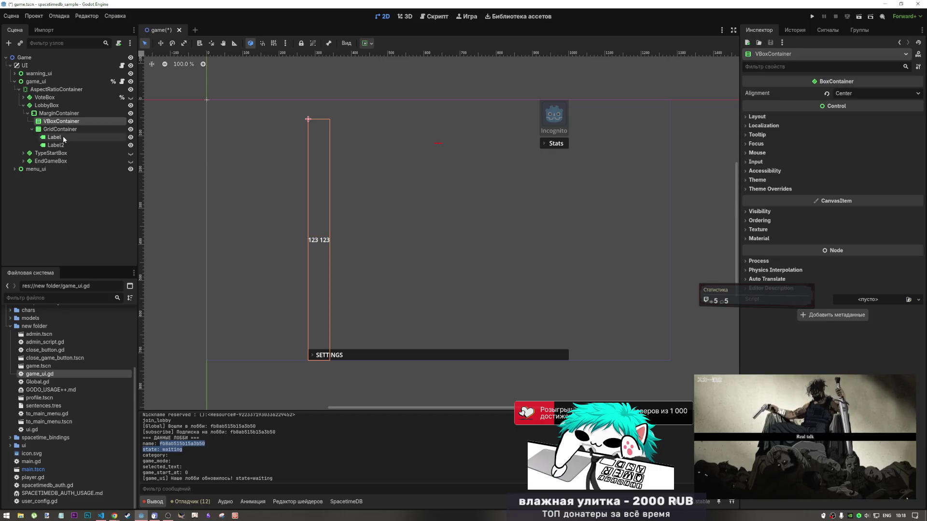
pyautogui.press('Delete')
pyautogui.press('Return')
pyautogui.click(65, 129)
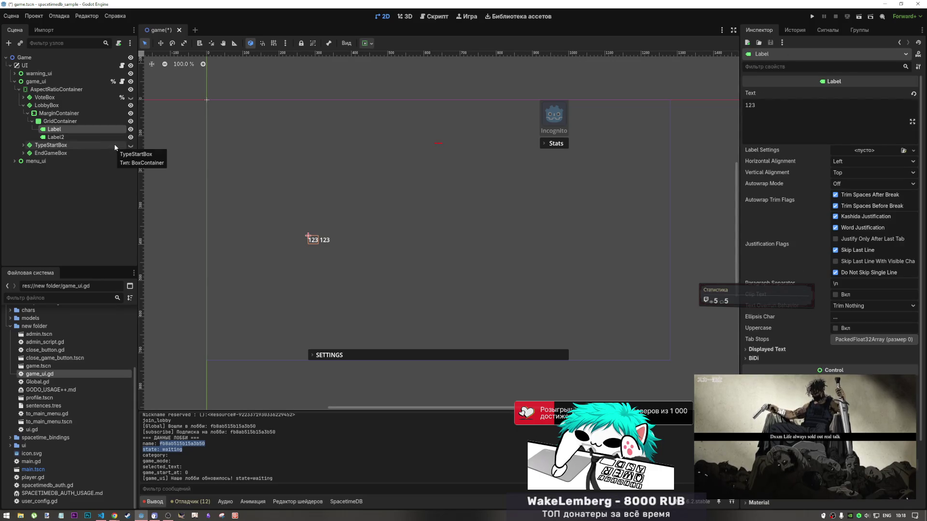
pyautogui.click(72, 129)
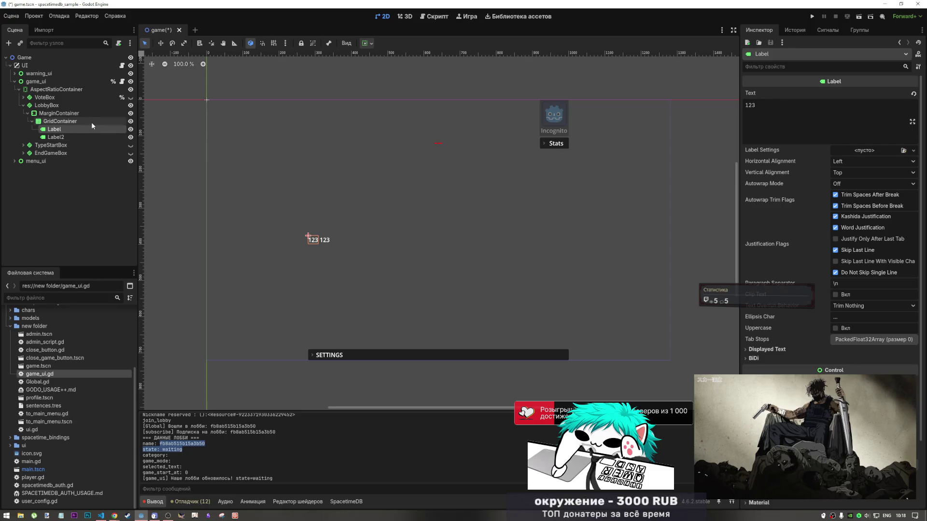
# - Expand menu_ui in the Scene dock to reveal GameMenuBox and MainMenuBox
pyautogui.rightClick(74, 123)
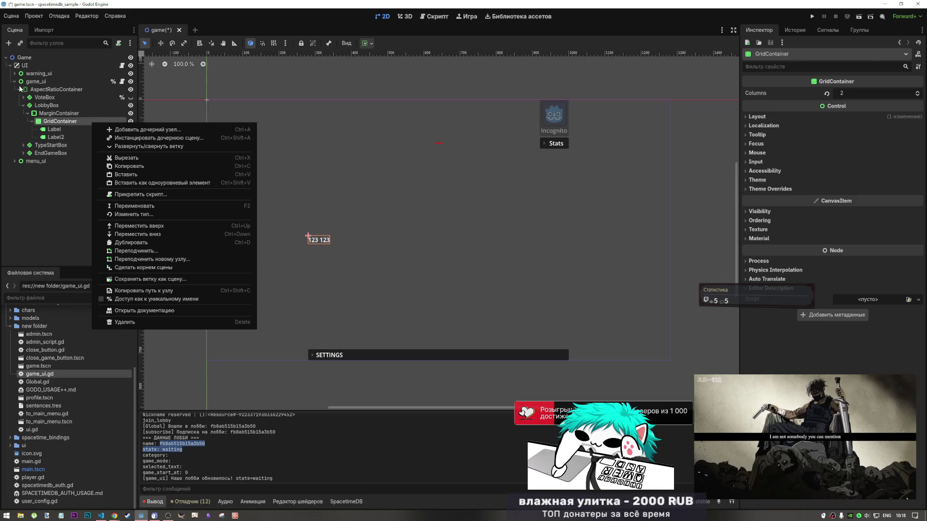
pyautogui.click(18, 161)
pyautogui.click(15, 162)
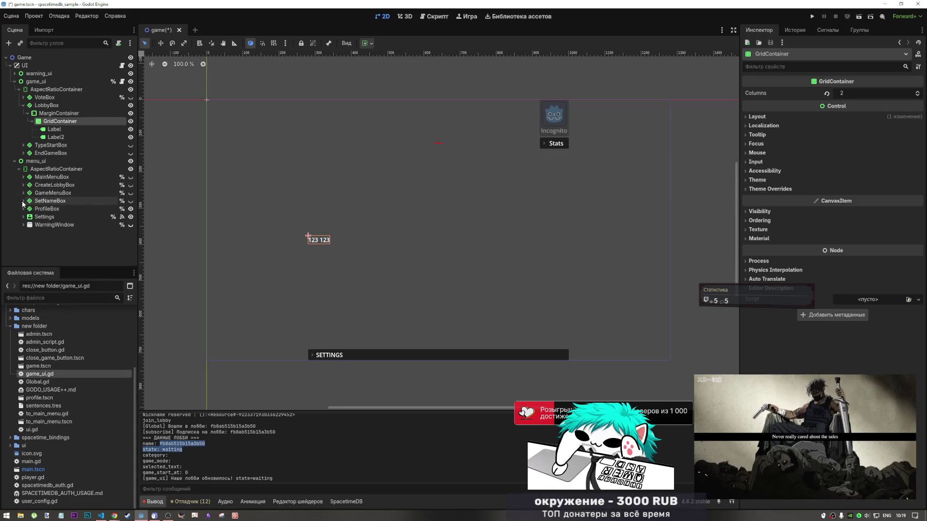
pyautogui.click(24, 194)
pyautogui.click(24, 193)
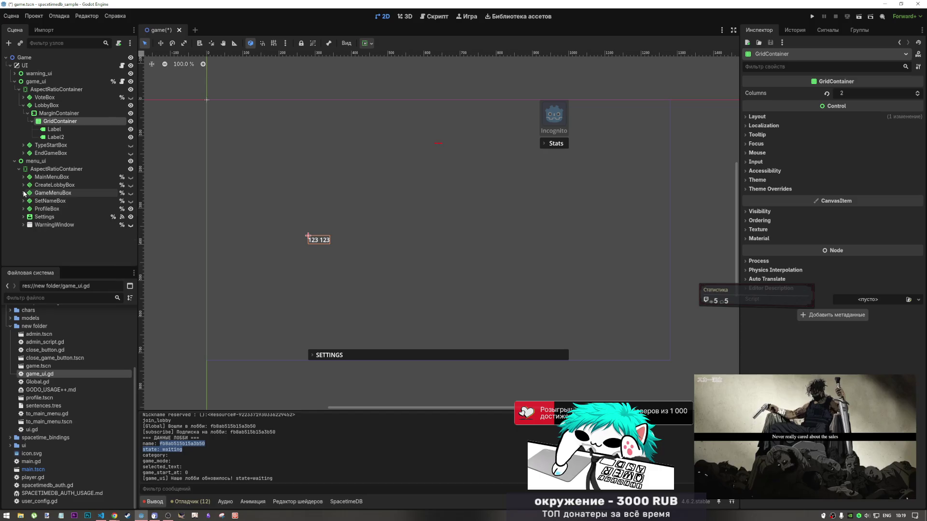
pyautogui.click(23, 177)
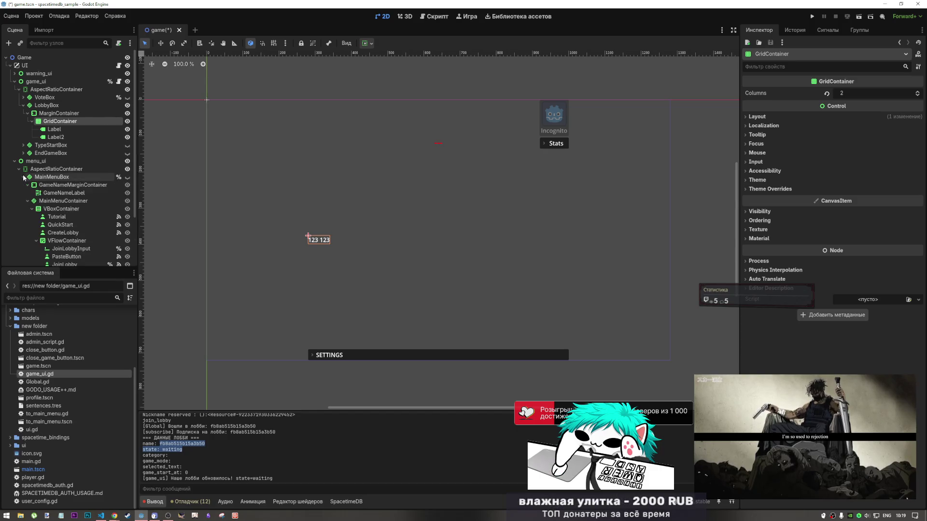
pyautogui.click(23, 177)
# - Hide GameMenuBox and show CreateLobbyBox on the canvas
pyautogui.click(130, 193)
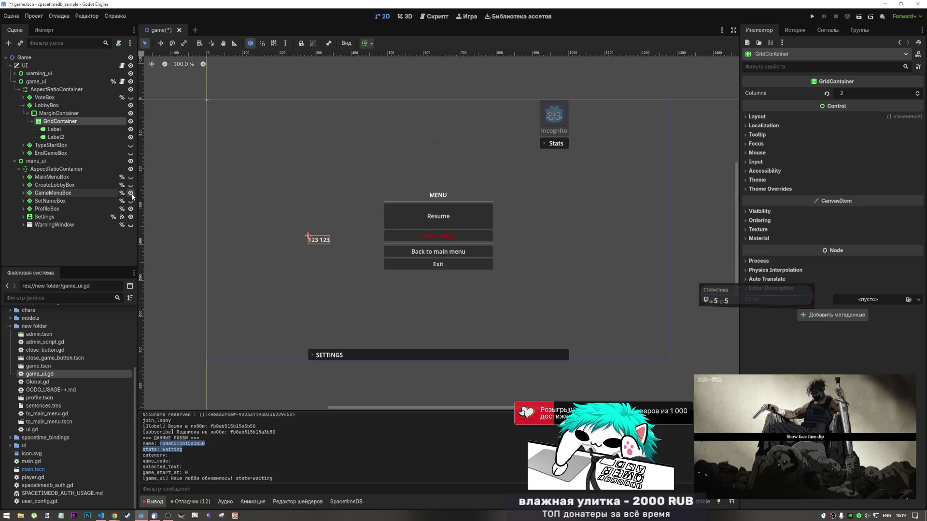
pyautogui.click(130, 192)
pyautogui.click(130, 185)
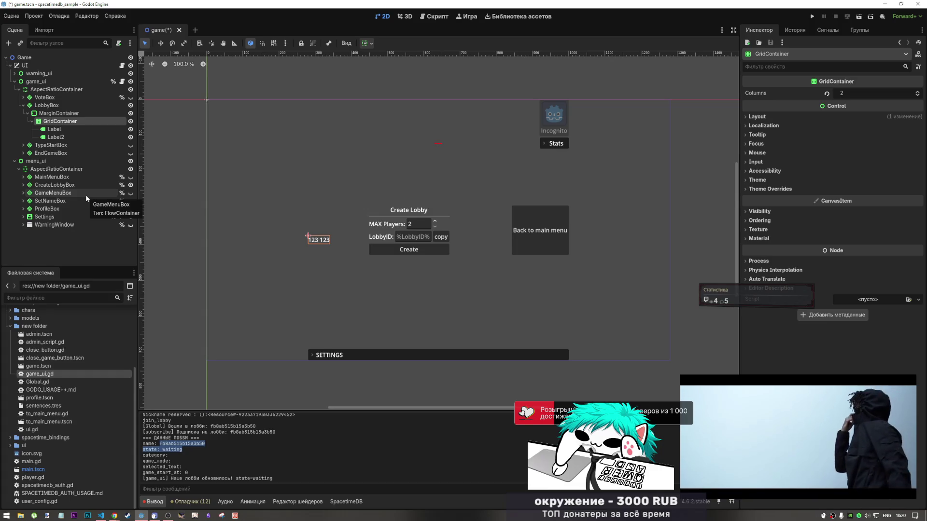
pyautogui.click(70, 130)
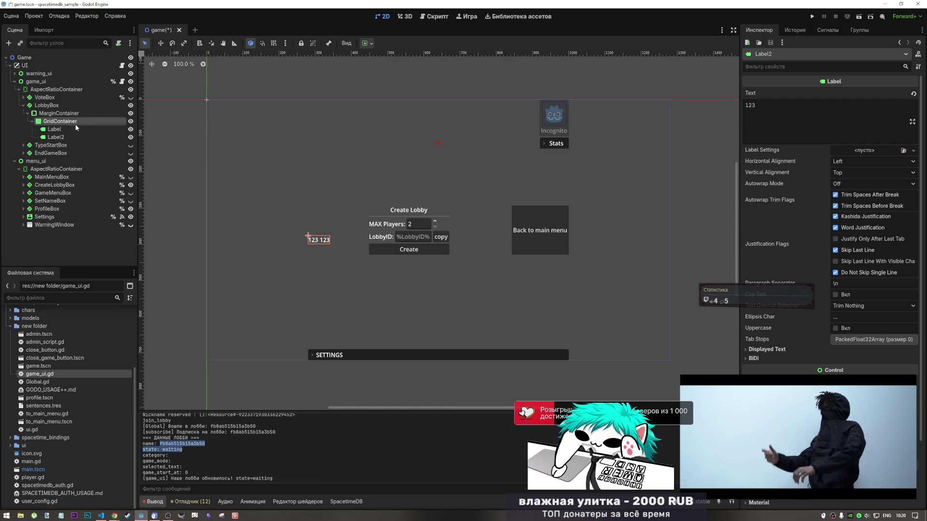
# - Raise the GridContainer to 3 columns, then duplicate the grid and undo the duplicate
pyautogui.click(74, 123)
pyautogui.click(74, 128)
pyautogui.click(78, 120)
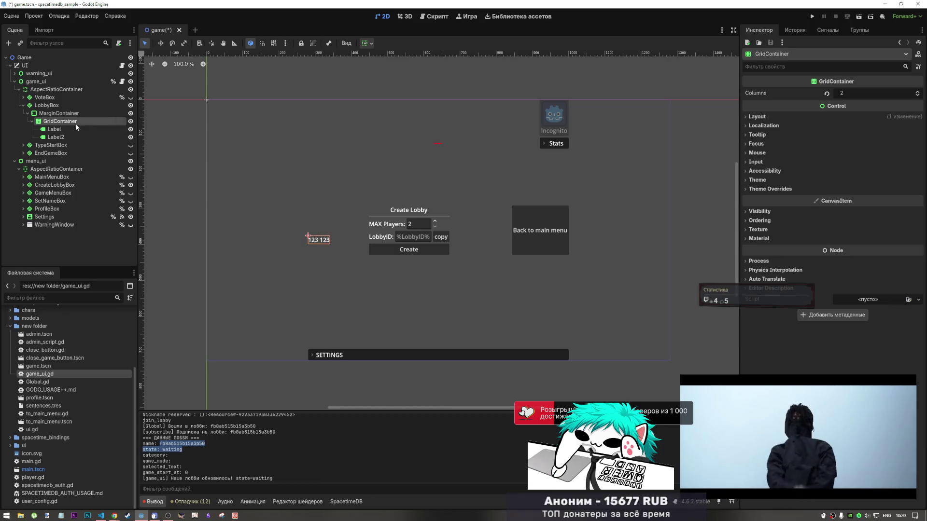
pyautogui.click(918, 93)
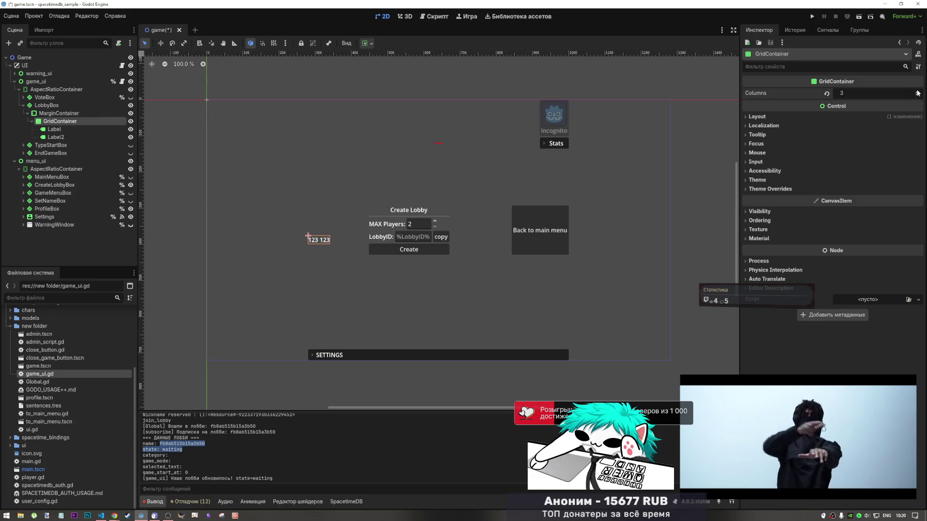
pyautogui.click(76, 127)
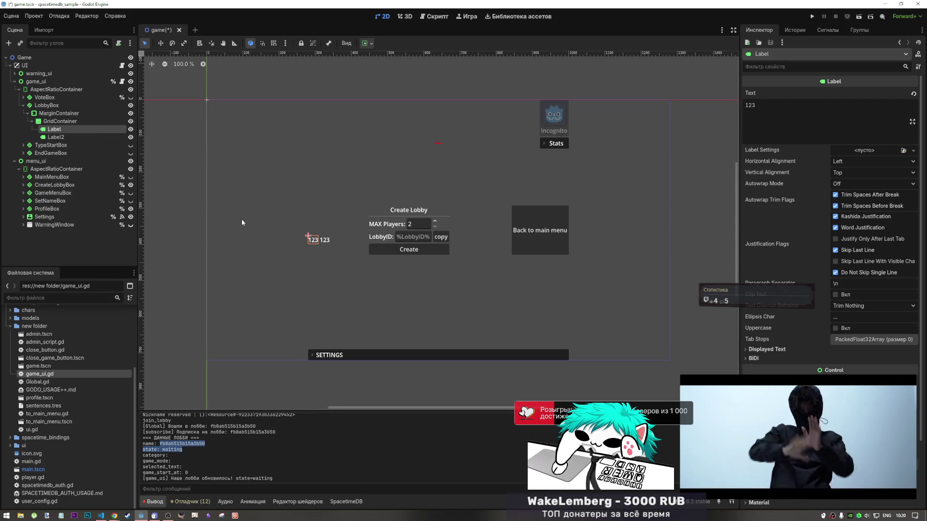
pyautogui.click(73, 122)
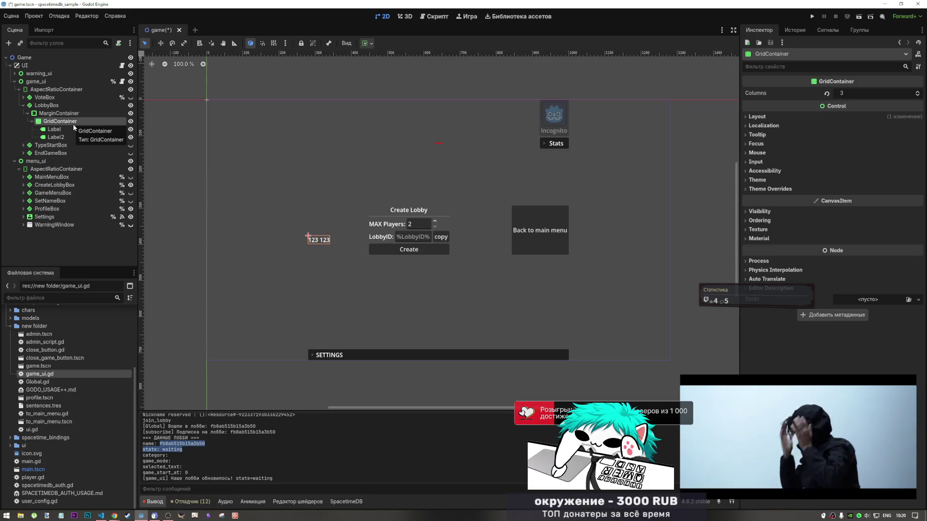
pyautogui.hotkey('ctrl', 'd')
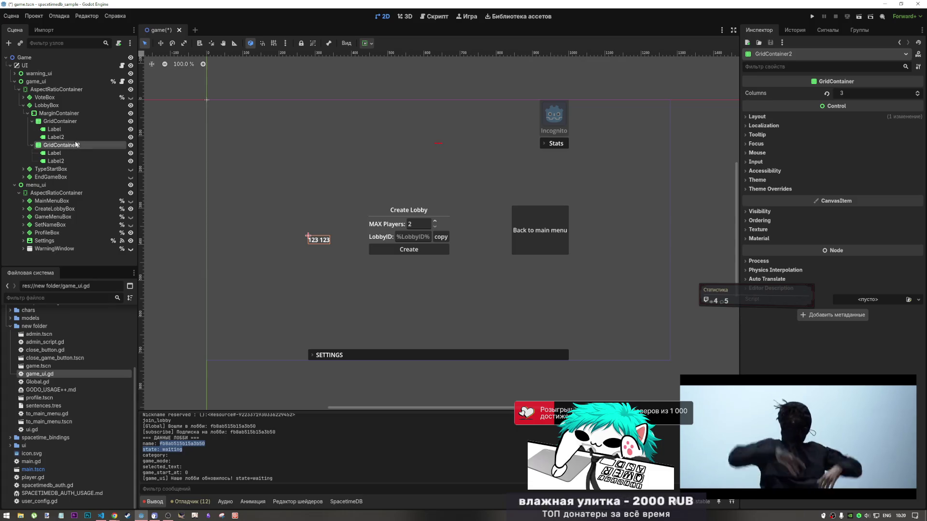
pyautogui.click(68, 137)
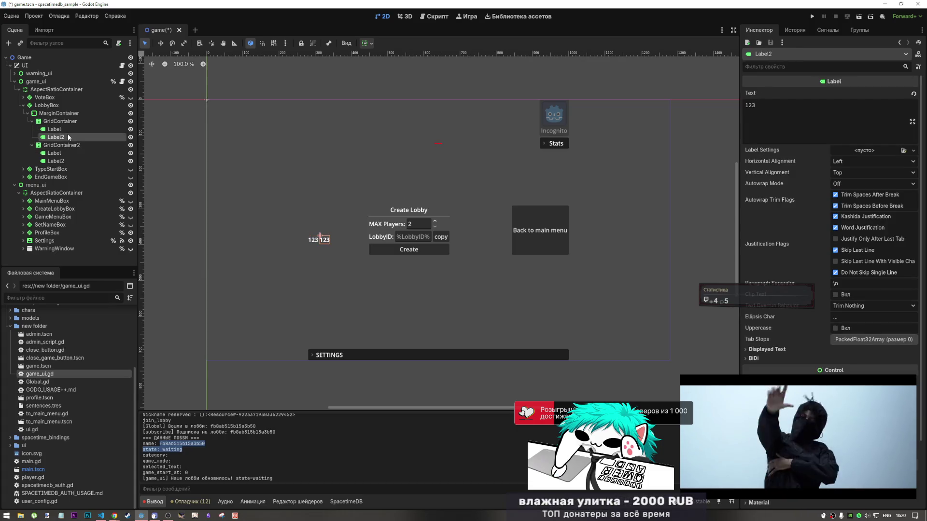
pyautogui.click(69, 129)
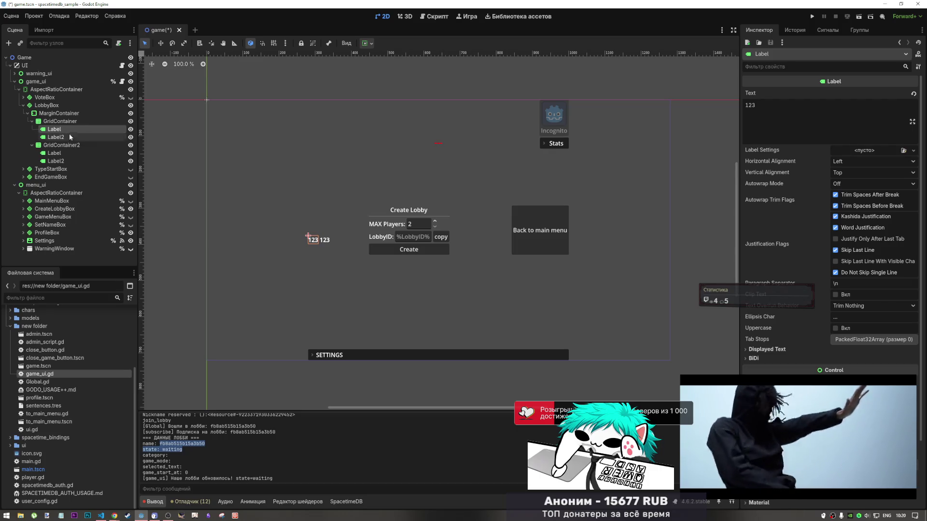
pyautogui.hotkey('ctrl', 'z')
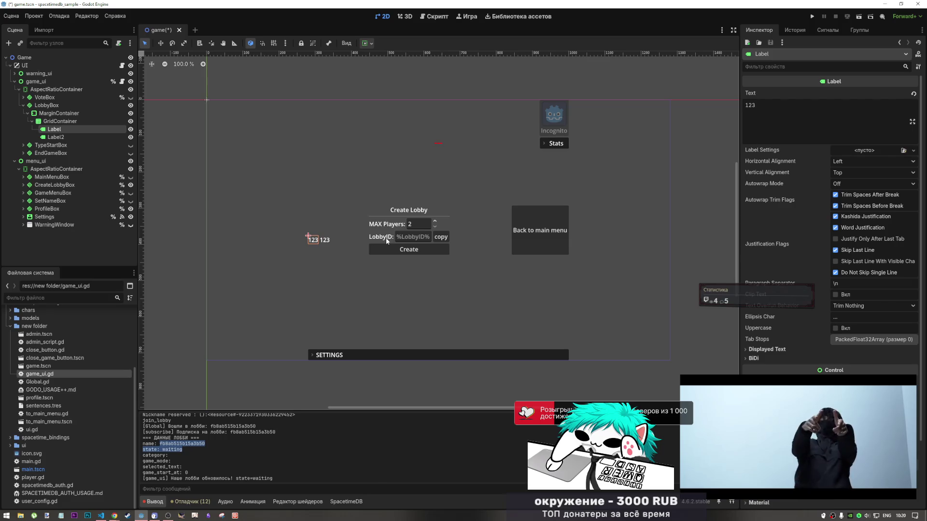
# - Start renaming the first Label to 'Lobby' but cancel, keeping the name Label
pyautogui.doubleClick(68, 130)
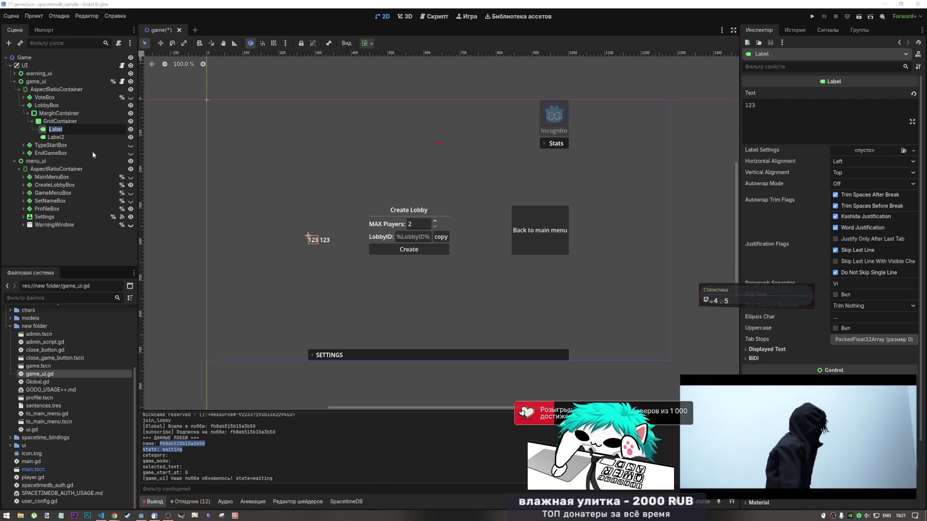
pyautogui.press('BackSpace')
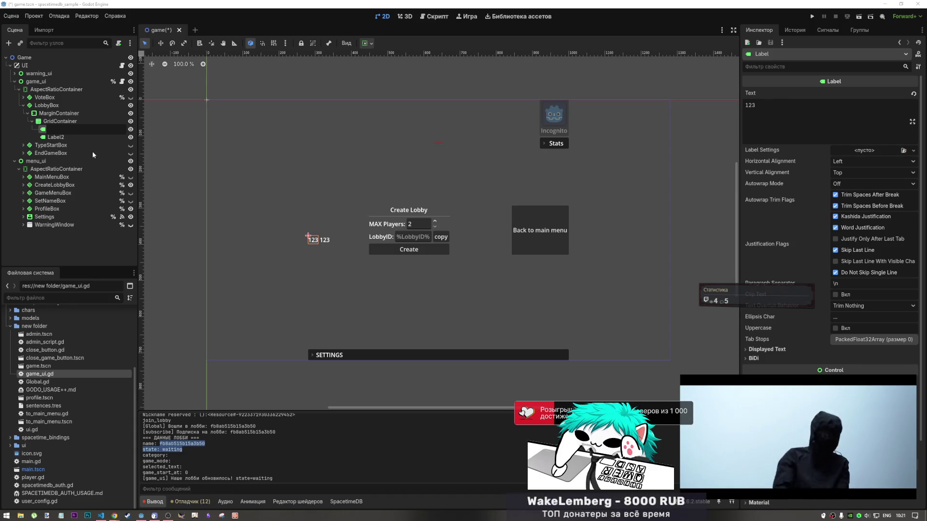
pyautogui.write('Lob')
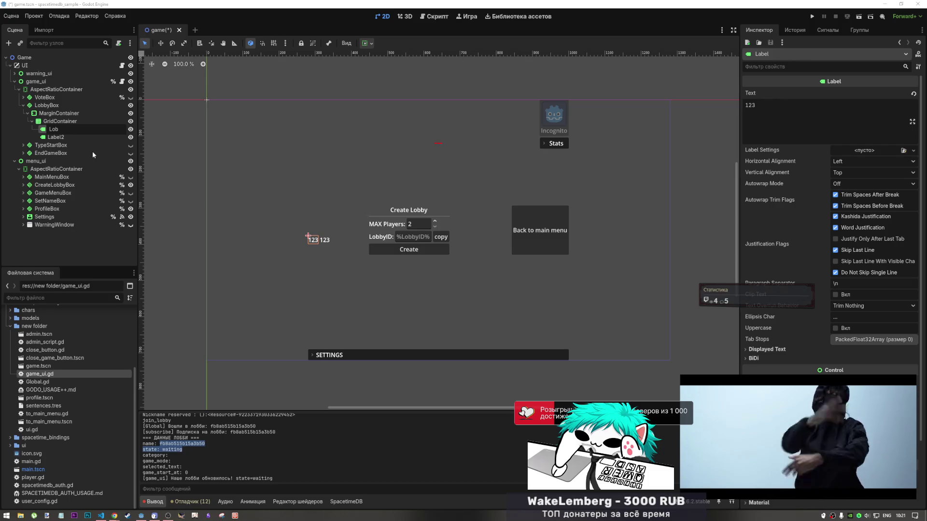
pyautogui.write('byID')
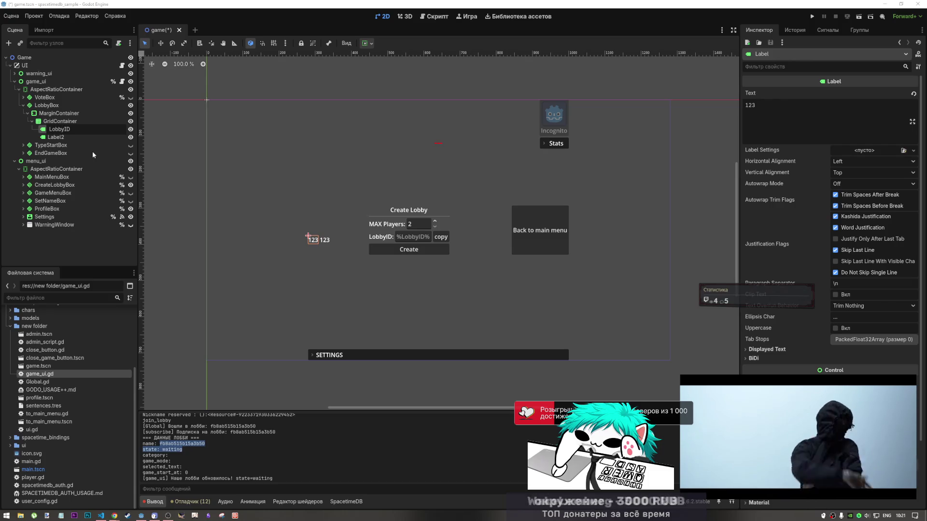
pyautogui.press('Escape')
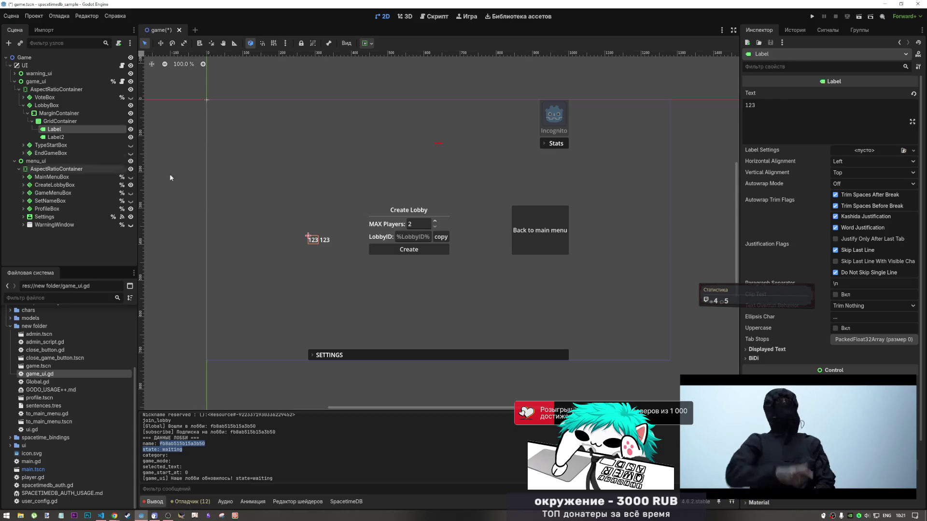
pyautogui.click(441, 237)
# - Copy the LobbyID: label, lobby ID input and CopyButton nodes into the GridContainer
pyautogui.keyDown('shift'); pyautogui.click(425, 236); pyautogui.keyUp('shift')
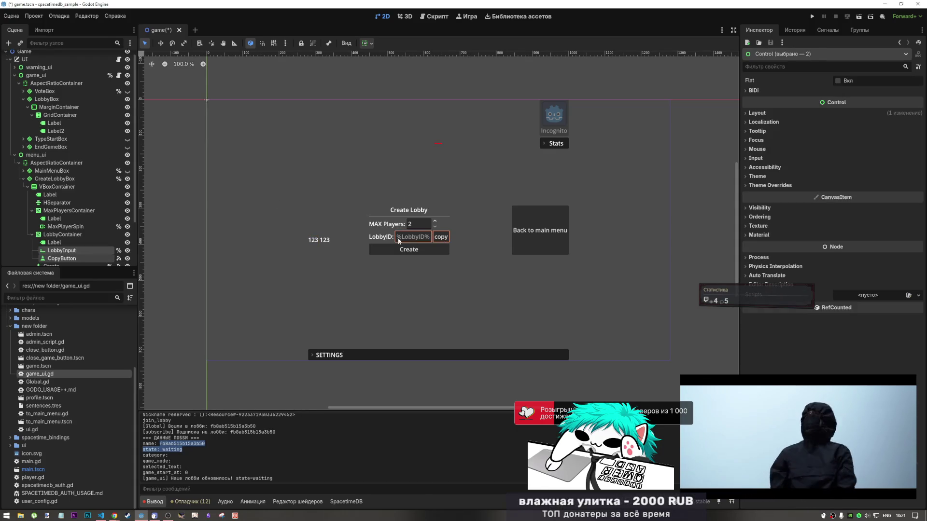
pyautogui.keyDown('shift'); pyautogui.click(385, 241); pyautogui.keyUp('shift')
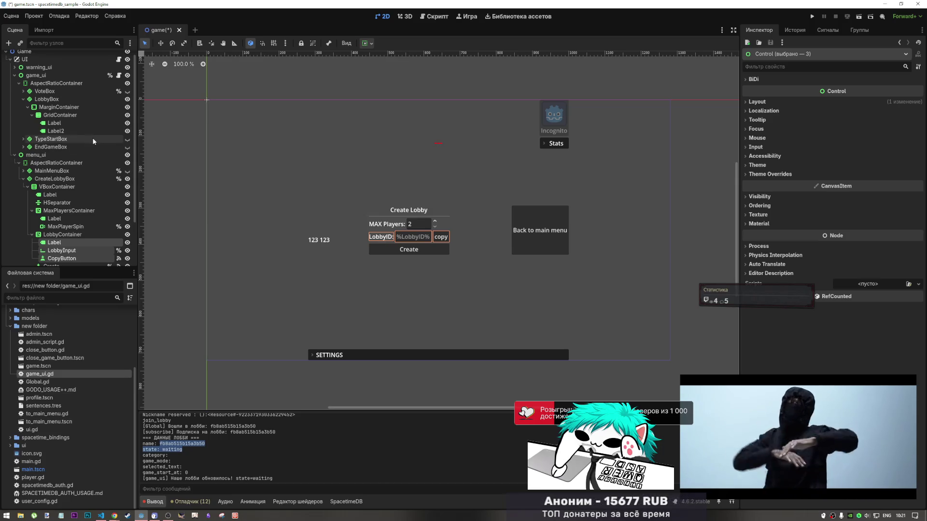
pyautogui.click(63, 116)
pyautogui.moveTo(64, 120); pyautogui.dragTo(62, 121)
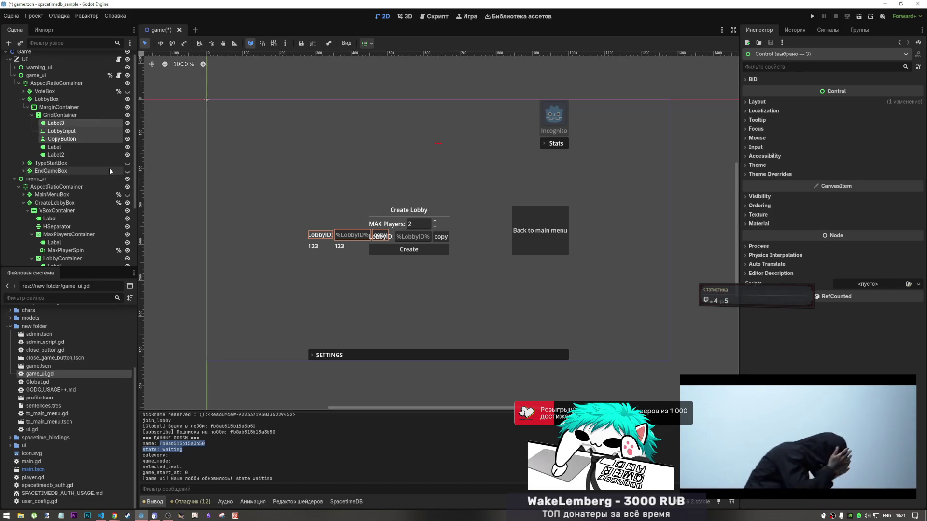
# - Rename the copied label to GameLobbyId and the copied input node to LobbyID
pyautogui.click(67, 124)
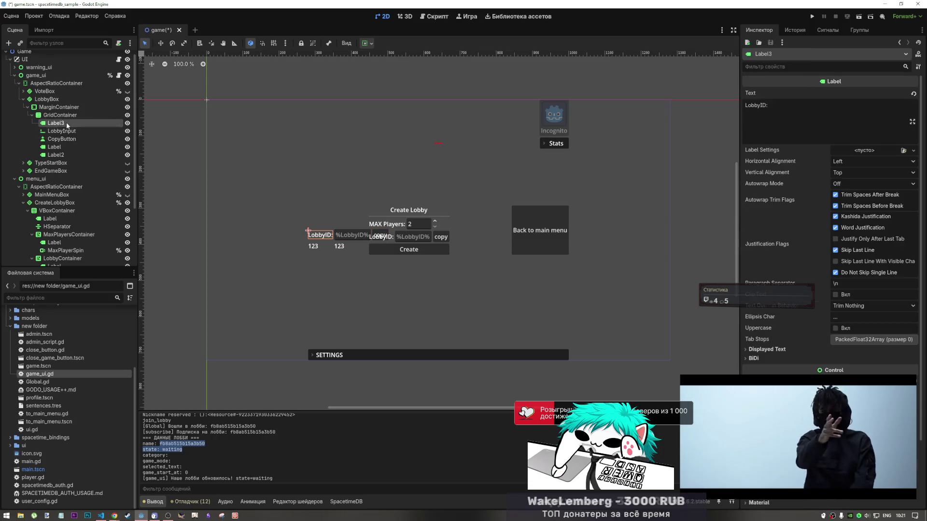
pyautogui.click(66, 123)
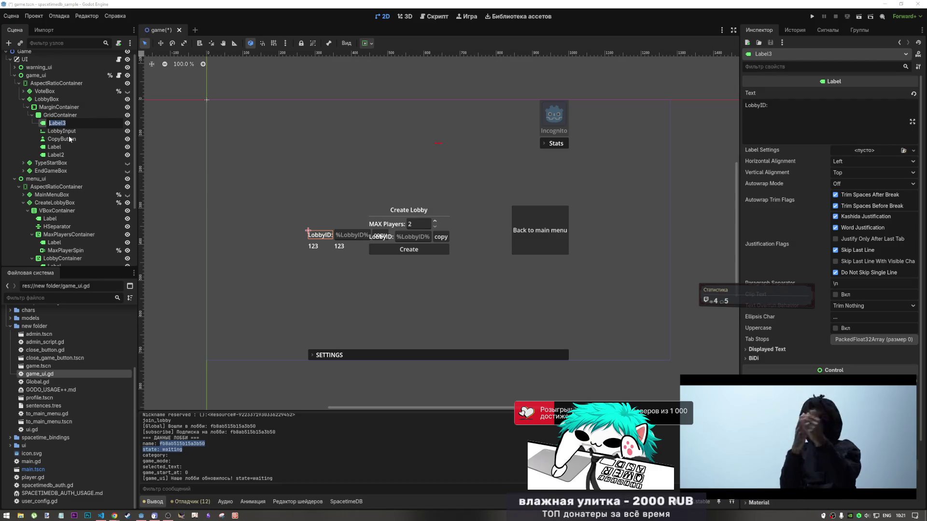
pyautogui.write('GameLobb')
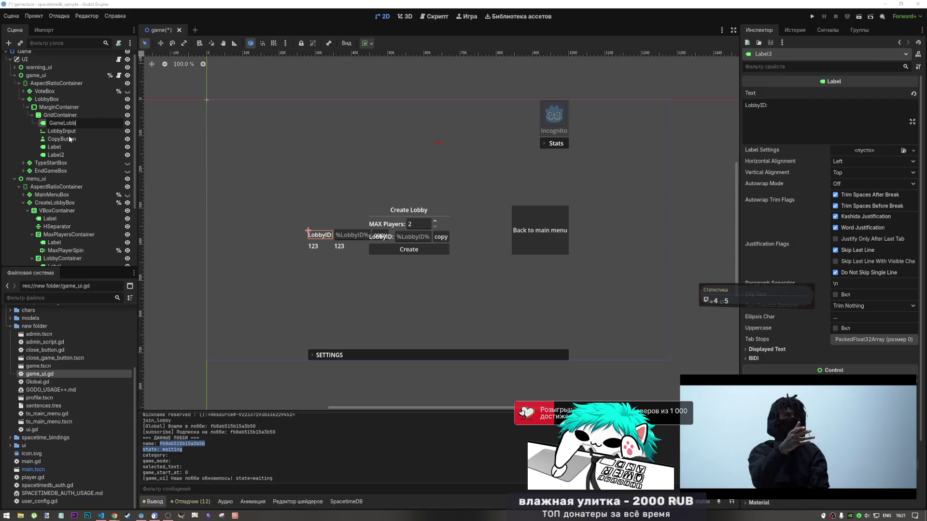
pyautogui.write('yId')
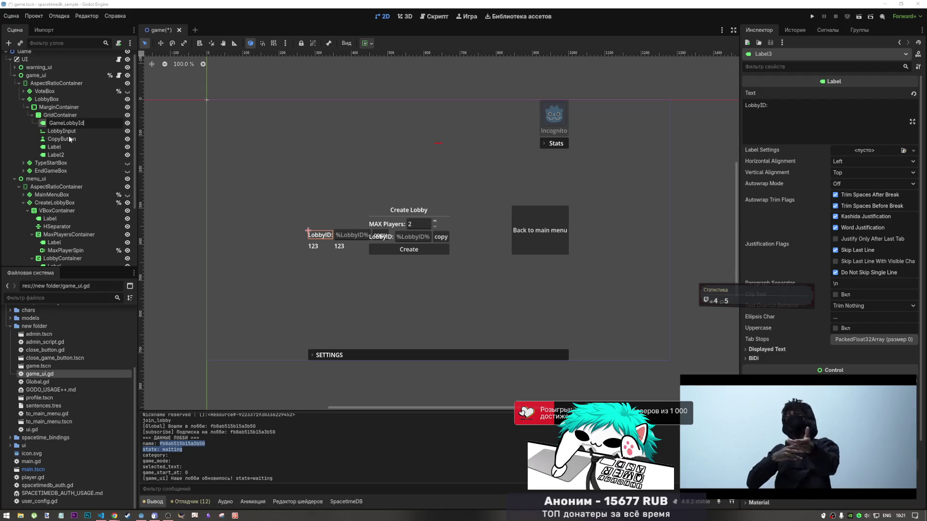
pyautogui.press('Return')
pyautogui.click(73, 131)
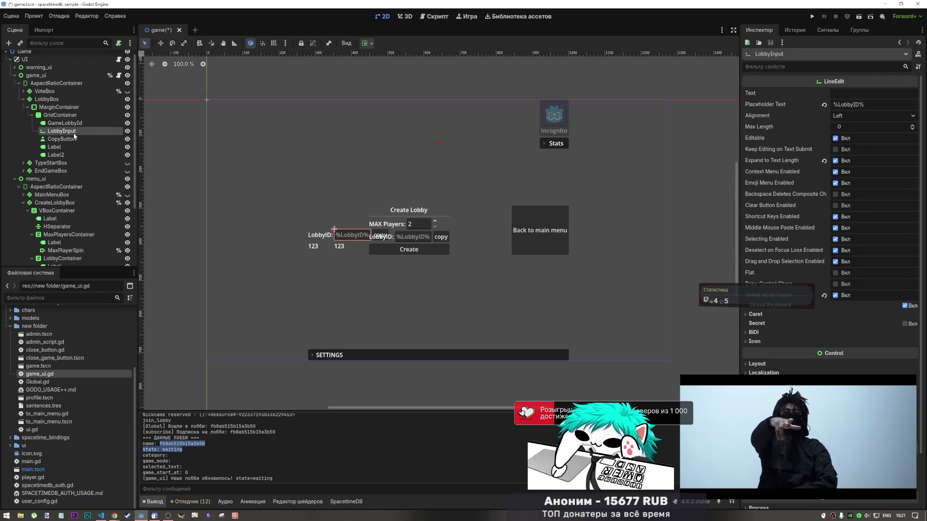
pyautogui.click(74, 131)
pyautogui.click(80, 132)
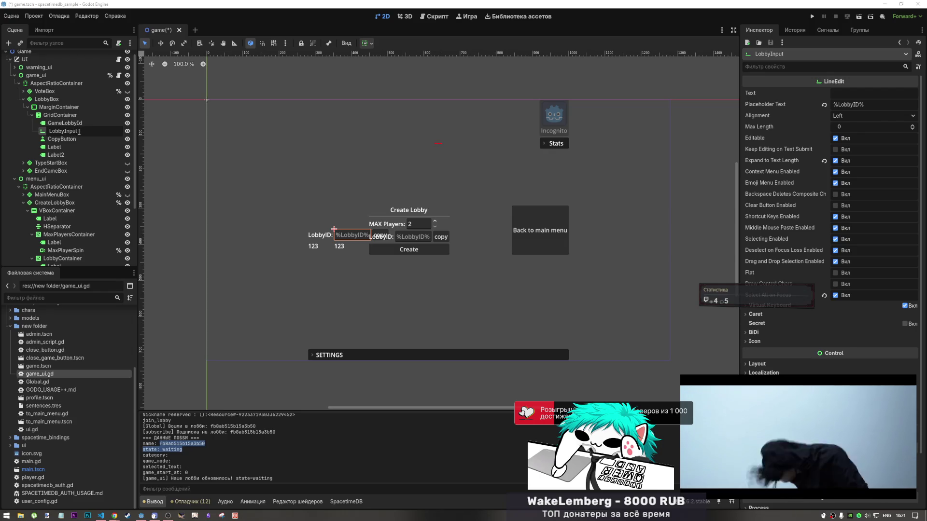
pyautogui.moveTo(63, 131); pyautogui.dragTo(92, 145)
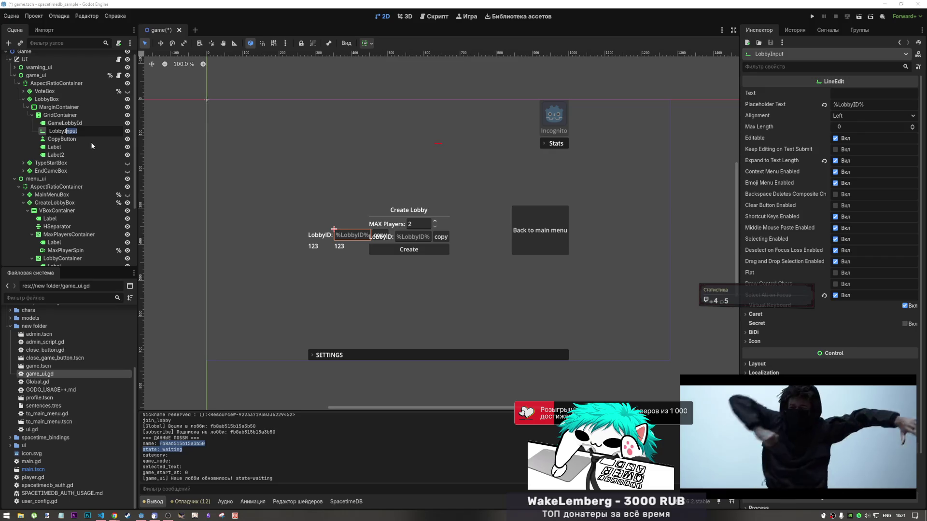
pyautogui.write('ID')
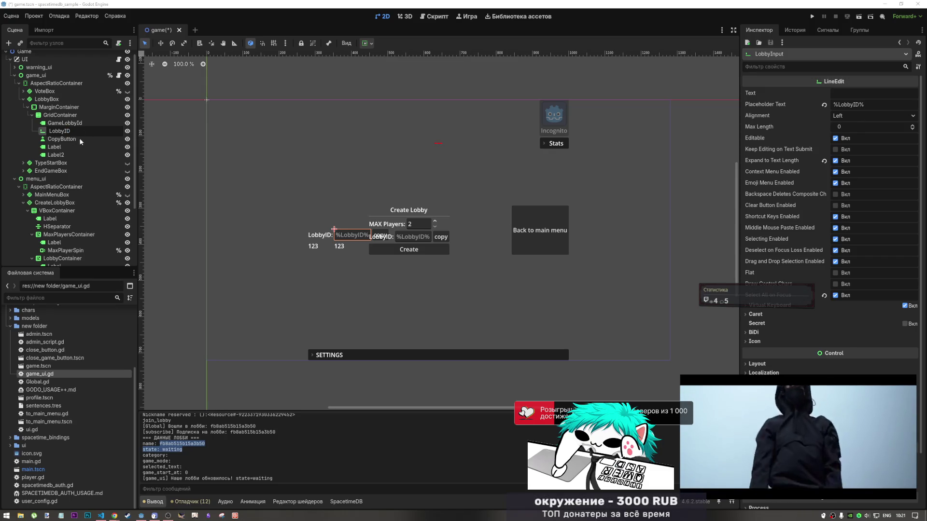
# - Correct the label name to GameLobbyID, leaving CopyButton's name unchanged
pyautogui.doubleClick(82, 123)
pyautogui.press('BackSpace')
pyautogui.write('D')
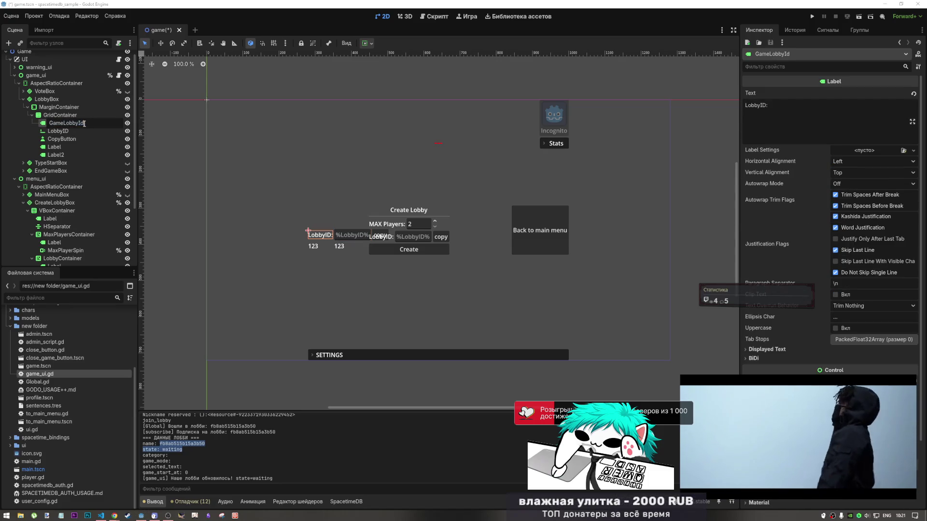
pyautogui.press('Return')
pyautogui.click(75, 139)
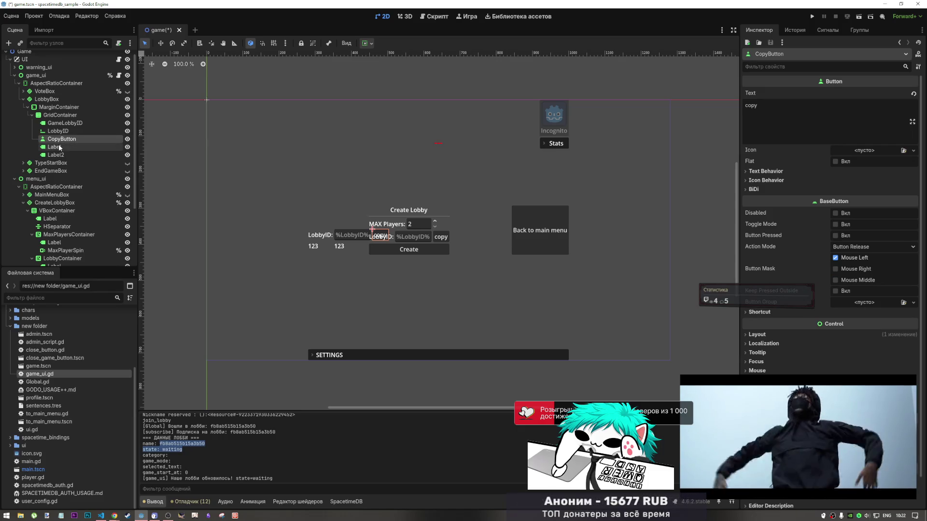
pyautogui.doubleClick(67, 140)
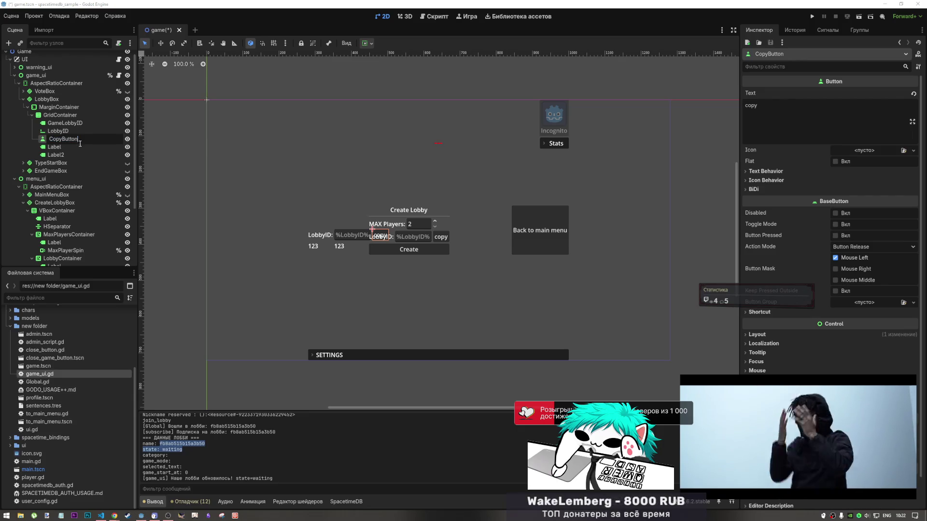
pyautogui.press('Escape')
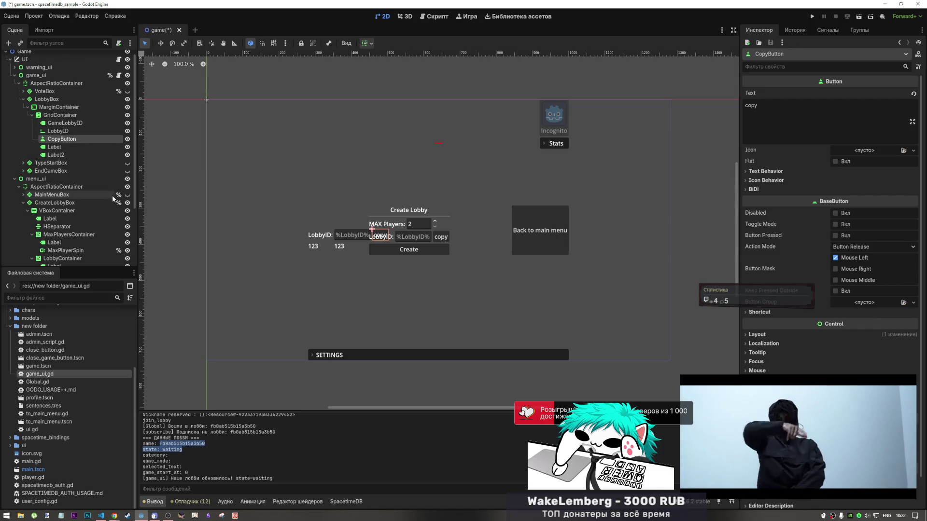
# - Rename the first 123 label in the grid to AllPlayersLabel
pyautogui.click(65, 147)
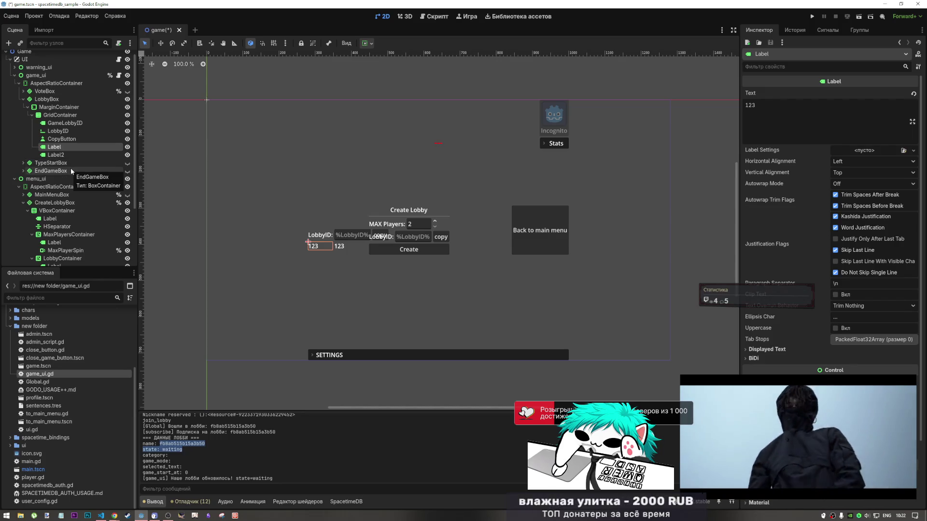
pyautogui.click(67, 147)
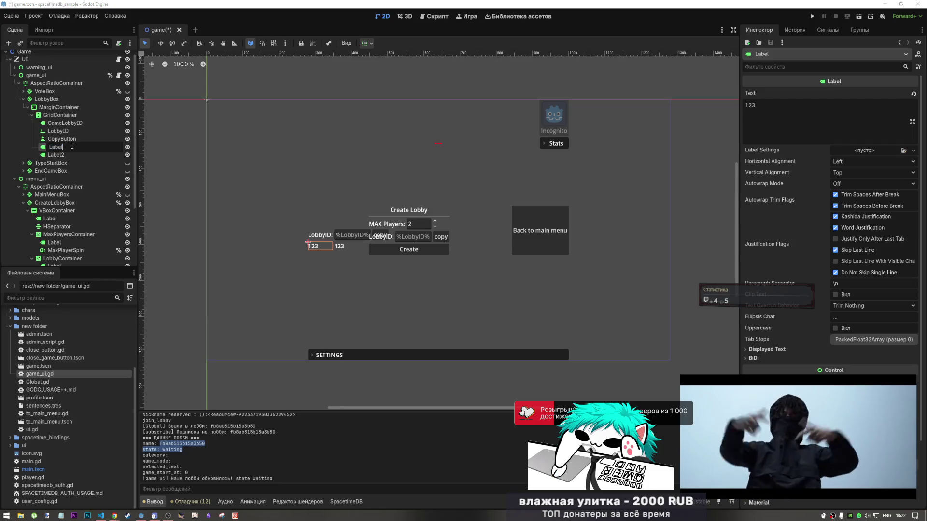
pyautogui.write('Pla')
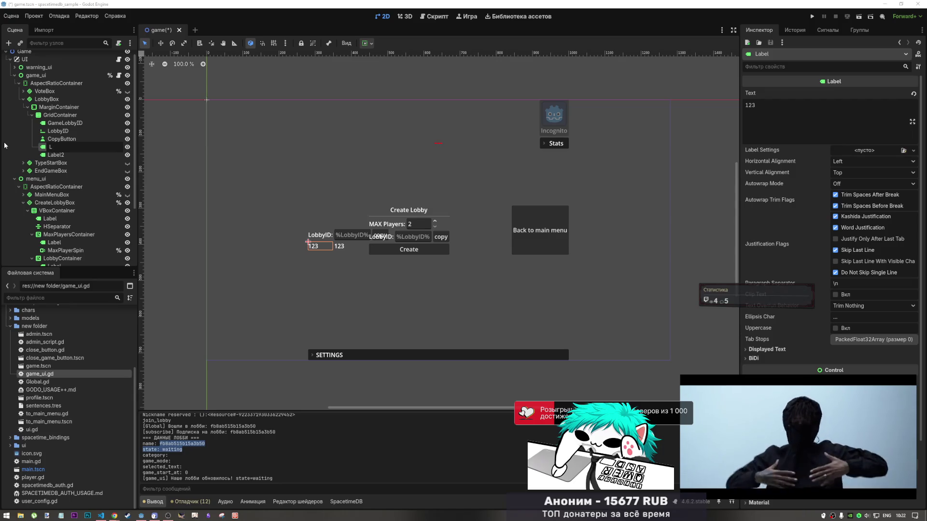
pyautogui.press('BackSpace')
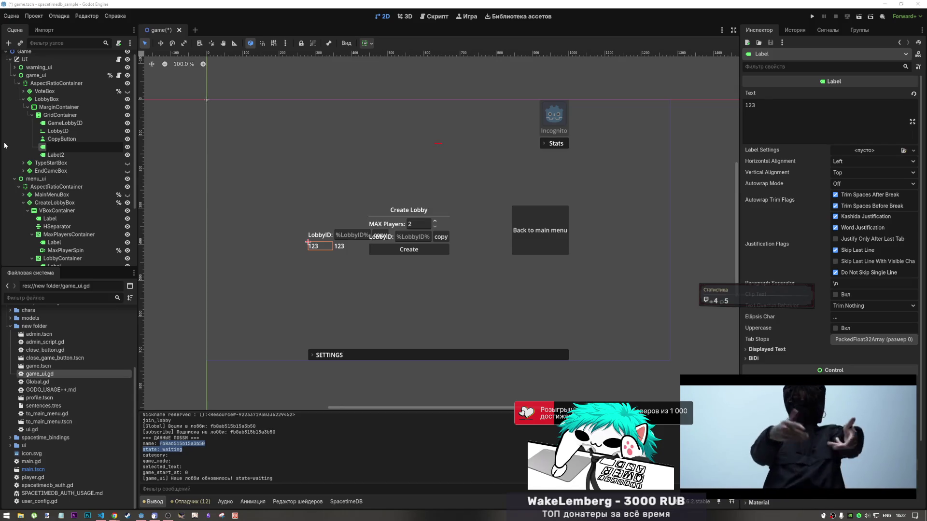
pyautogui.write('Players')
pyautogui.press('Return')
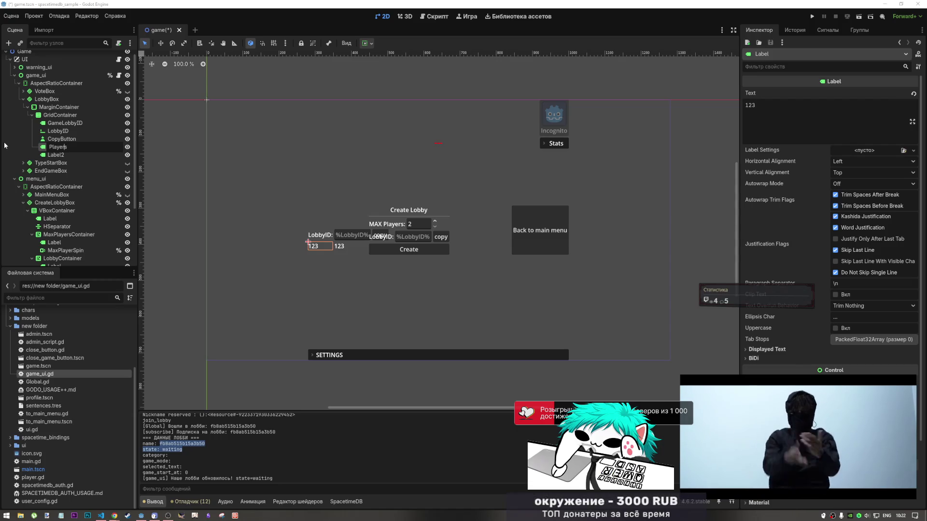
pyautogui.write('All')
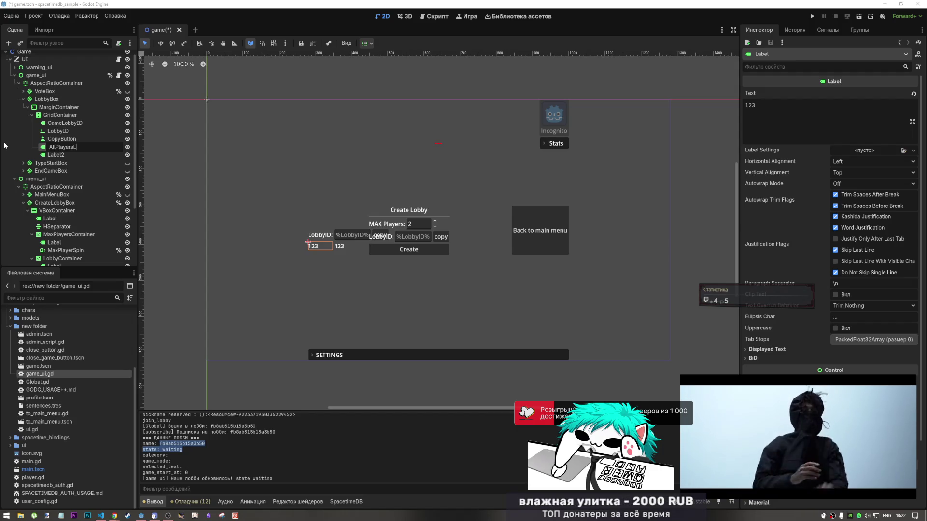
pyautogui.write('abel')
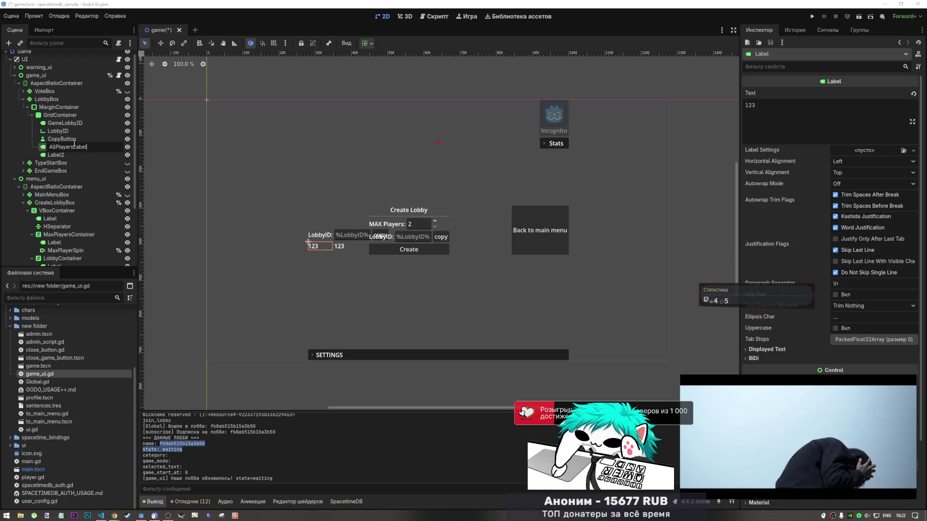
pyautogui.press('Return')
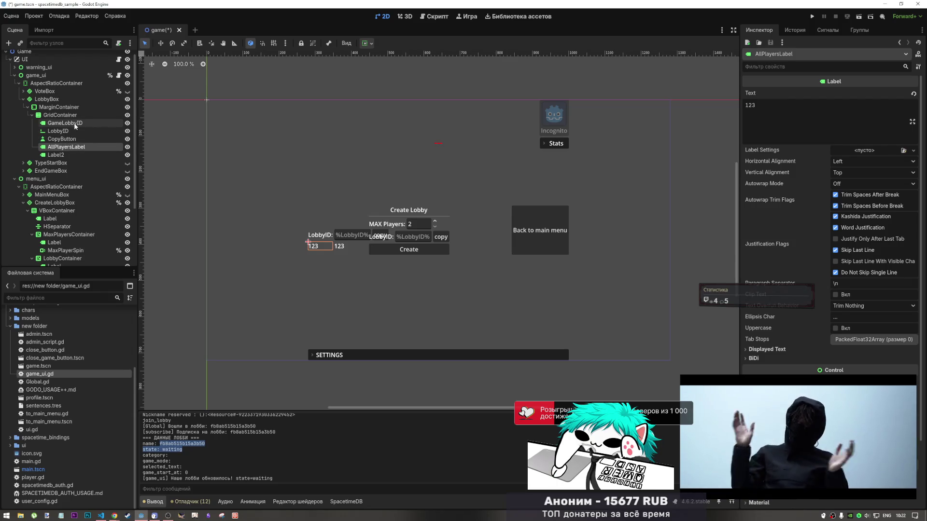
# - Rename GameLobbyID to GameLobbyLabel and the input node to LobbyIDInput
pyautogui.click(80, 123)
pyautogui.click(83, 124)
pyautogui.write('Label')
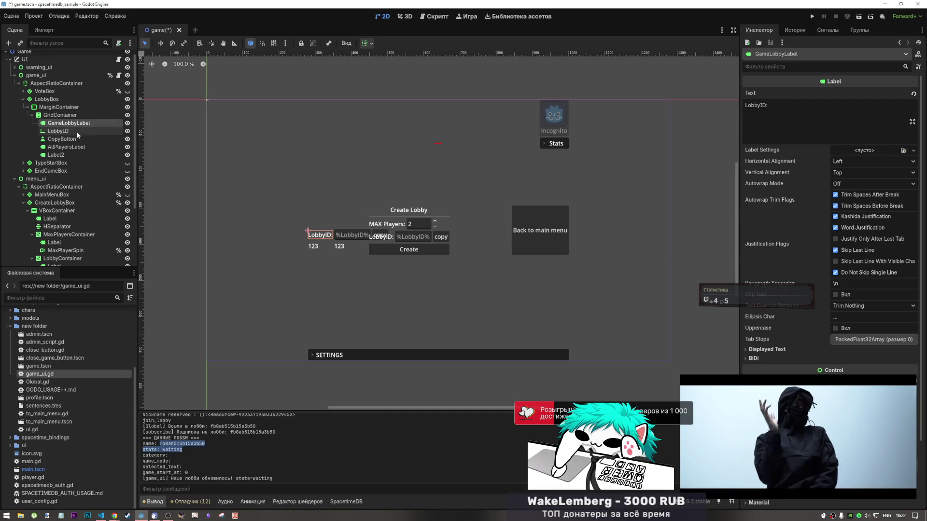
pyautogui.click(67, 130)
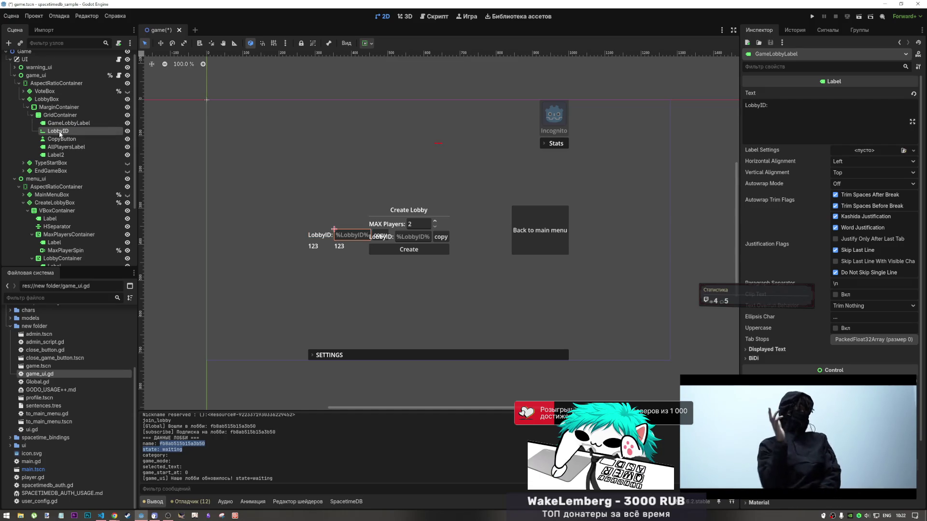
pyautogui.click(64, 131)
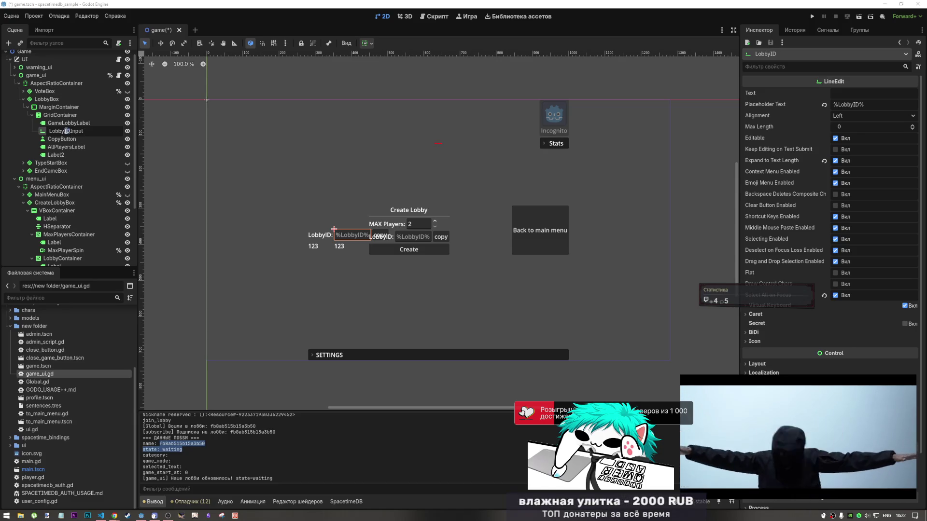
pyautogui.press('Return')
# - Change the input node's name from LobbyIDInput to LobbyIdInput
pyautogui.doubleClick(68, 131)
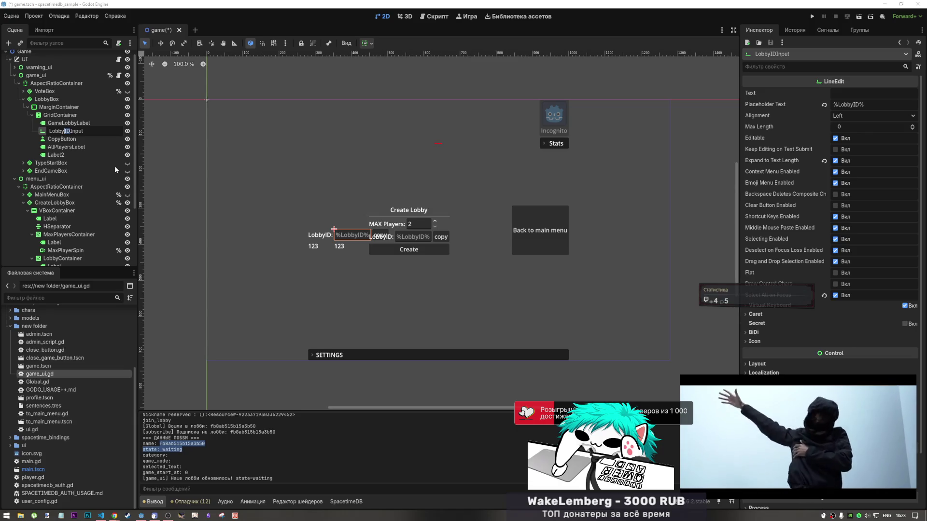
pyautogui.scroll(1, 114, 166)
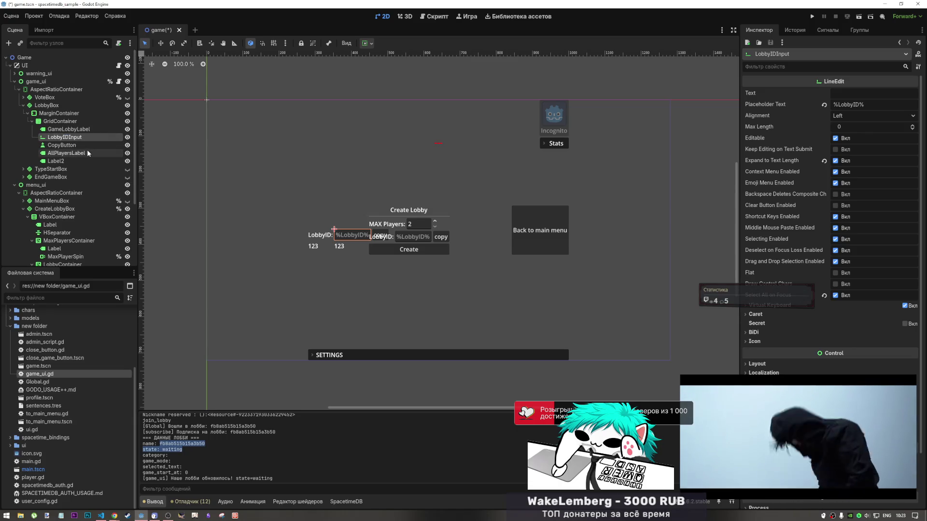
pyautogui.doubleClick(67, 138)
pyautogui.click(69, 138)
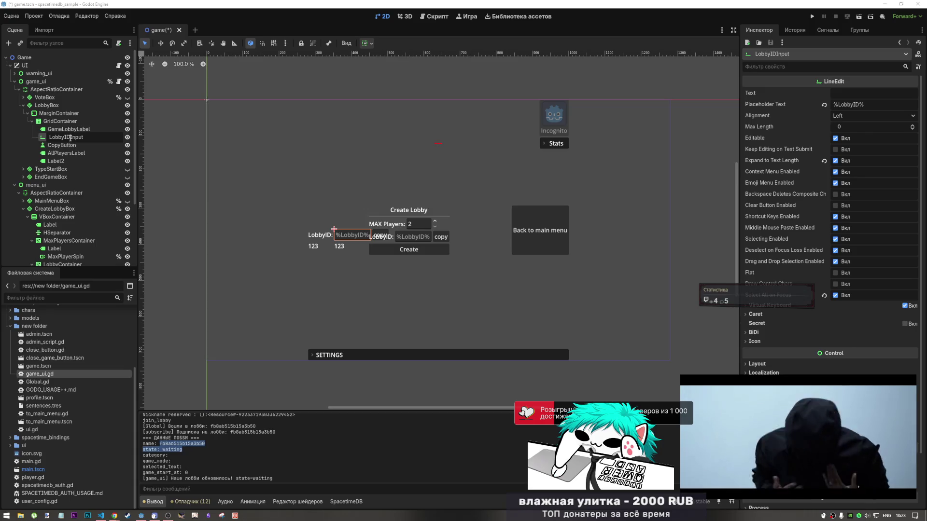
pyautogui.doubleClick(71, 138)
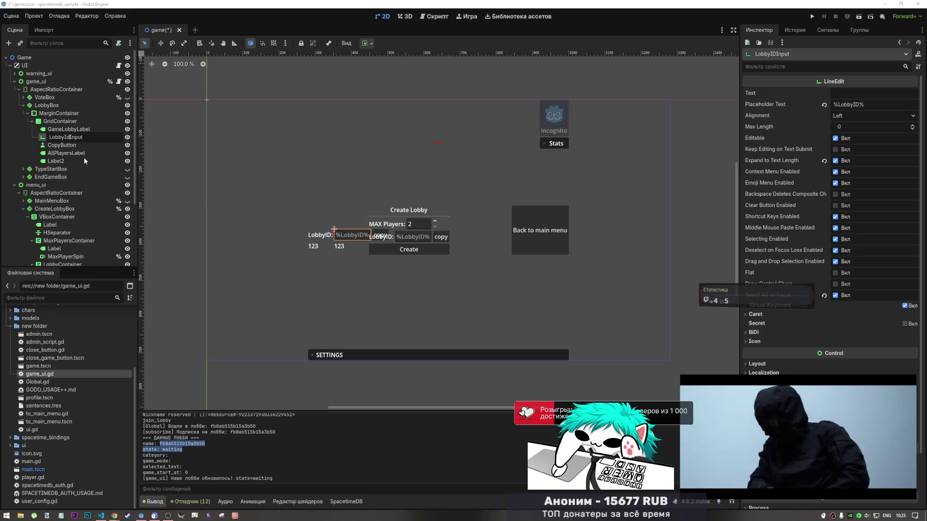
pyautogui.press('BackSpace')
pyautogui.write('d')
pyautogui.press('Return')
# - Select AllPlayersLabel and highlight its 123 Text value in the Inspector
pyautogui.click(77, 154)
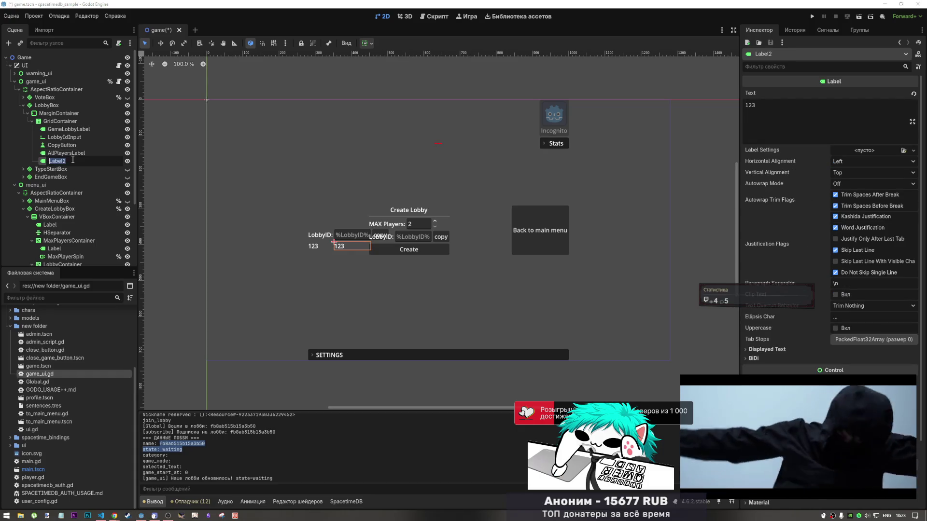
pyautogui.click(75, 145)
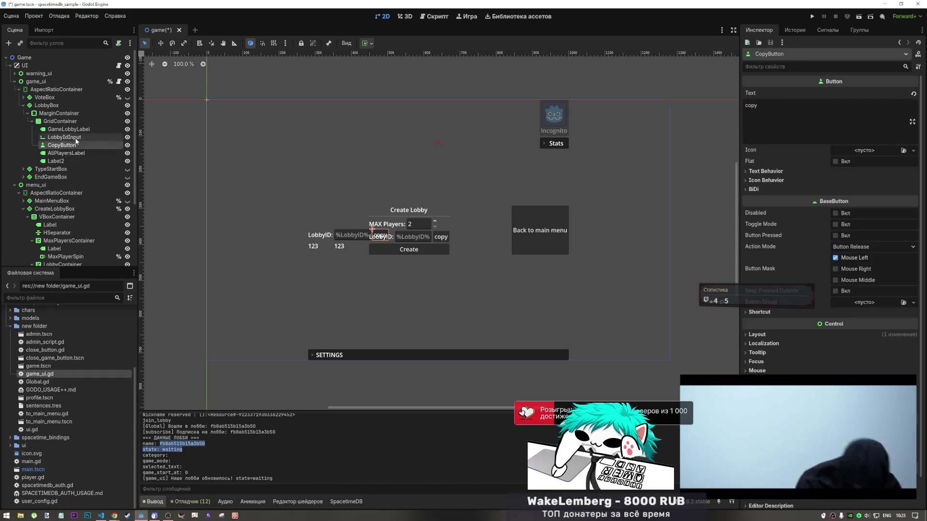
pyautogui.press('Up')
pyautogui.press('Down')
pyautogui.press('Down')
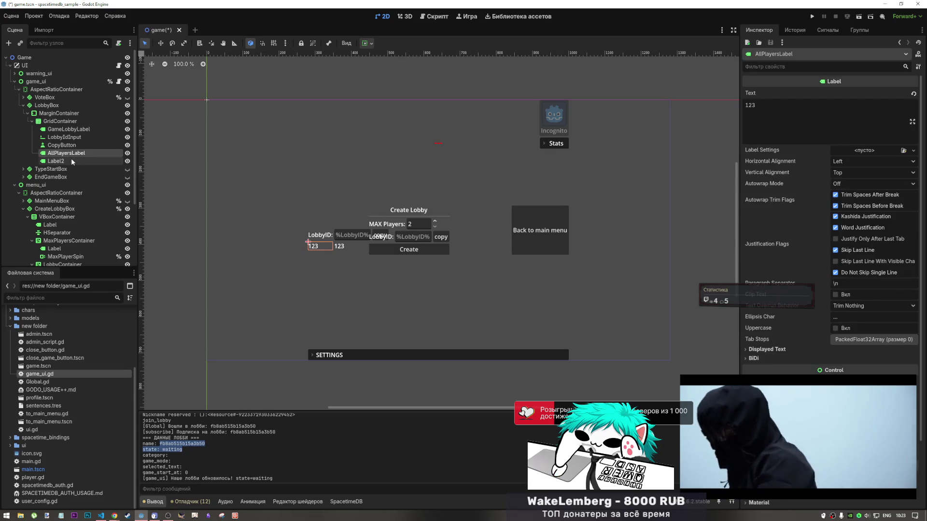
pyautogui.doubleClick(750, 105)
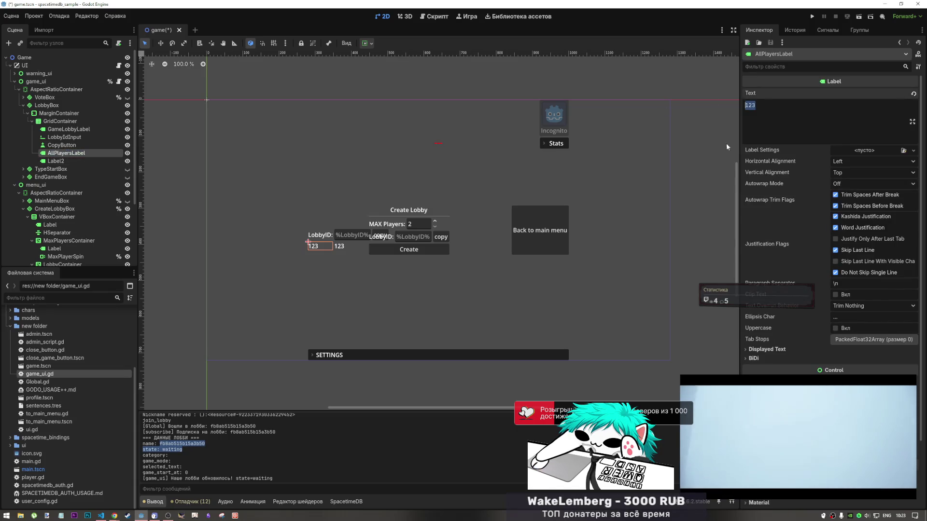
# - Set the label's Text to 'Players' and rename the node PlayersLabel
pyautogui.write('Players')
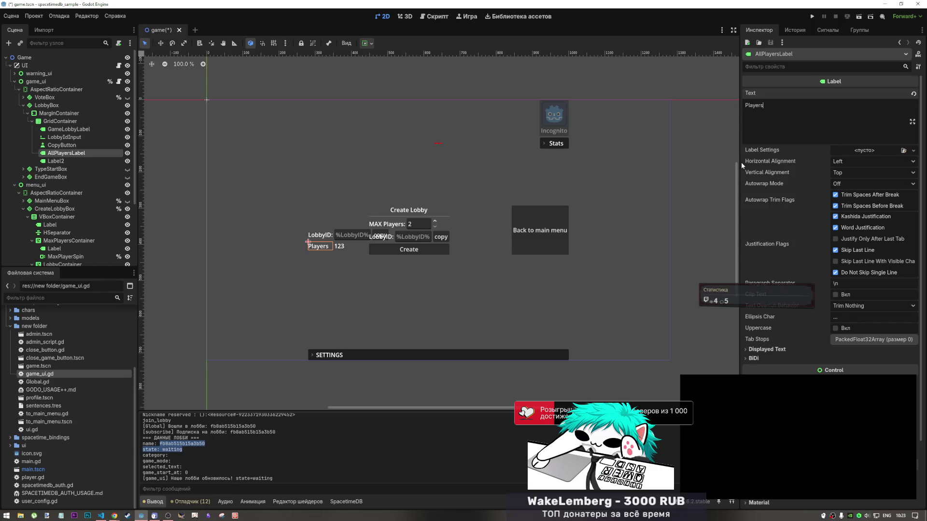
pyautogui.doubleClick(83, 155)
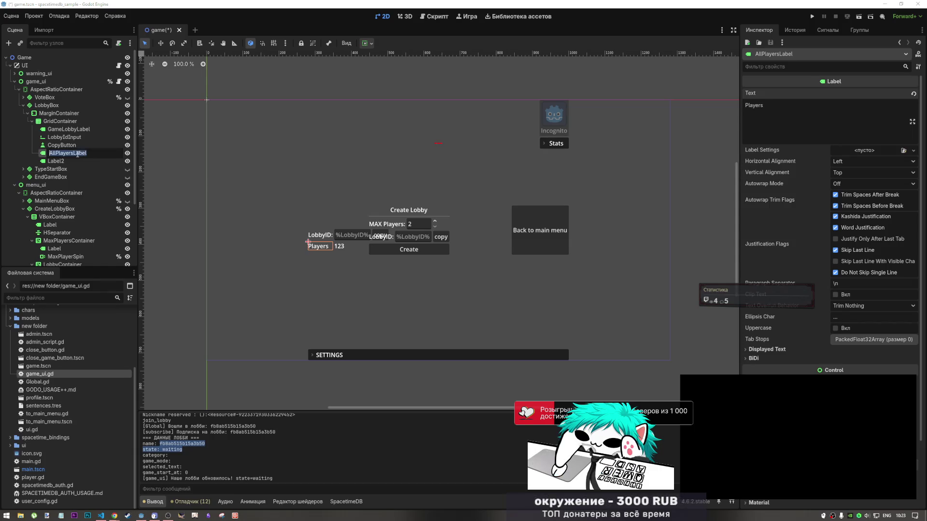
pyautogui.press('BackSpace')
pyautogui.press('BackSpace')
pyautogui.press('BackSpace')
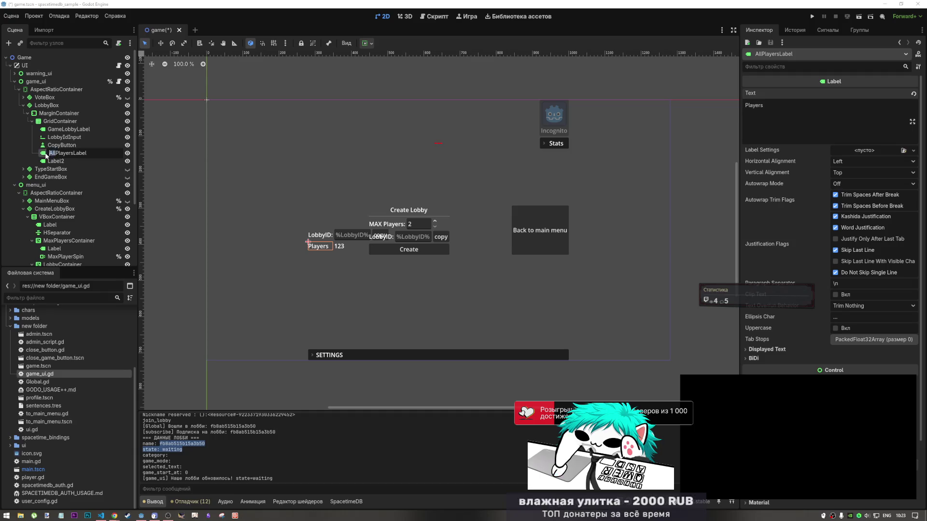
pyautogui.press('Return')
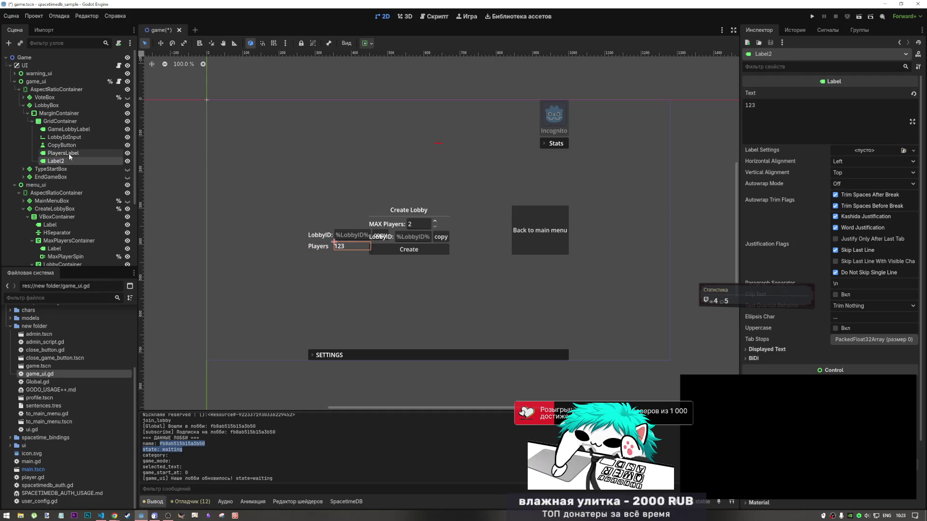
# - Rename Label2 to AllPlayersLabel
pyautogui.click(63, 161)
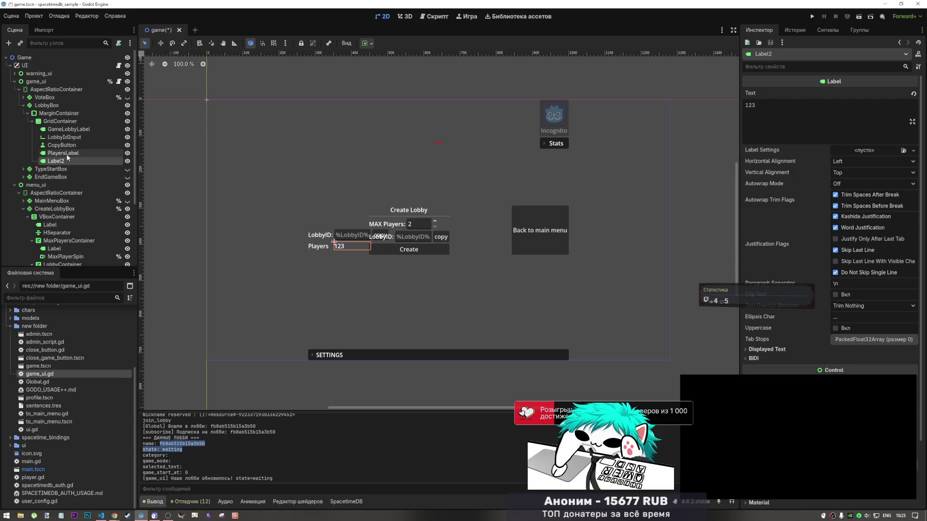
pyautogui.doubleClick(59, 160)
pyautogui.write('All')
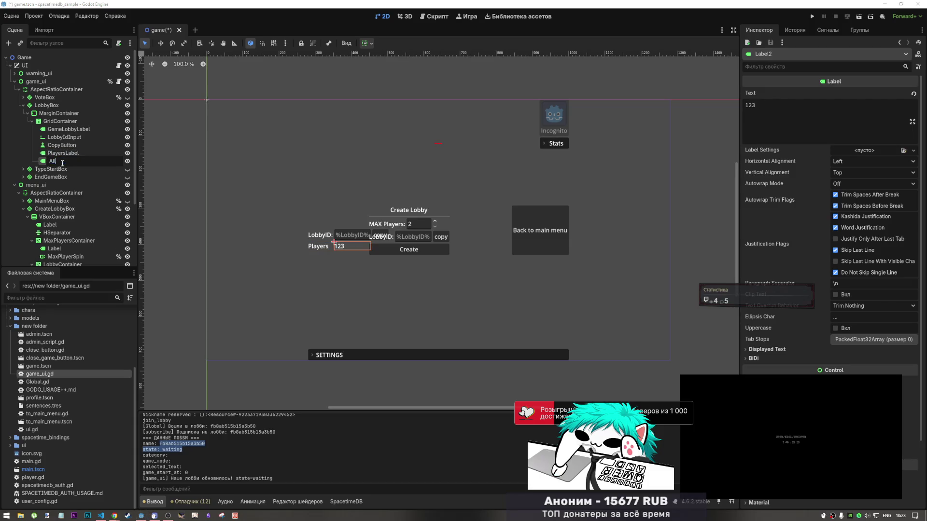
pyautogui.click(62, 152)
pyautogui.doubleClick(63, 152)
pyautogui.click(63, 160)
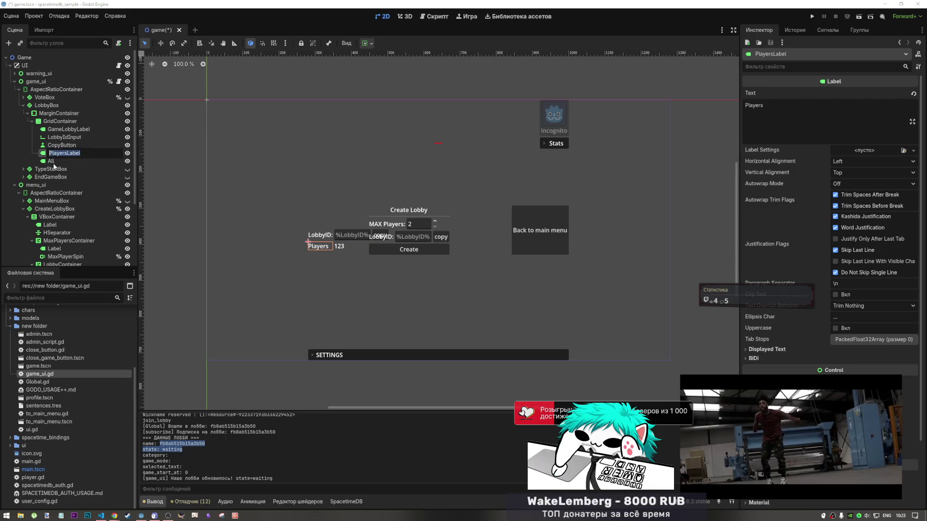
pyautogui.doubleClick(64, 160)
pyautogui.write('AllPlayersLabel')
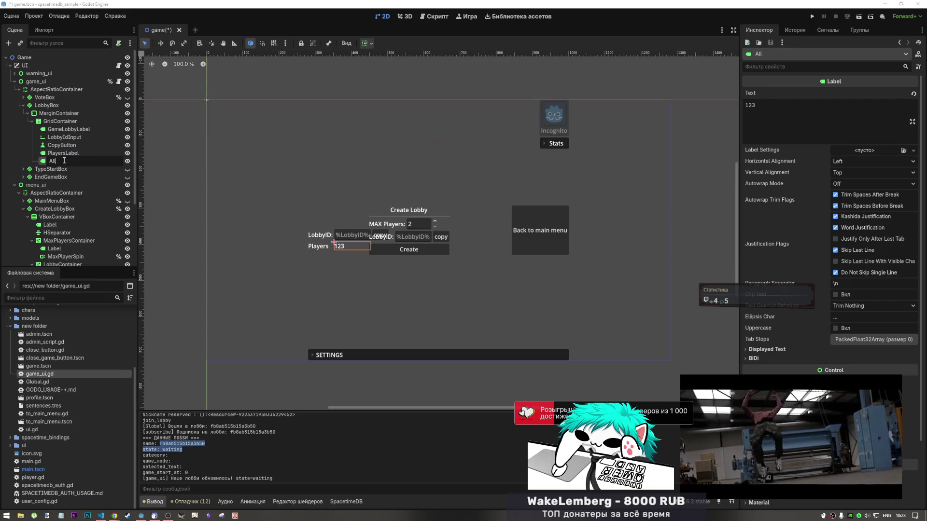
pyautogui.click(67, 154)
pyautogui.click(67, 154)
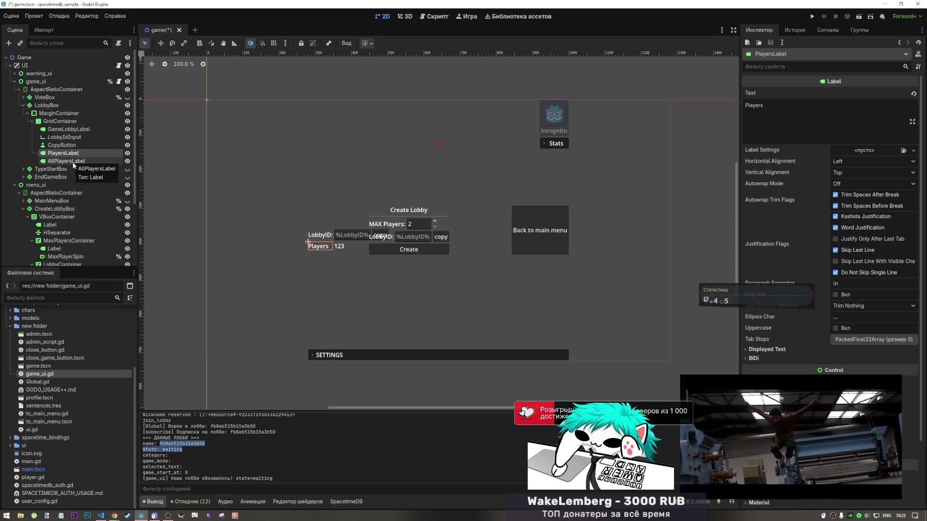
# - Select CreateLobbyBox, then the PlayersLabel and AllPlayersLabel nodes
pyautogui.click(349, 248)
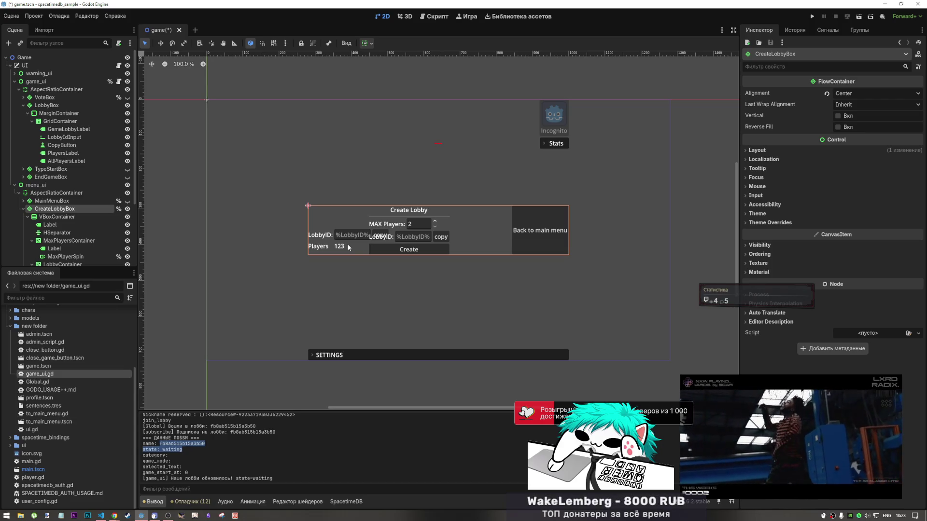
pyautogui.click(71, 162)
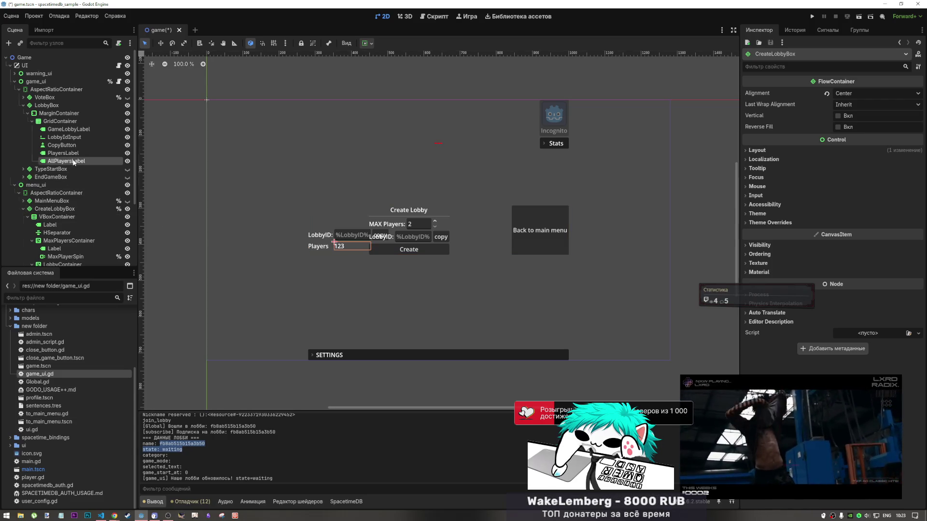
pyautogui.click(77, 153)
pyautogui.click(77, 162)
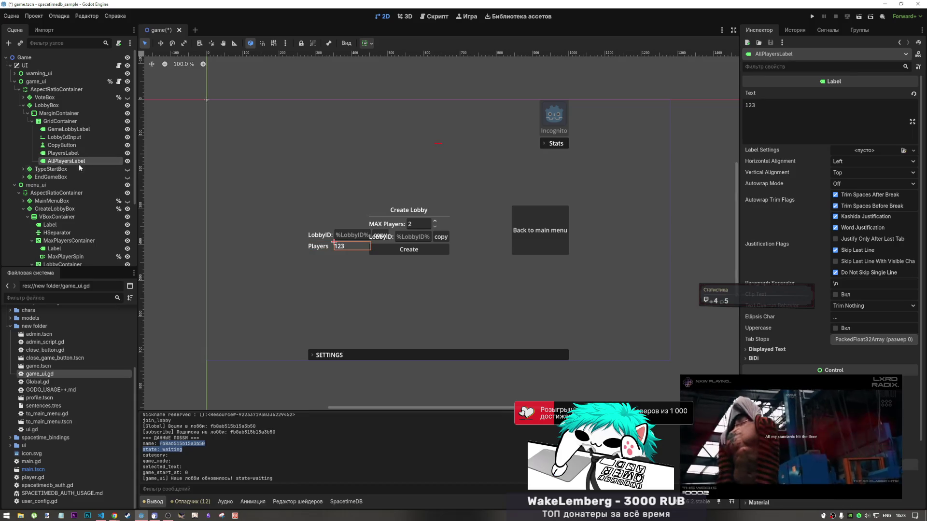
# - Add a new Label child node under GridContainer
pyautogui.rightClick(74, 121)
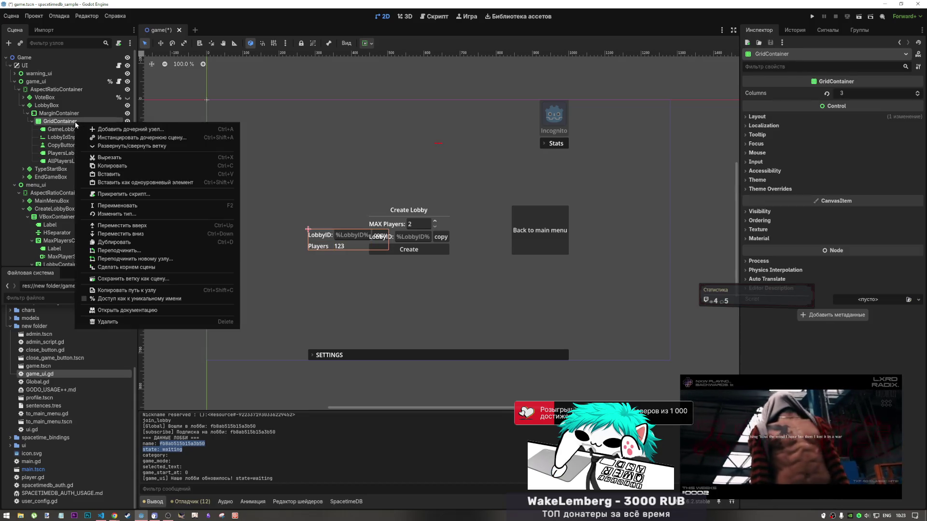
pyautogui.click(102, 129)
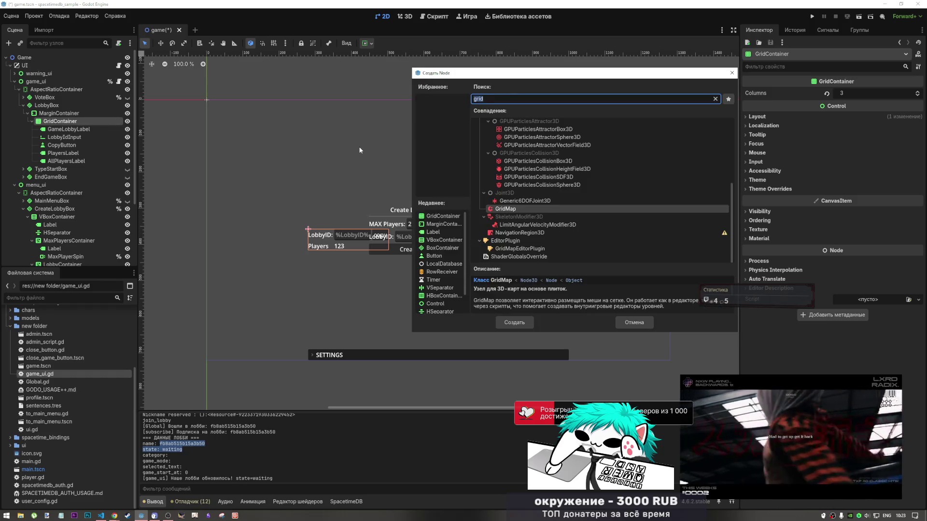
pyautogui.write('la')
pyautogui.write('bels')
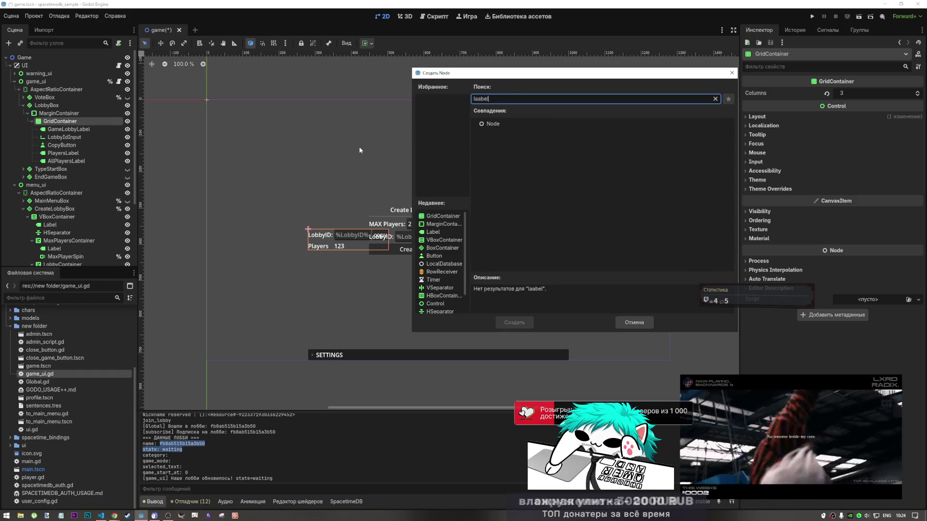
pyautogui.press('BackSpace')
pyautogui.press('BackSpace')
pyautogui.press('BackSpace')
pyautogui.write('bel')
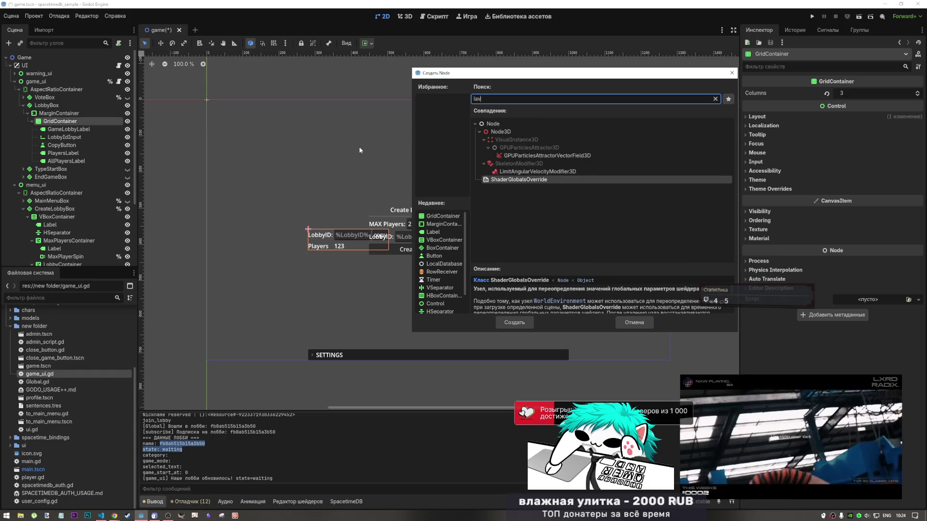
pyautogui.click(520, 318)
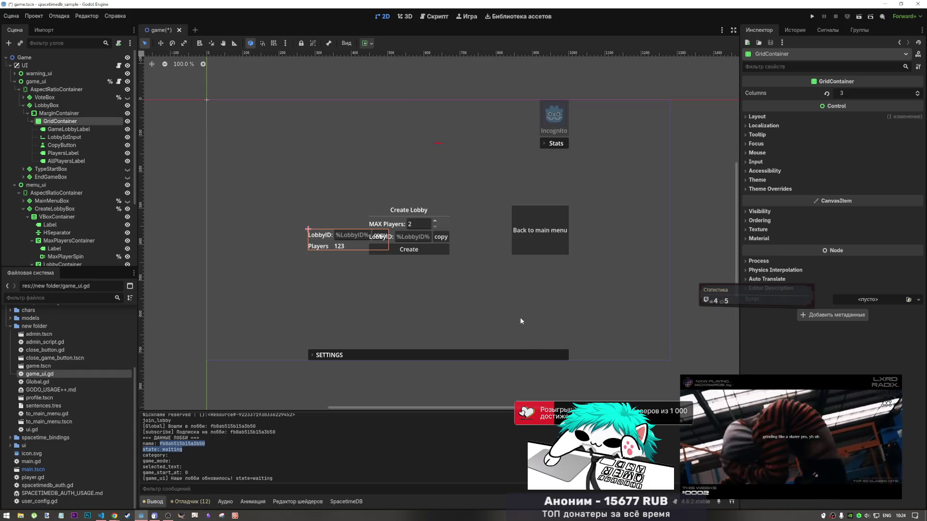
# - Rename the new Label node to MaxPlayersLabel, below AllPlayersLabel
pyautogui.doubleClick(82, 169)
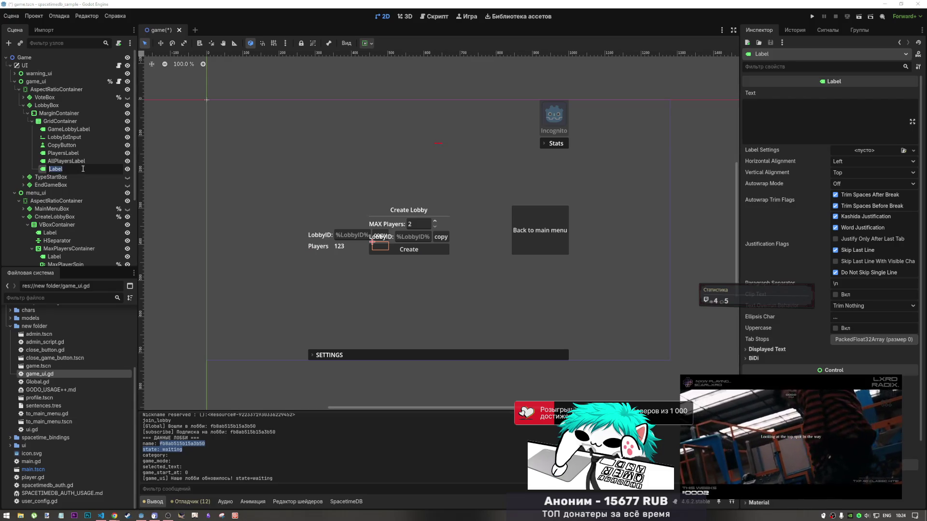
pyautogui.doubleClick(81, 161)
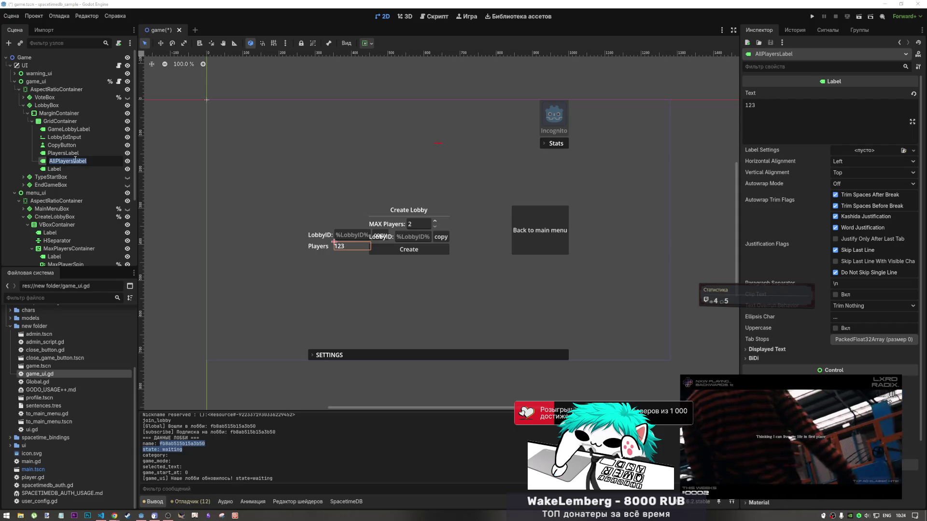
pyautogui.moveTo(89, 161); pyautogui.dragTo(58, 160)
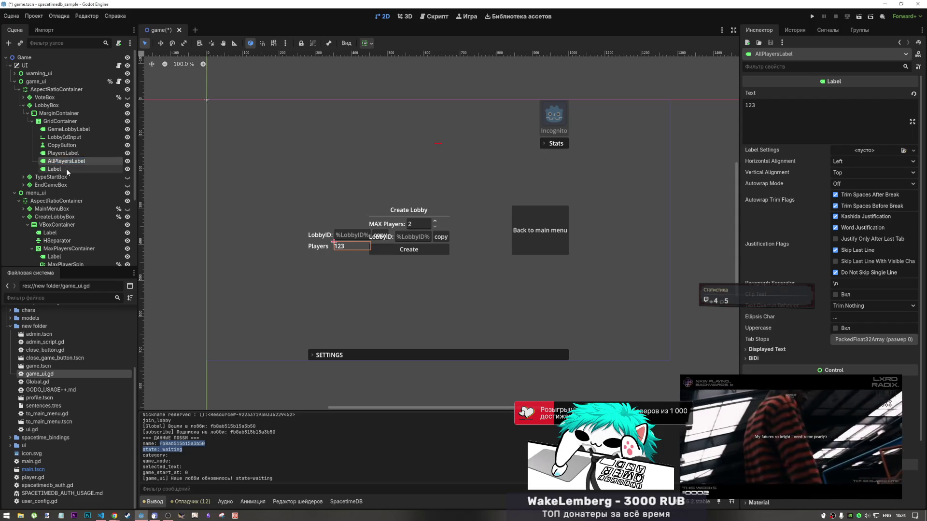
pyautogui.doubleClick(66, 169)
pyautogui.write('Max')
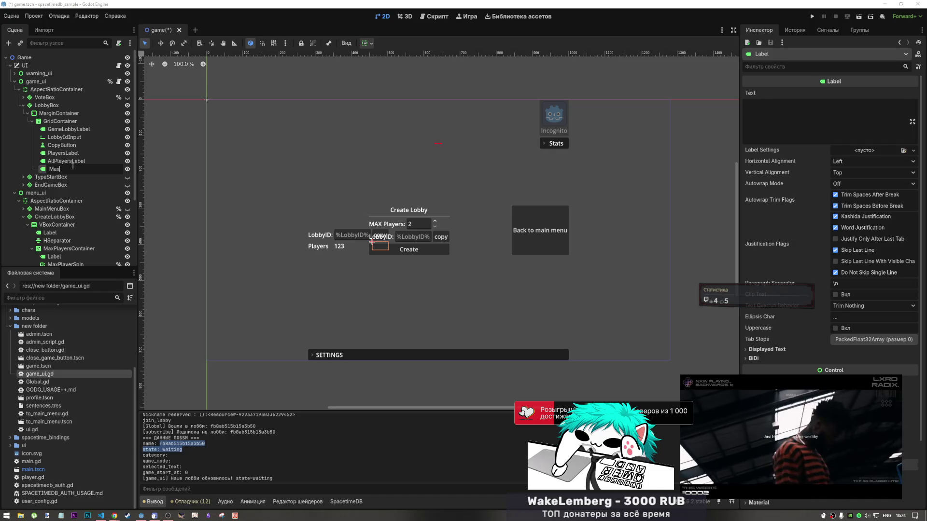
pyautogui.write('PlayersLabel')
pyautogui.click(71, 162)
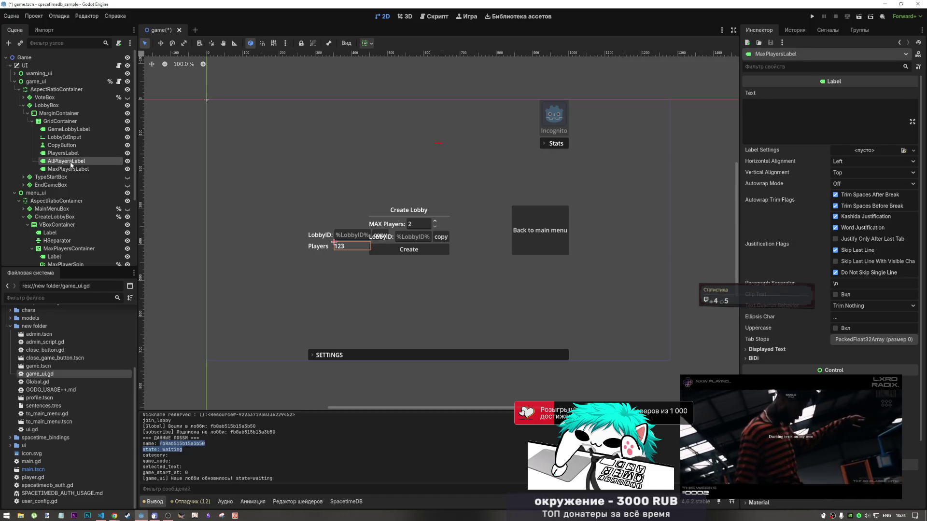
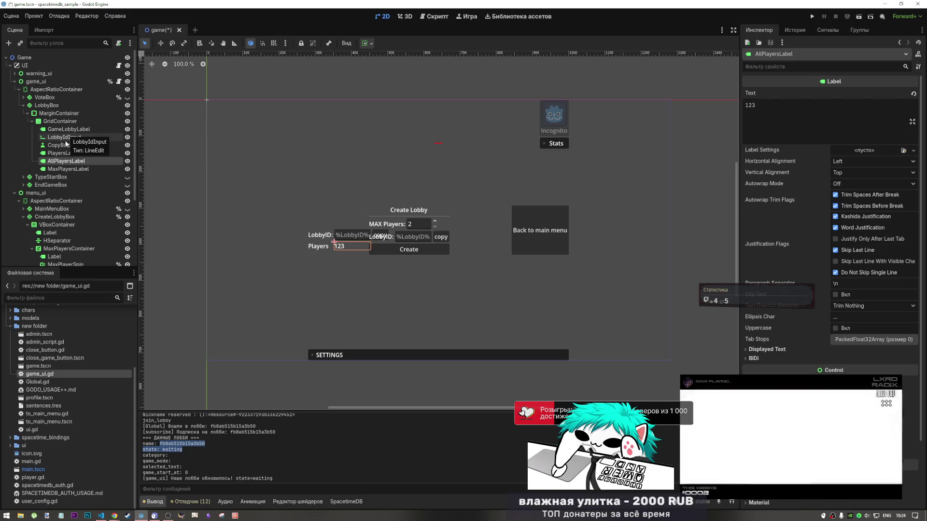
# - Add an HSeparator child node to the lobby GridContainer
pyautogui.rightClick(60, 121)
pyautogui.click(94, 127)
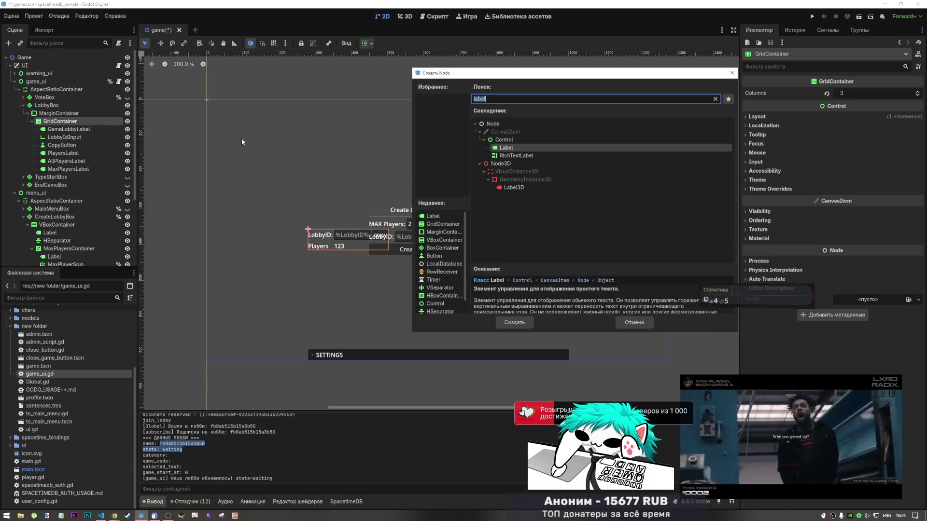
pyautogui.write('h')
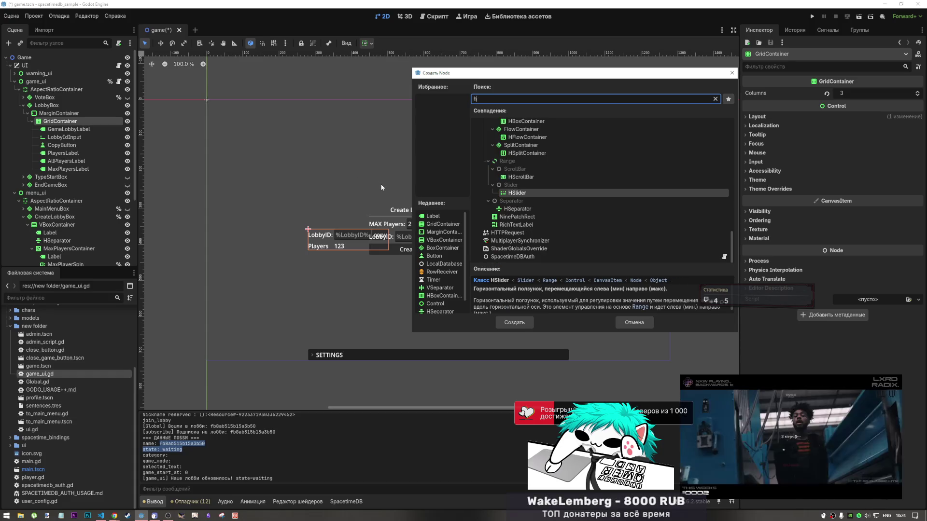
pyautogui.click(517, 209)
pyautogui.click(508, 322)
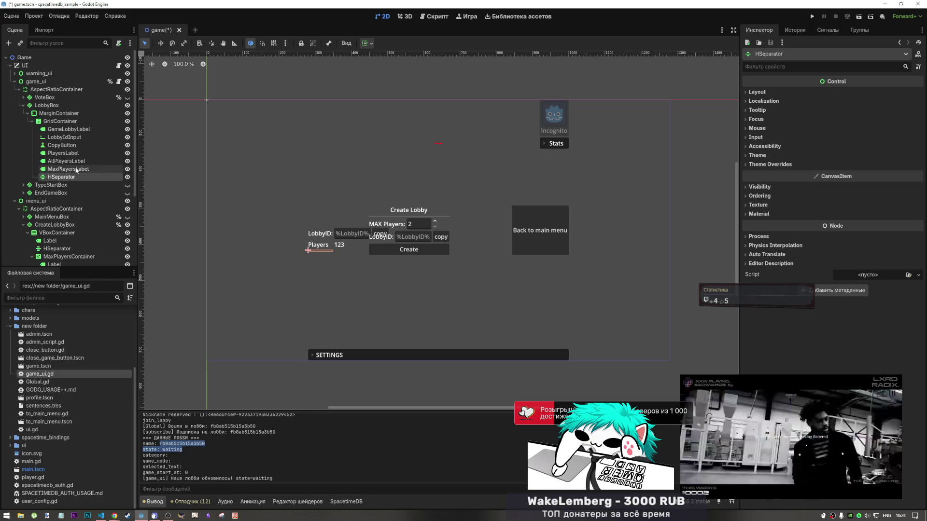
# - Duplicate the HSeparator, then delete the two extra copies, keeping the original
pyautogui.click(68, 169)
pyautogui.click(75, 177)
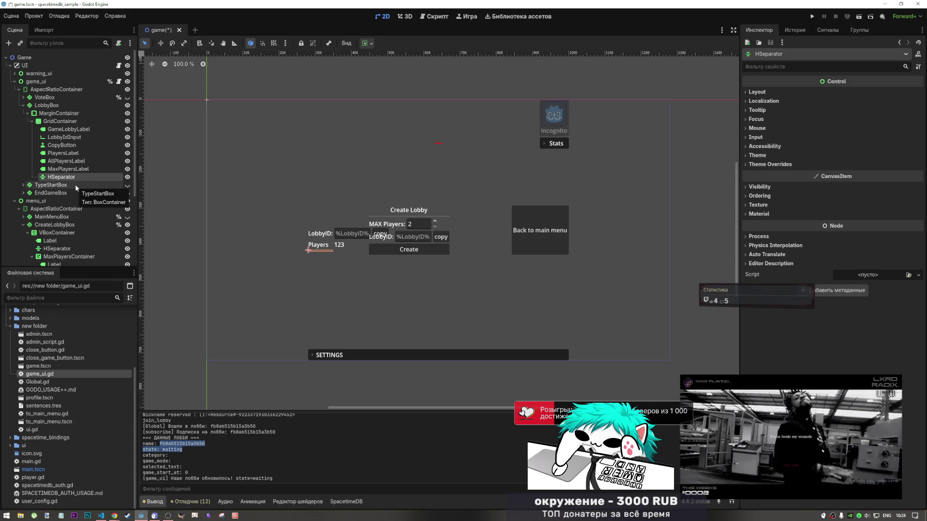
pyautogui.hotkey('ctrl', 'd')
pyautogui.hotkey('ctrl', 'd')
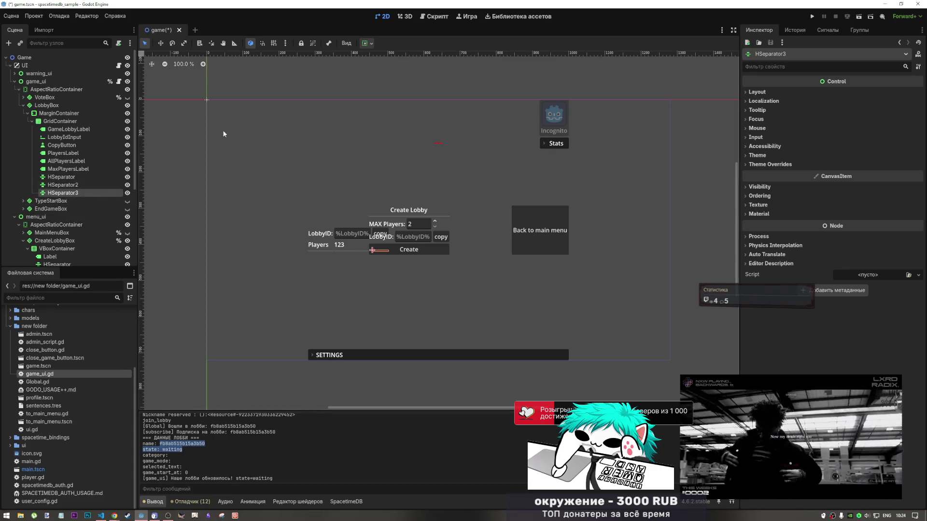
pyautogui.click(163, 140)
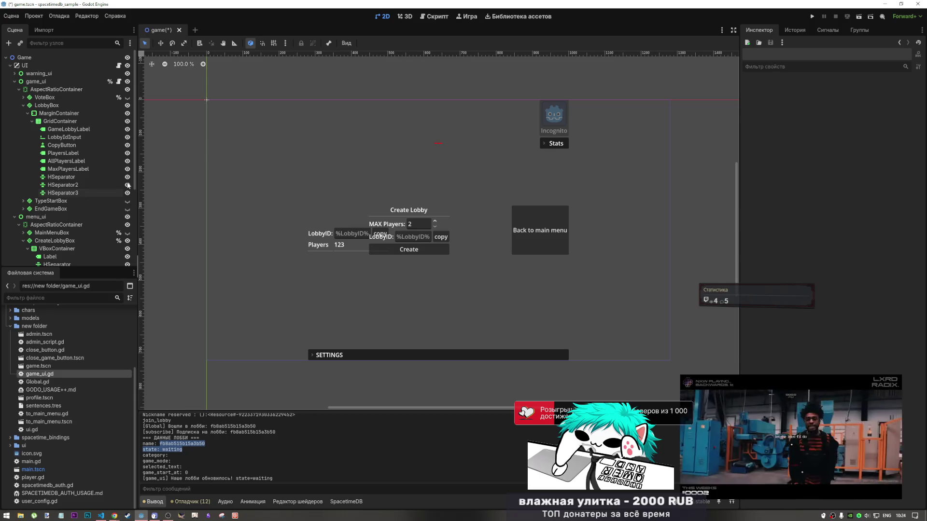
pyautogui.click(60, 177)
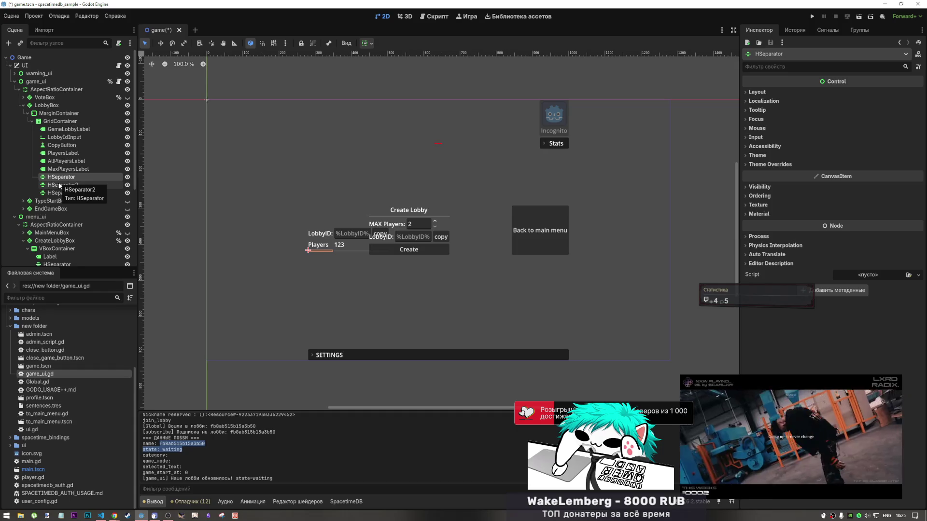
pyautogui.click(60, 186)
pyautogui.keyDown('shift'); pyautogui.click(63, 193); pyautogui.keyUp('shift')
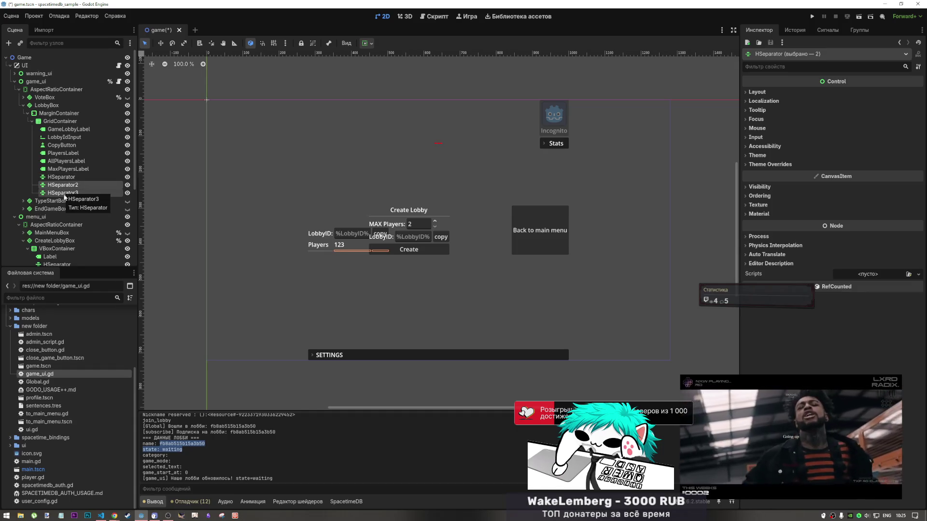
pyautogui.press('Delete')
pyautogui.press('Return')
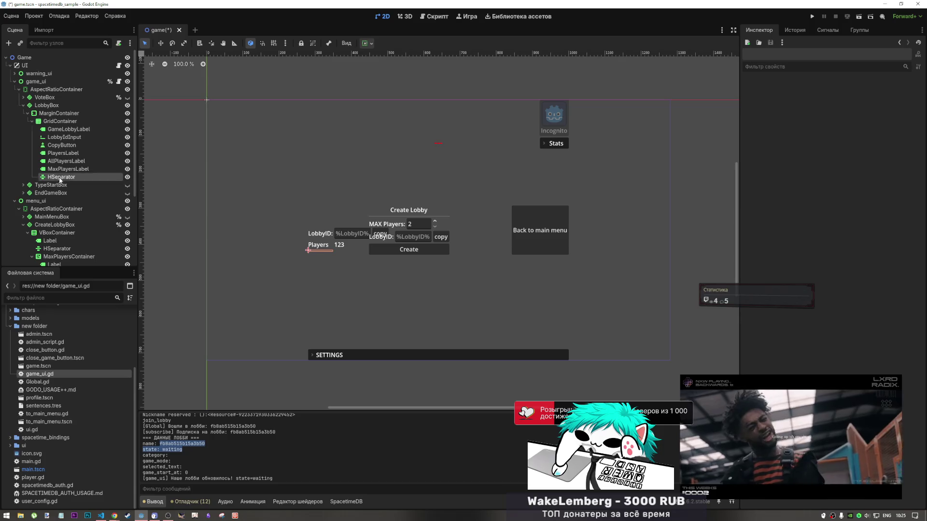
# - Move TypeStartBox into MarginContainer beside the grid
pyautogui.moveTo(50, 184); pyautogui.dragTo(66, 124)
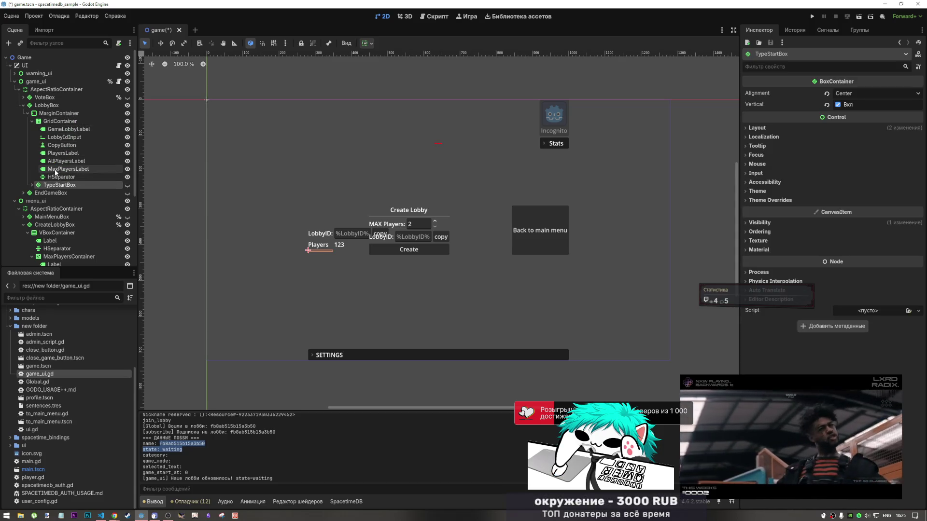
pyautogui.click(61, 176)
pyautogui.click(62, 122)
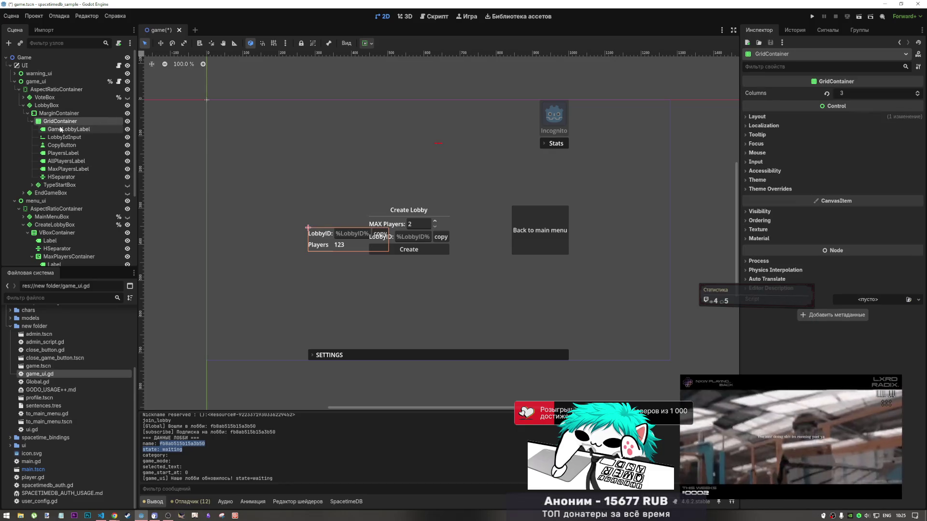
# - Add a second GridContainer as a child of MarginContainer
pyautogui.click(61, 114)
pyautogui.rightClick(61, 115)
pyautogui.click(116, 121)
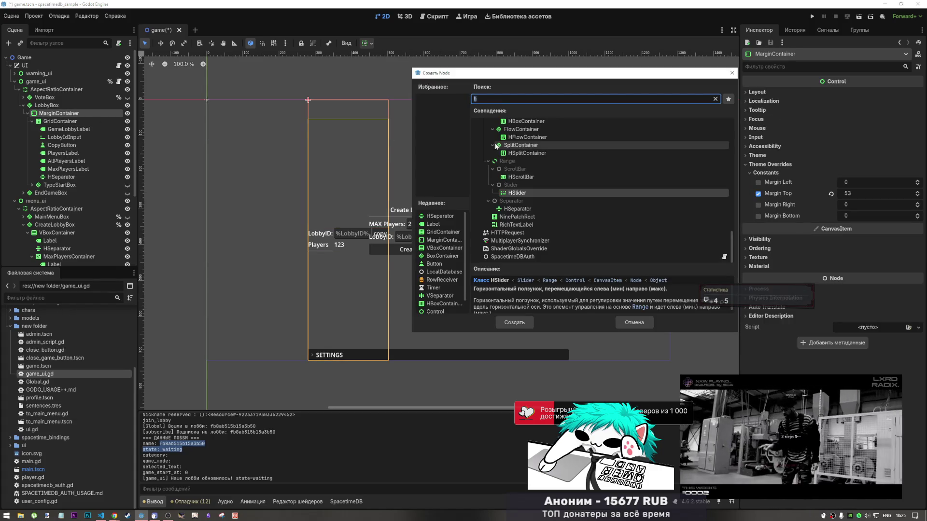
pyautogui.write('grid')
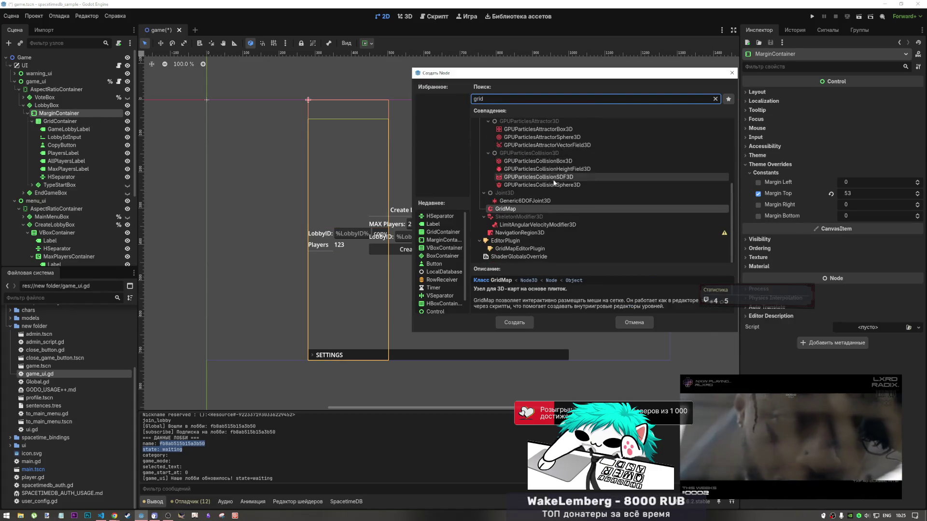
pyautogui.click(521, 203)
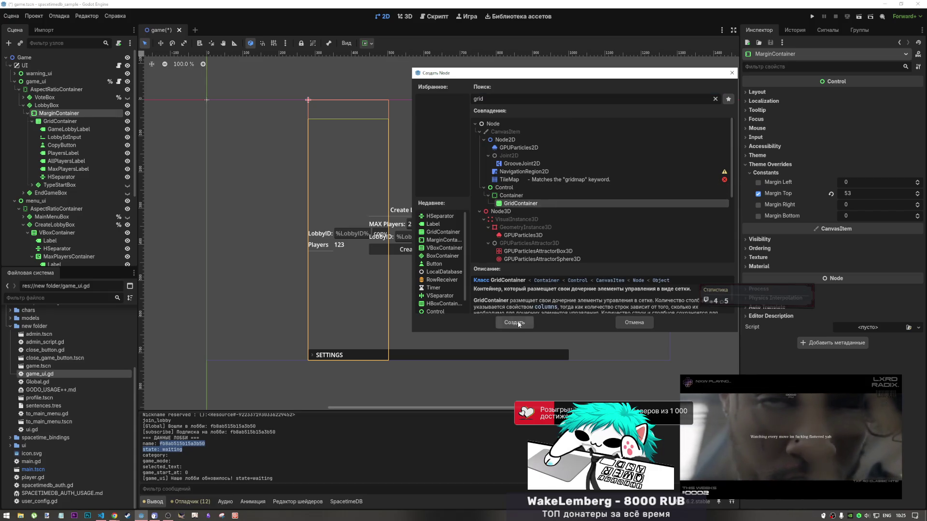
pyautogui.click(516, 322)
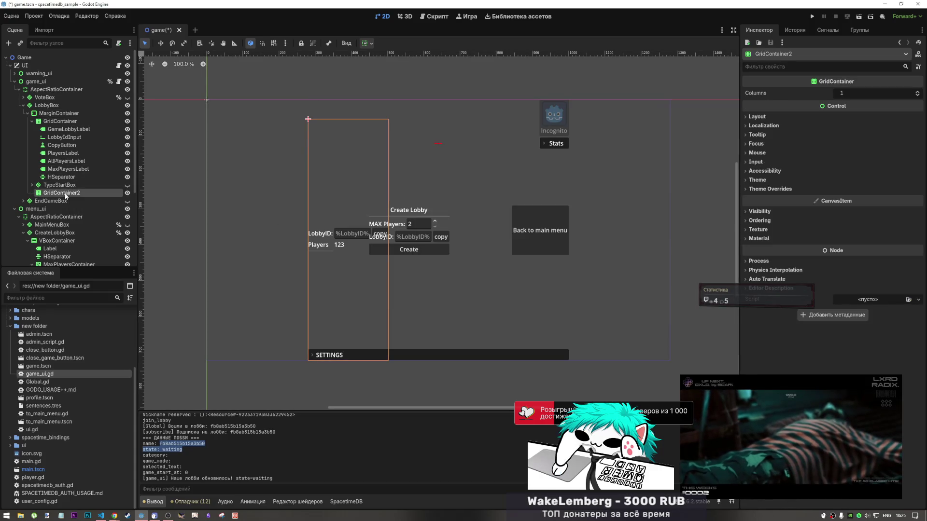
# - Move TypeStartBox back out above EndGameBox and keep it hidden
pyautogui.doubleClick(79, 192)
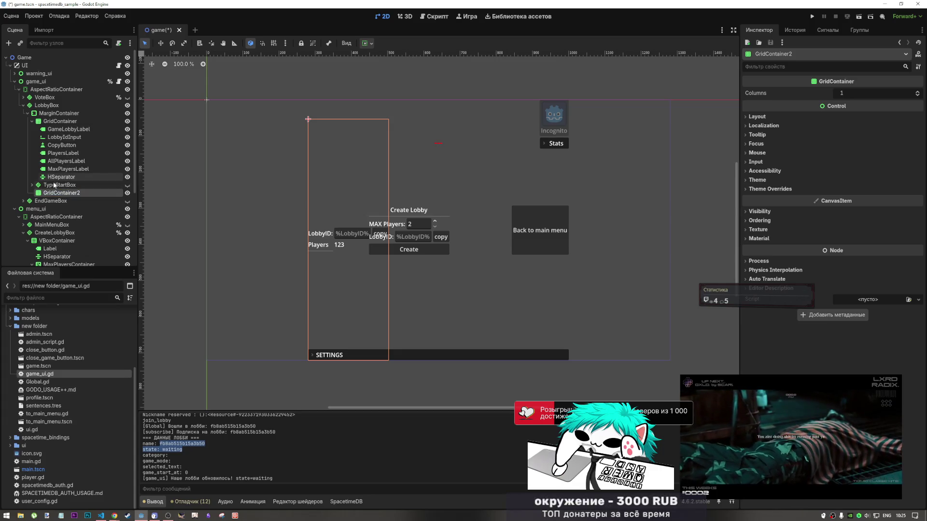
pyautogui.click(54, 187)
pyautogui.moveTo(55, 188); pyautogui.dragTo(49, 183)
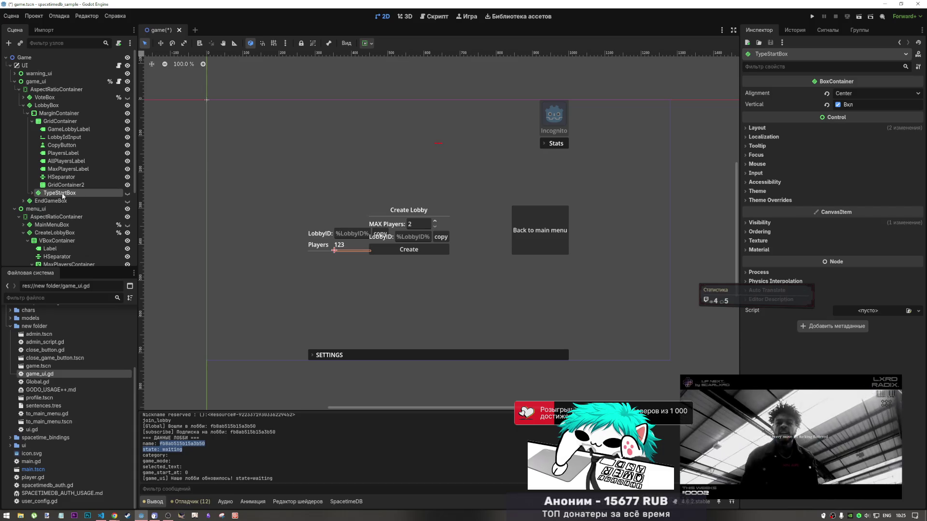
pyautogui.moveTo(48, 195); pyautogui.dragTo(41, 198)
pyautogui.click(127, 193)
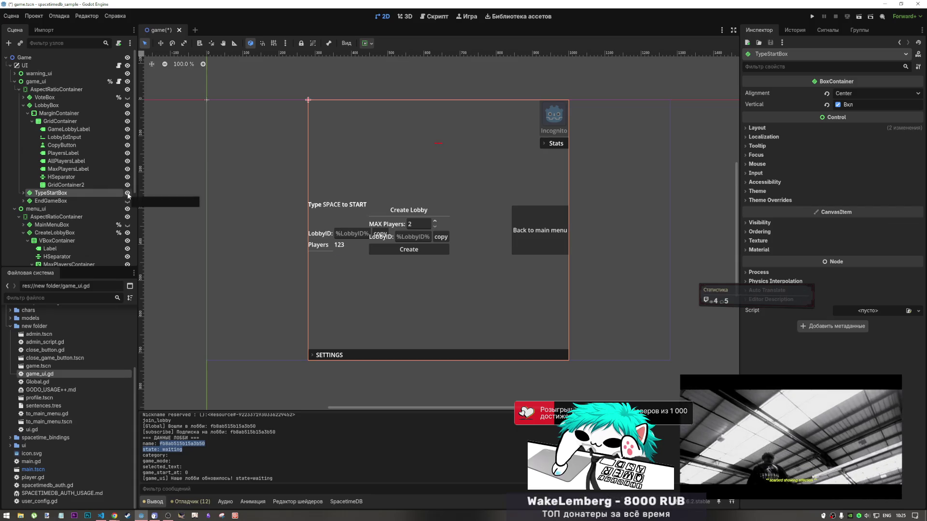
pyautogui.click(128, 193)
# - Turn off vertical expand on the HSeparator, adjust its horizontal alignment, and move it into MarginContainer
pyautogui.click(62, 187)
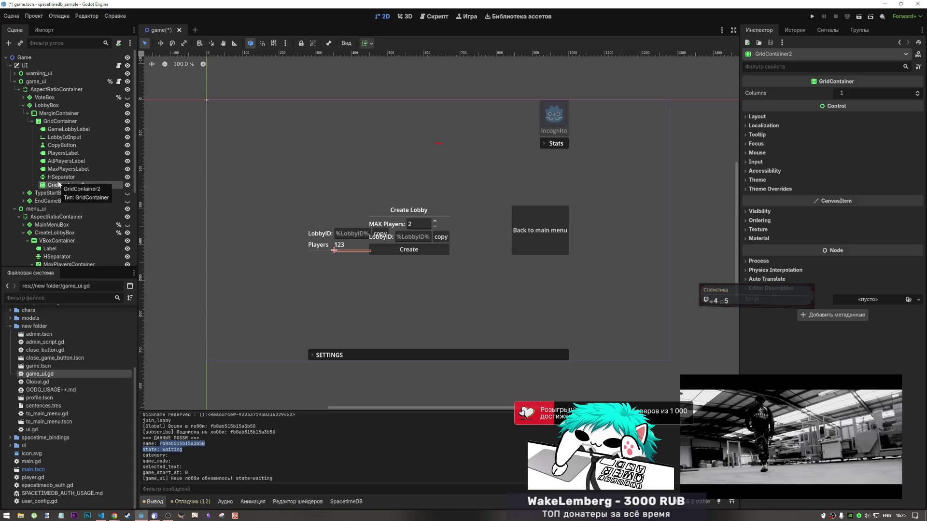
pyautogui.click(60, 177)
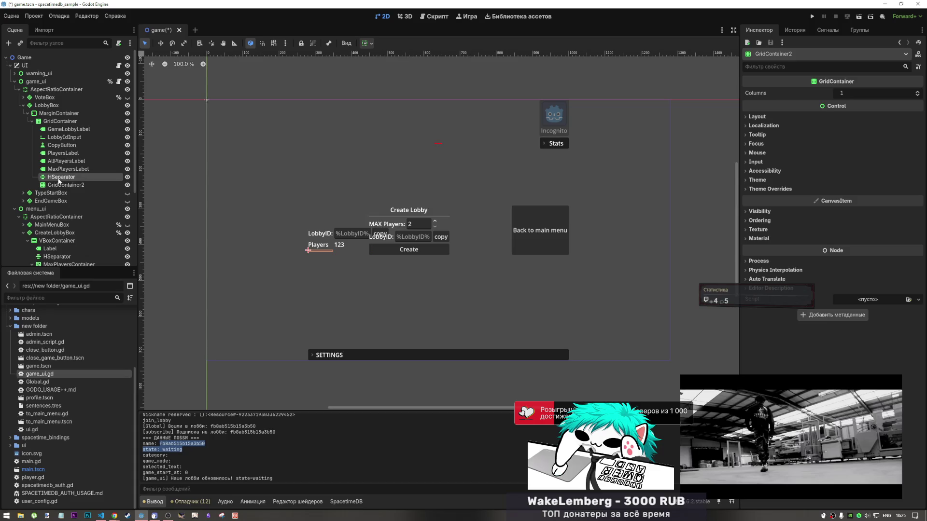
pyautogui.click(371, 44)
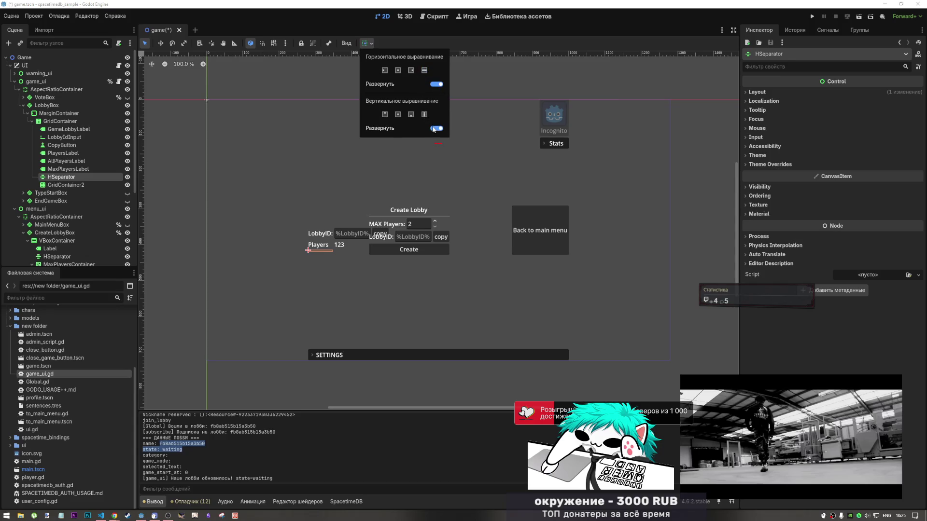
pyautogui.click(433, 129)
pyautogui.click(415, 72)
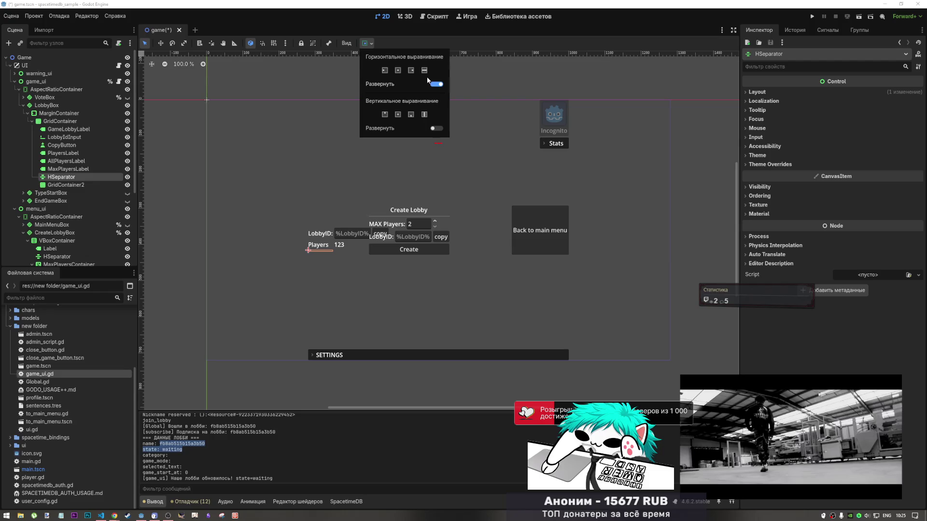
pyautogui.click(61, 120)
pyautogui.moveTo(61, 176); pyautogui.dragTo(61, 117)
pyautogui.click(58, 184)
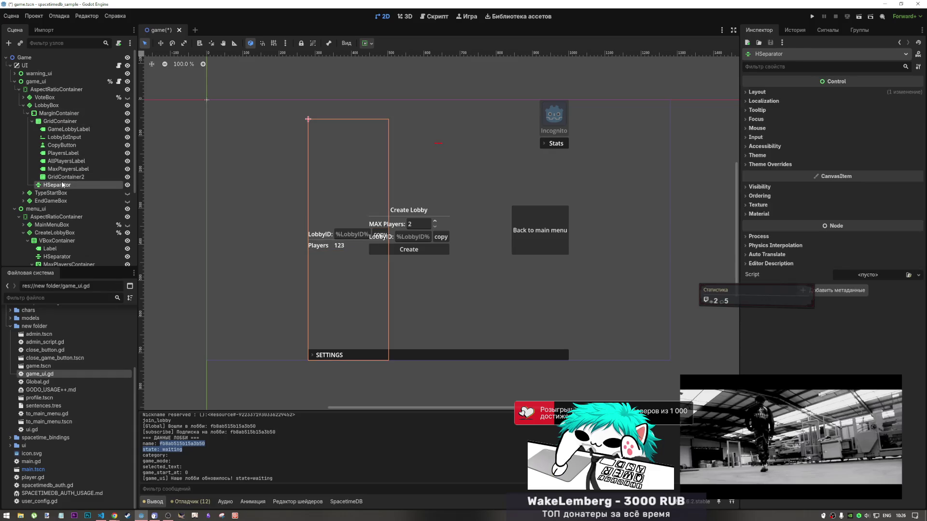
pyautogui.scroll(4, 330, 247)
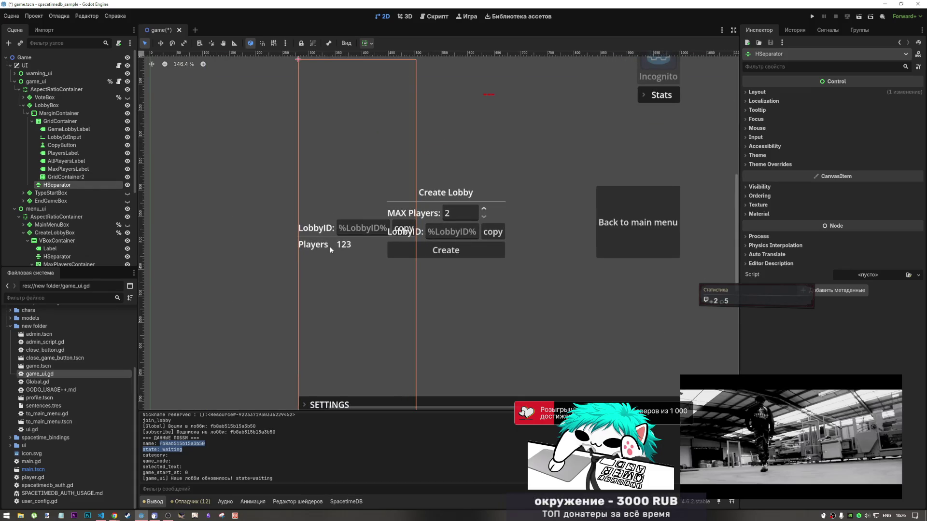
# - Reposition GridContainer2 below the HSeparator and hide the menu_ui panels on the canvas
pyautogui.click(70, 177)
pyautogui.moveTo(68, 181)
pyautogui.mouseDown()
pyautogui.moveTo(34, 186)
pyautogui.moveTo(53, 191)
pyautogui.moveTo(71, 128)
pyautogui.moveTo(63, 116)
pyautogui.mouseUp()
pyautogui.click(57, 177)
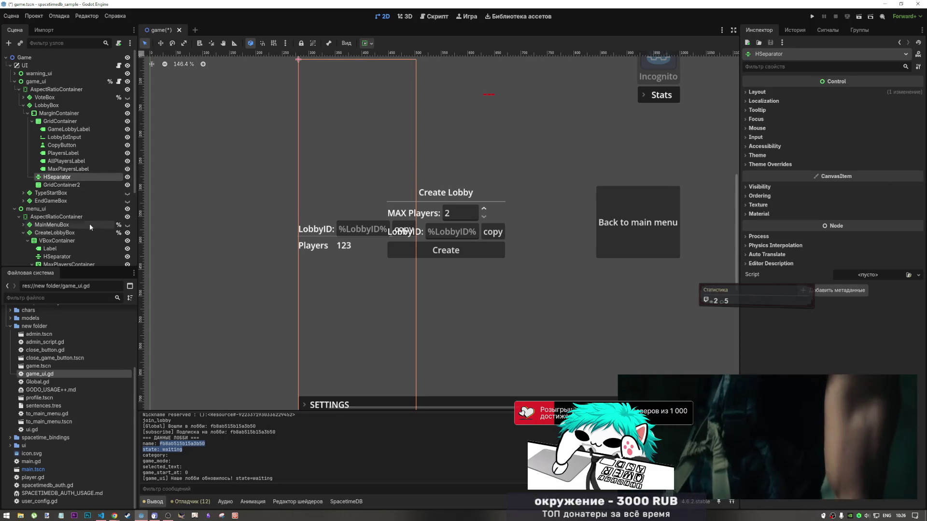
pyautogui.click(128, 209)
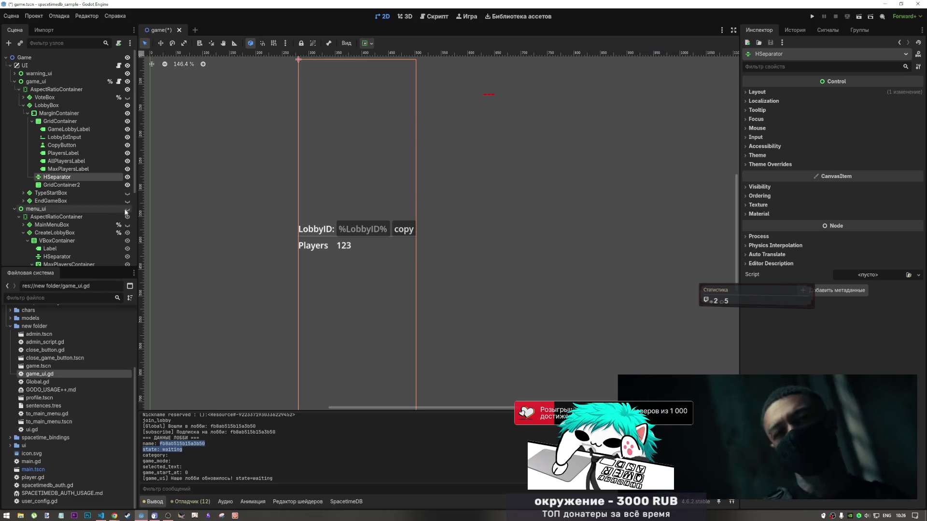
pyautogui.scroll(-1, 369, 180)
pyautogui.scroll(1, 368, 181)
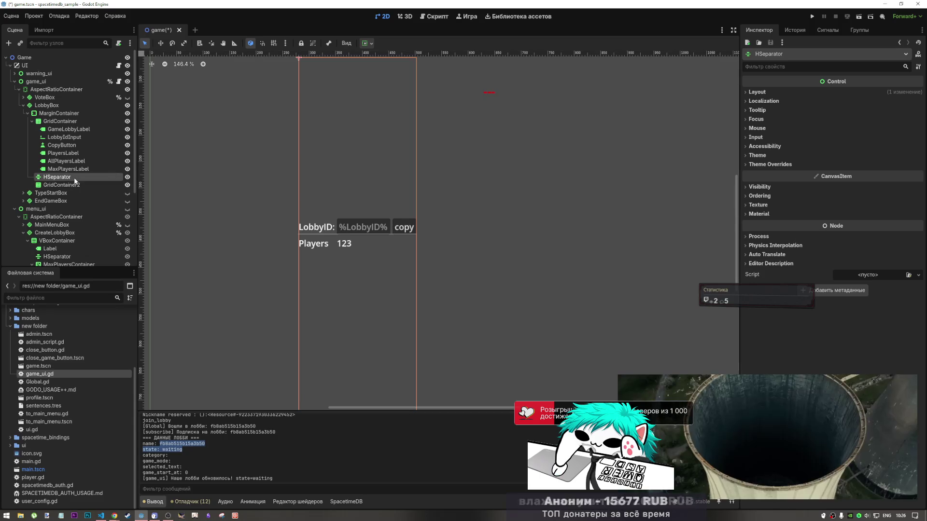
pyautogui.click(366, 43)
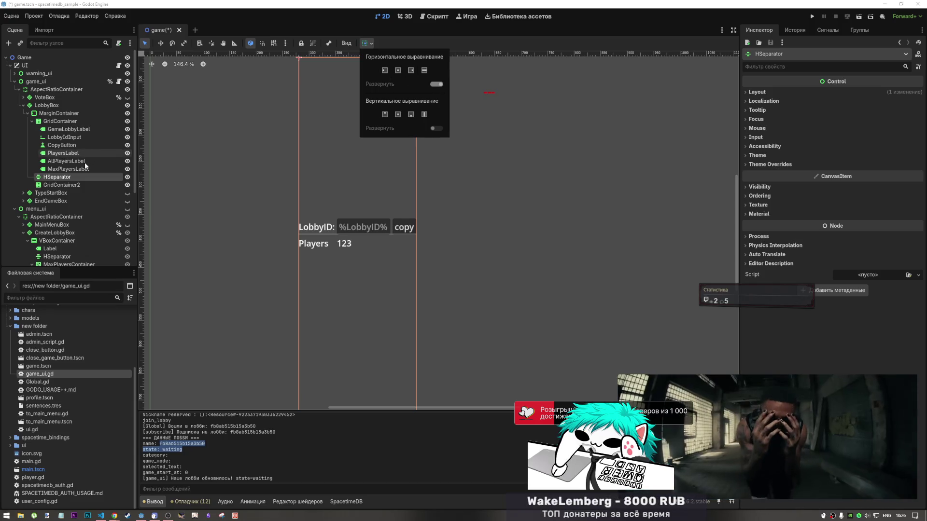
pyautogui.click(53, 122)
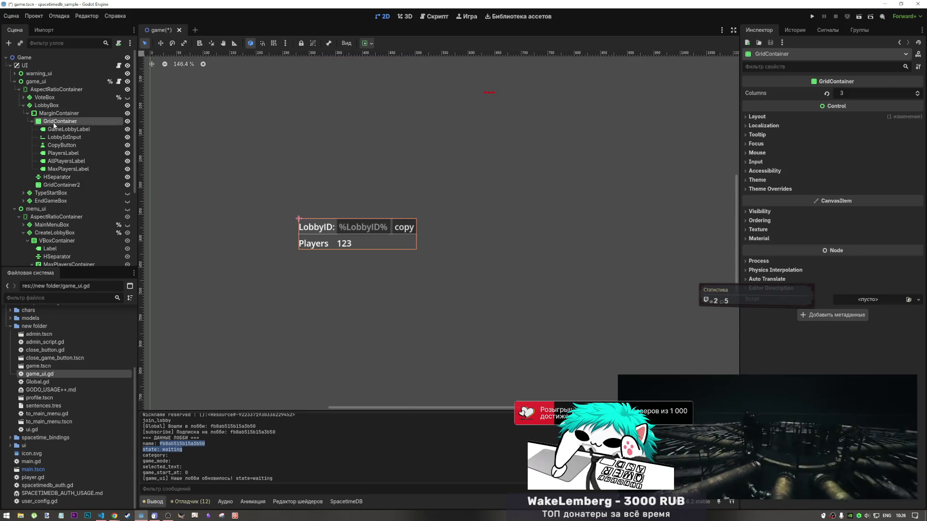
# - Move the HSeparator back into the lobby GridContainer under the Players row
pyautogui.click(61, 126)
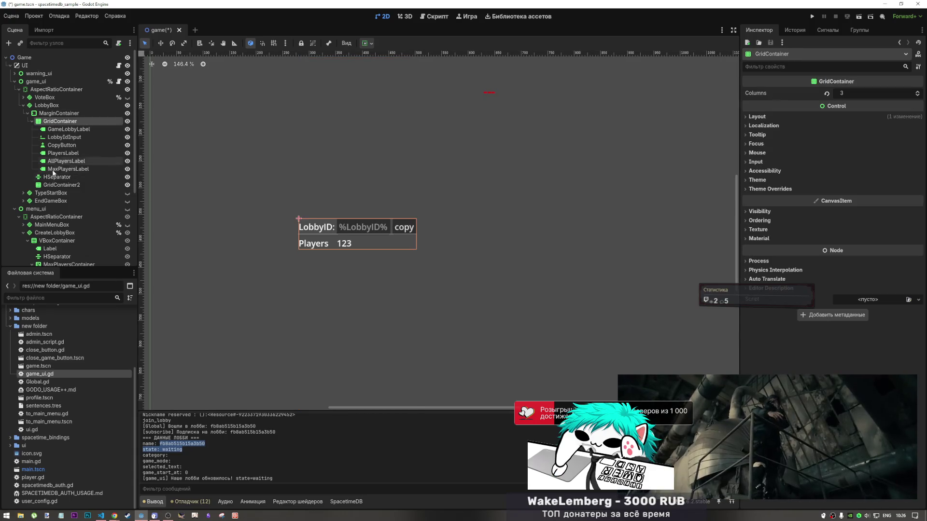
pyautogui.click(62, 126)
pyautogui.click(60, 122)
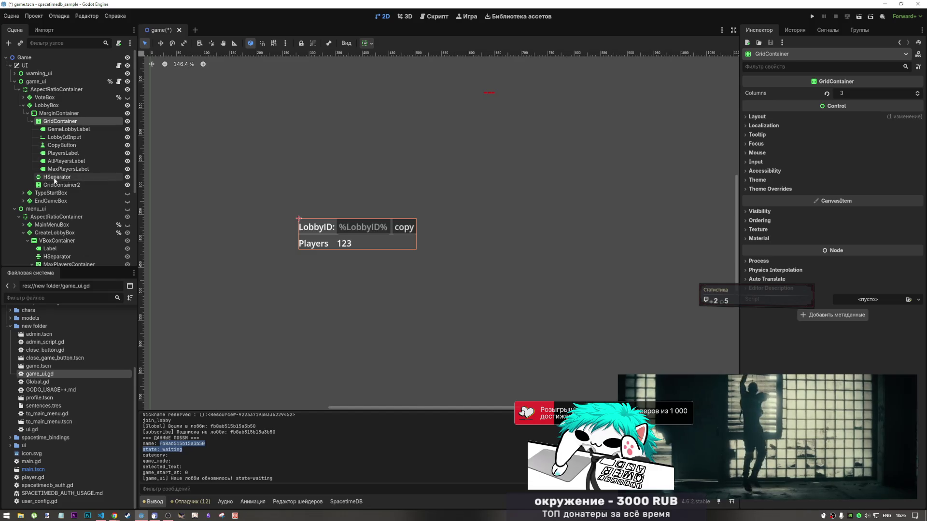
pyautogui.moveTo(57, 176); pyautogui.dragTo(56, 122)
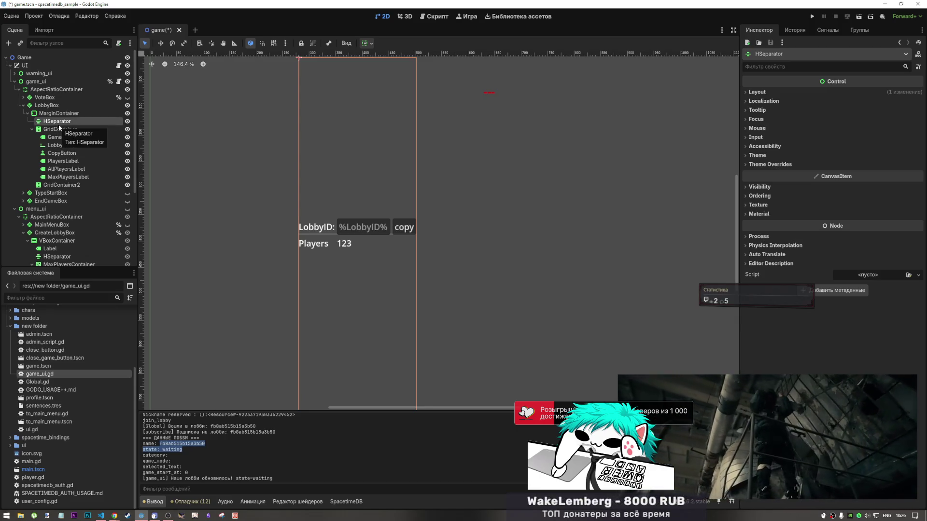
pyautogui.moveTo(59, 127)
pyautogui.mouseDown()
pyautogui.moveTo(60, 178)
pyautogui.moveTo(61, 133)
pyautogui.mouseUp()
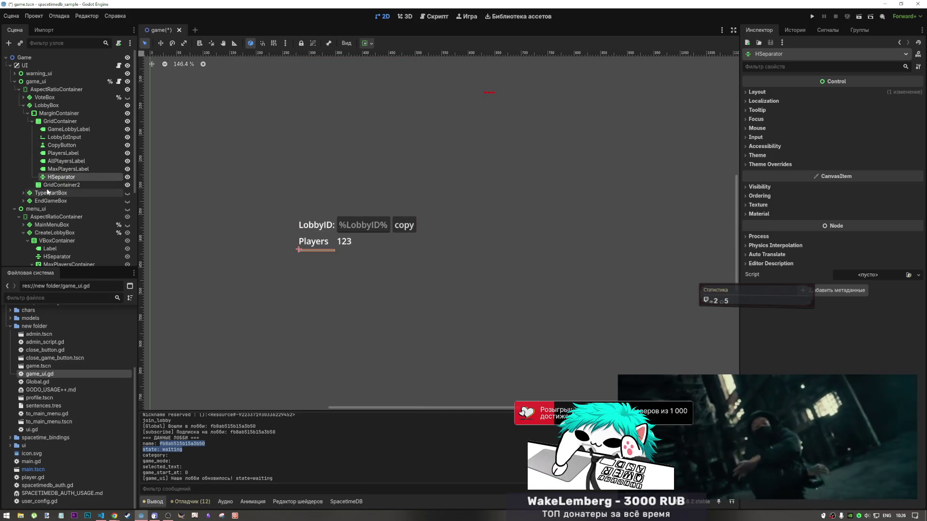
# - Delete the leftover GridContainer2 node and reselect the HSeparator
pyautogui.click(72, 186)
pyautogui.press('Delete')
pyautogui.press('Return')
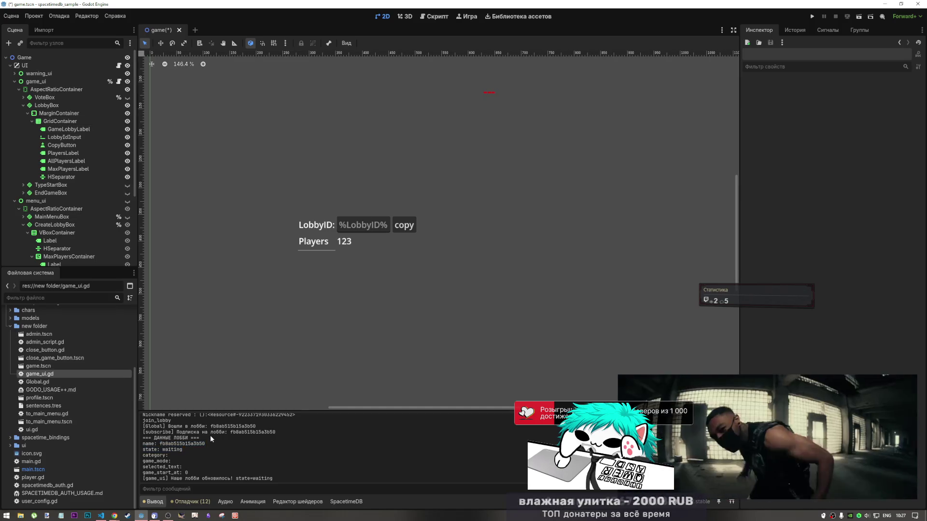
pyautogui.scroll(2, 210, 436)
pyautogui.scroll(-1, 196, 437)
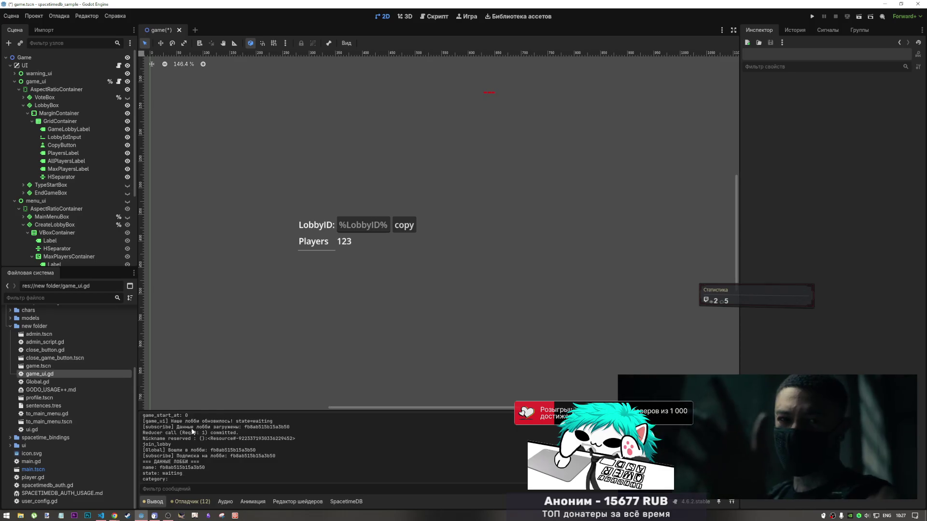
pyautogui.click(72, 178)
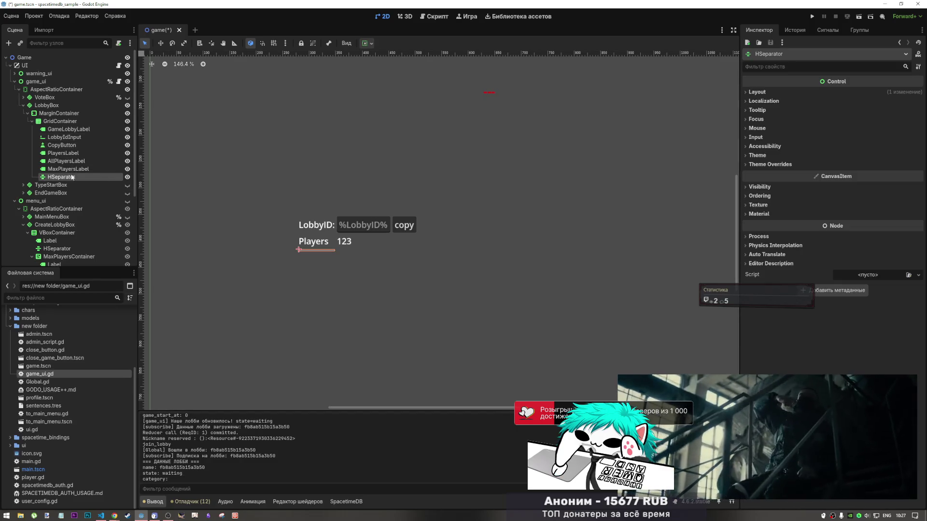
pyautogui.click(52, 122)
pyautogui.rightClick(52, 124)
pyautogui.click(85, 131)
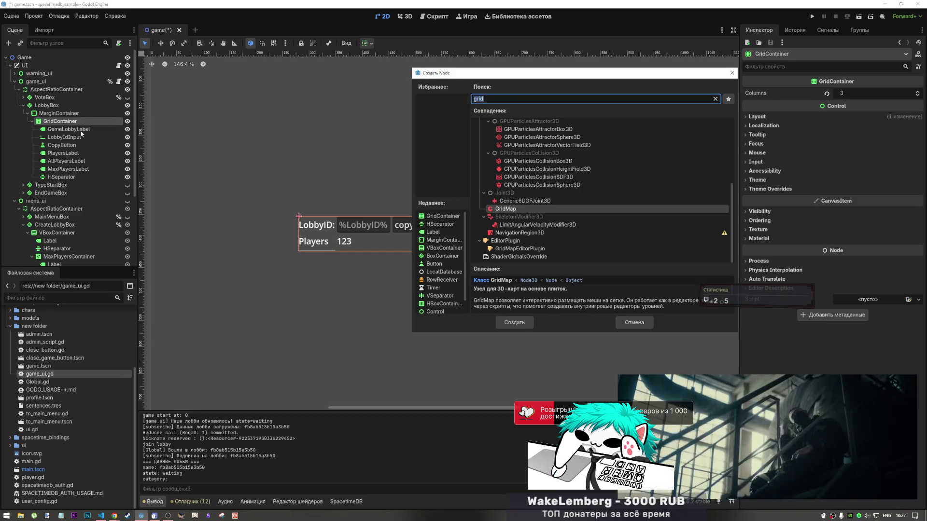
pyautogui.write('control')
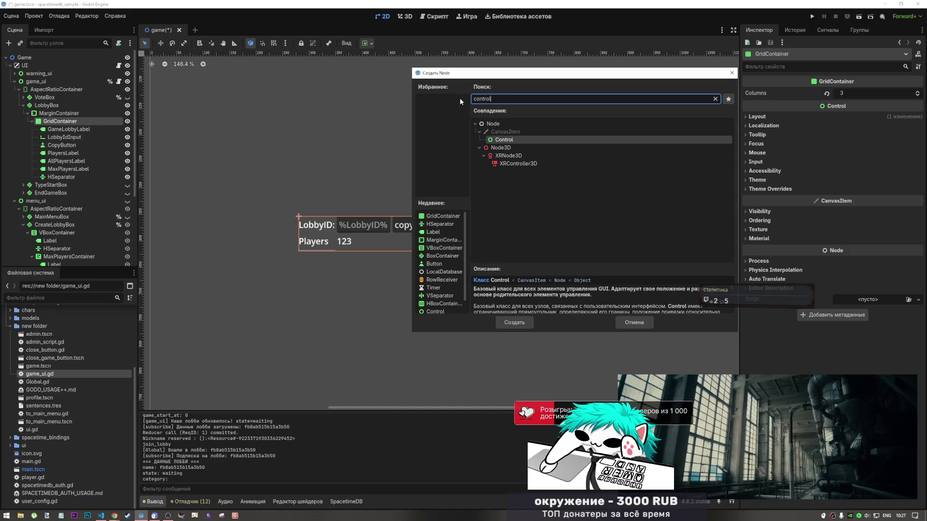
pyautogui.click(396, 118)
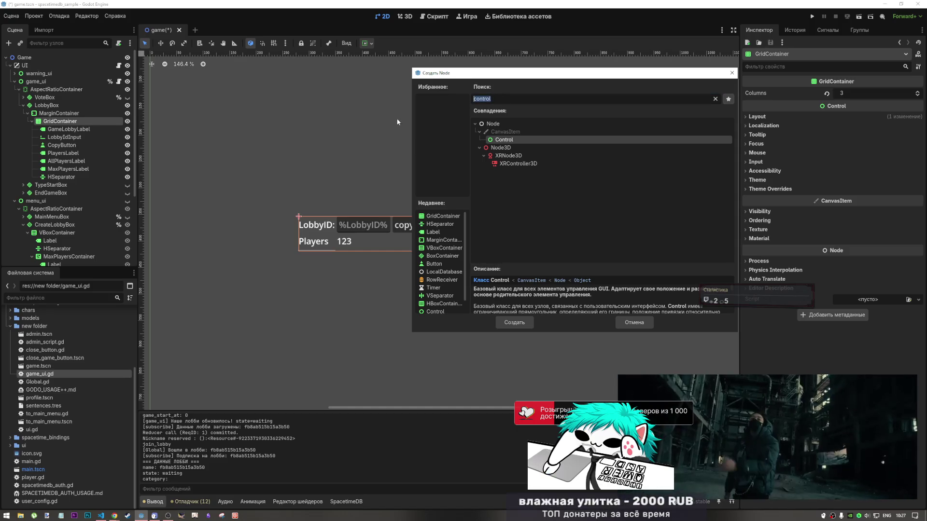
pyautogui.press('BackSpace')
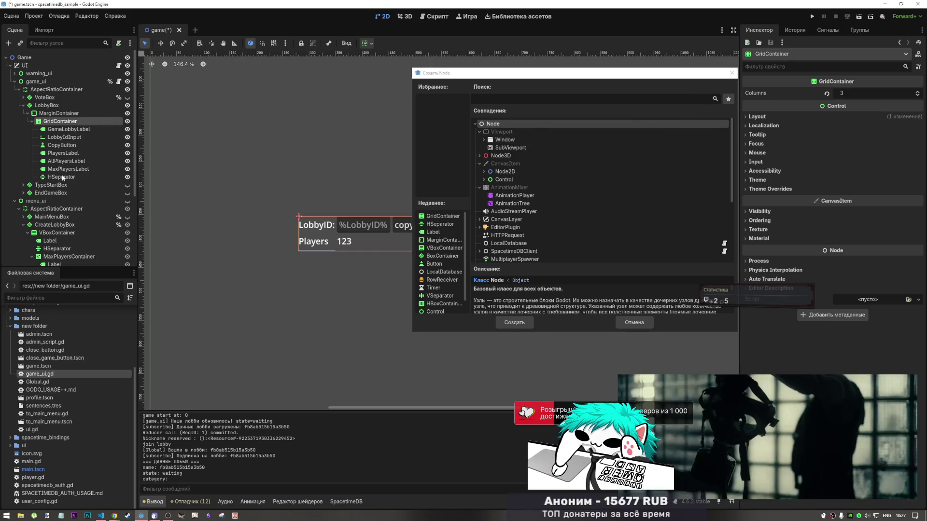
pyautogui.click(731, 73)
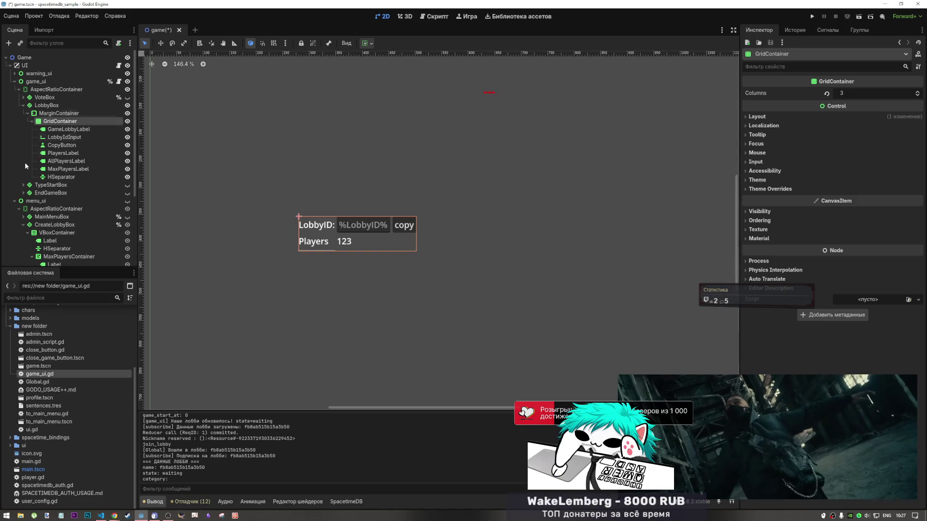
pyautogui.click(60, 177)
pyautogui.click(57, 129)
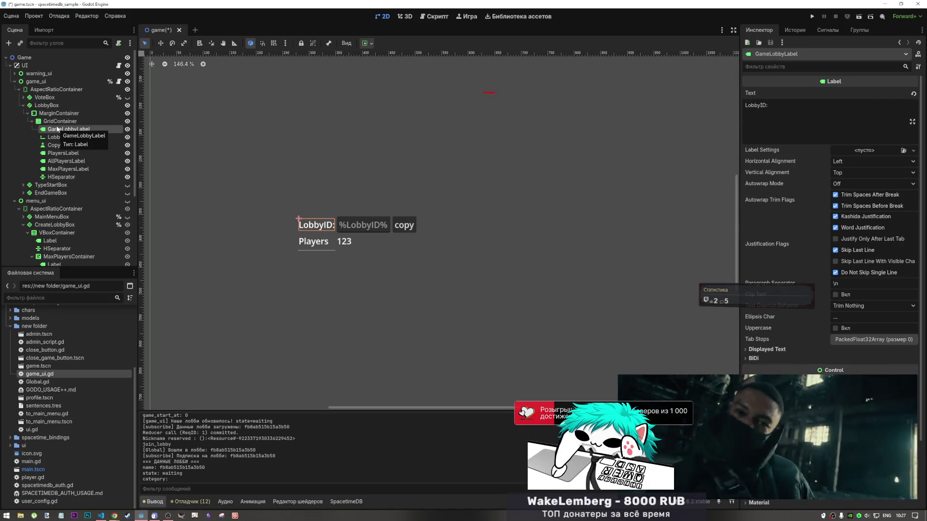
pyautogui.click(58, 177)
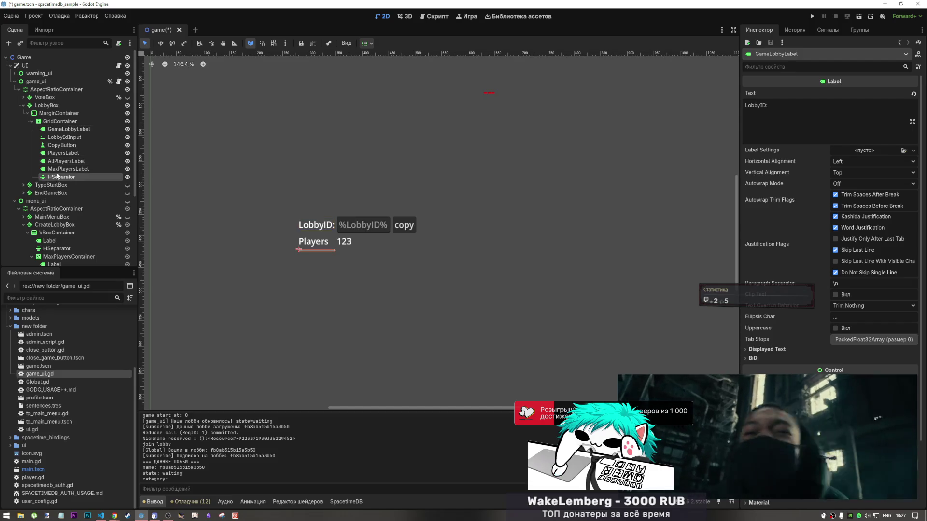
pyautogui.click(59, 121)
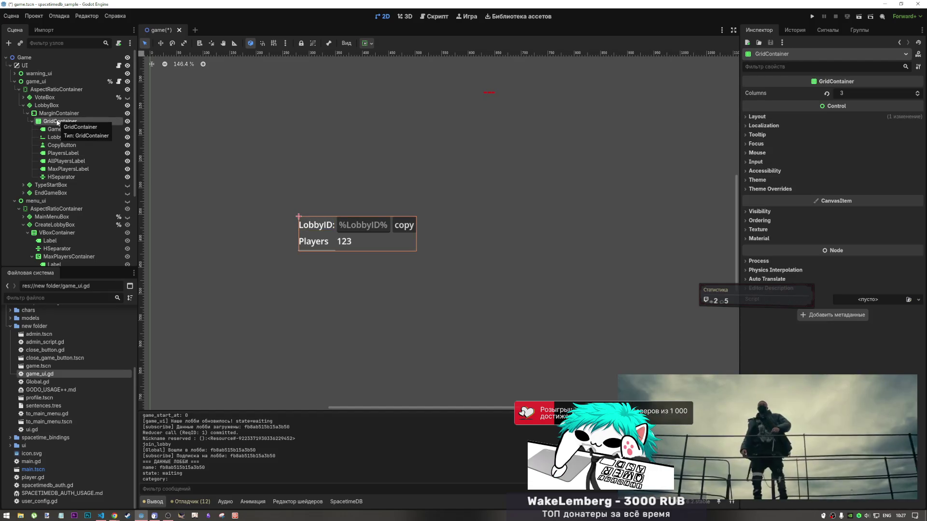
pyautogui.rightClick(58, 123)
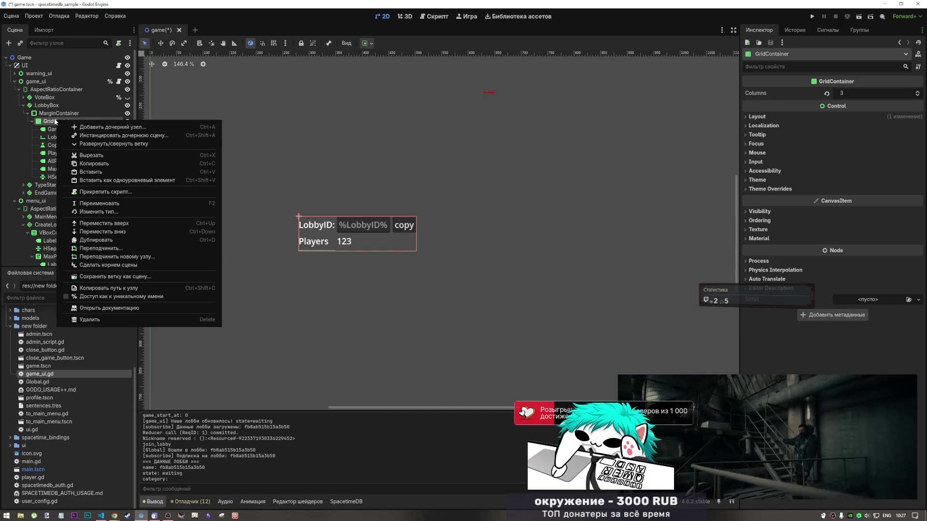
pyautogui.click(55, 121)
pyautogui.rightClick(55, 121)
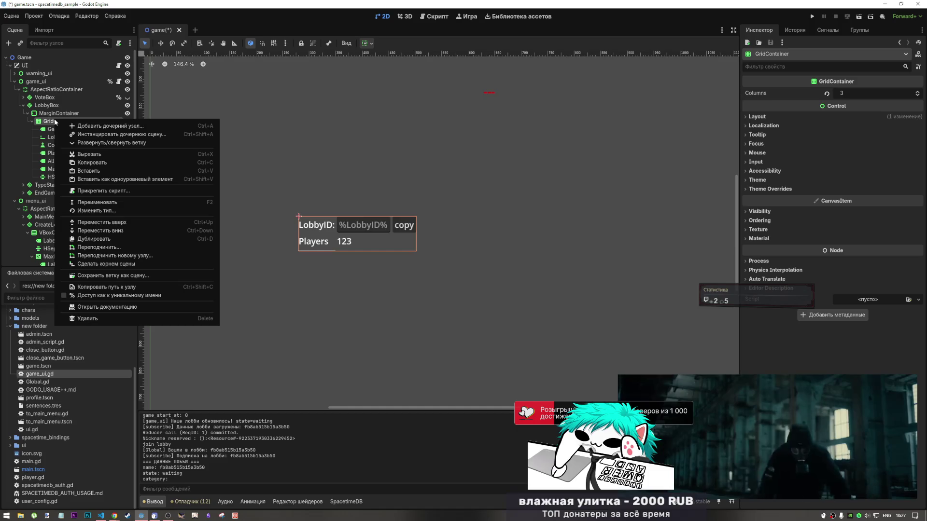
pyautogui.click(147, 124)
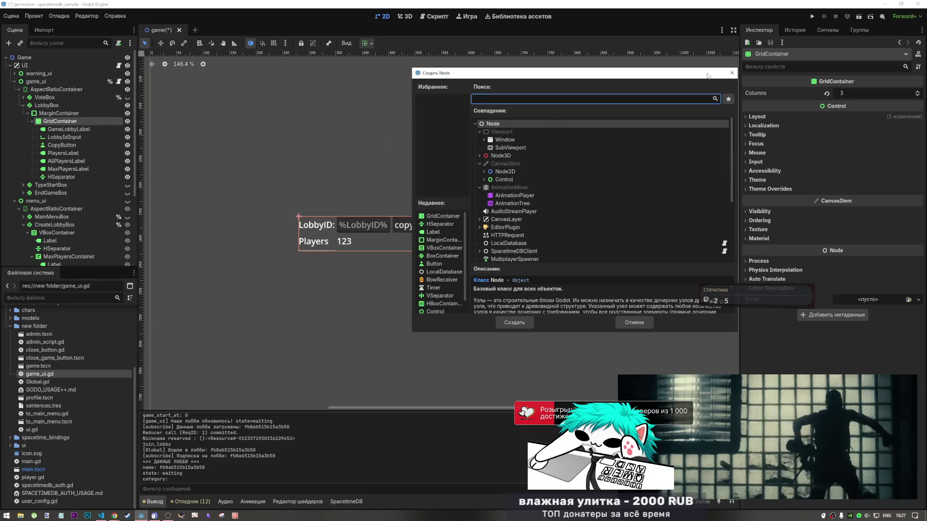
pyautogui.click(731, 73)
pyautogui.click(82, 154)
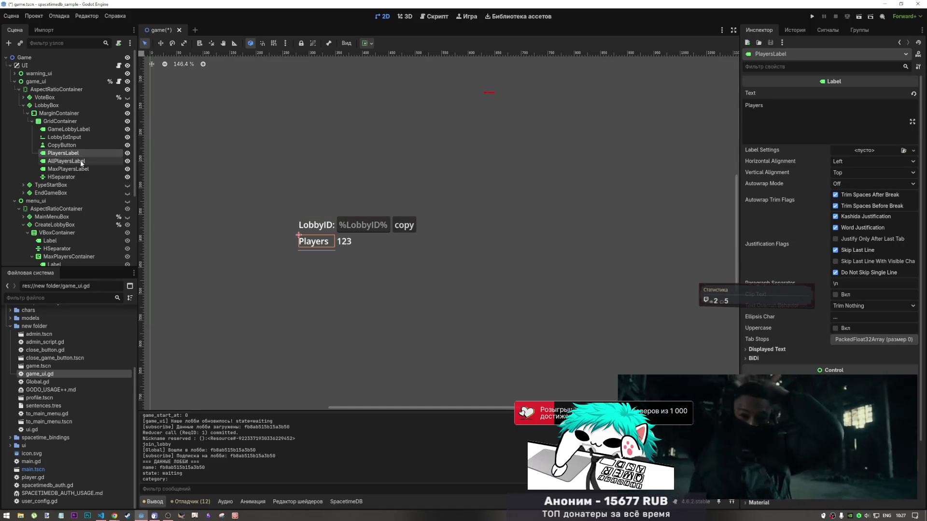
# - Set AllPlayersLabel's horizontal sizing to Shrink Center so 123 is centred
pyautogui.keyDown('shift'); pyautogui.click(82, 170); pyautogui.keyUp('shift')
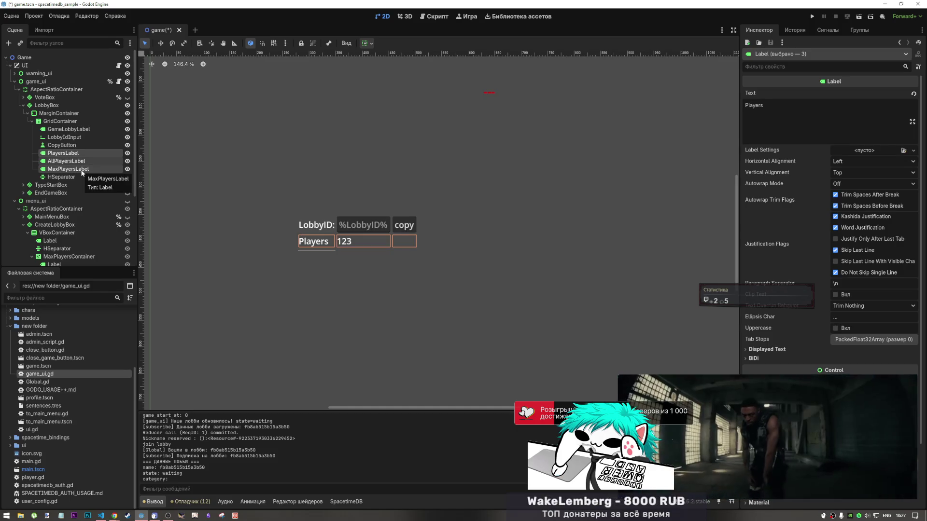
pyautogui.click(80, 169)
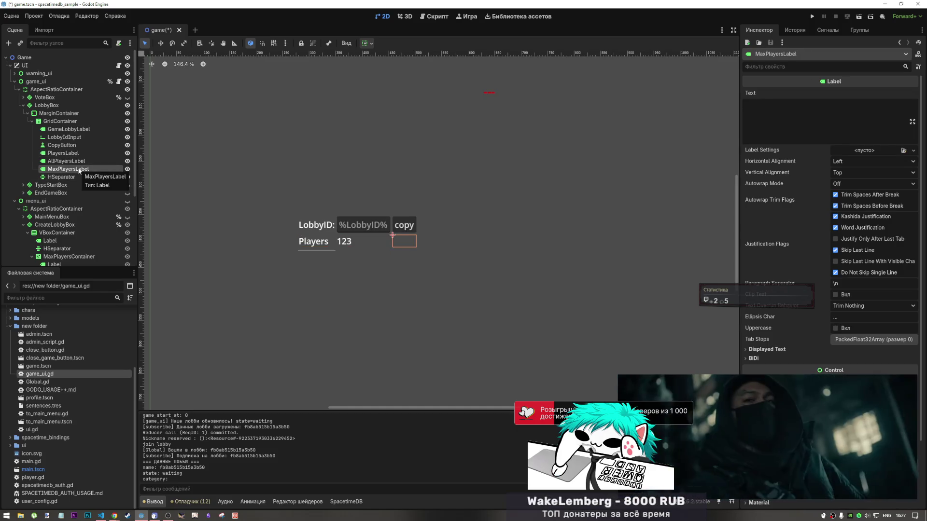
pyautogui.click(70, 159)
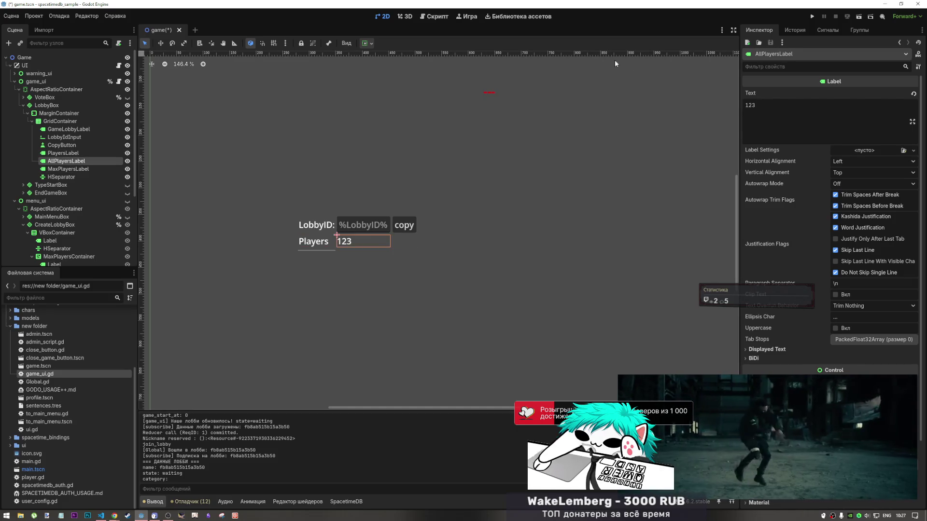
pyautogui.click(366, 43)
pyautogui.click(410, 70)
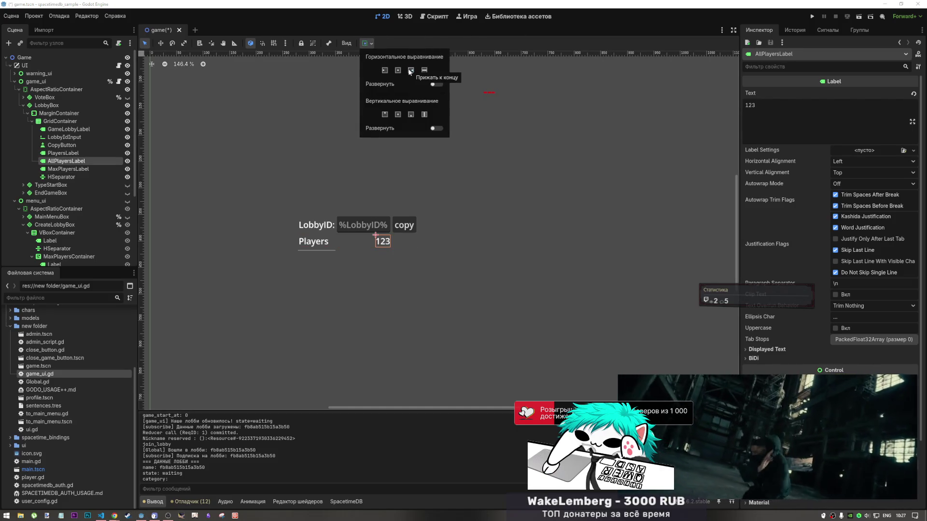
pyautogui.click(398, 71)
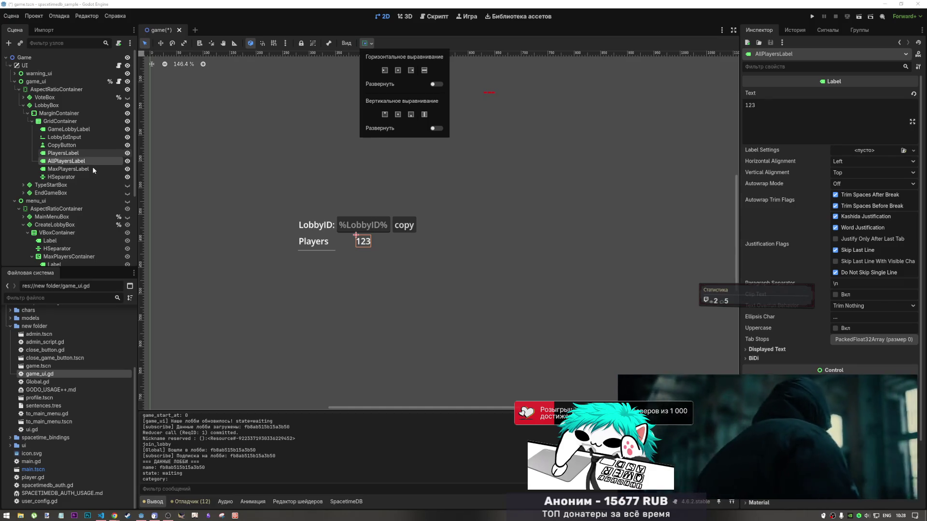
pyautogui.click(78, 167)
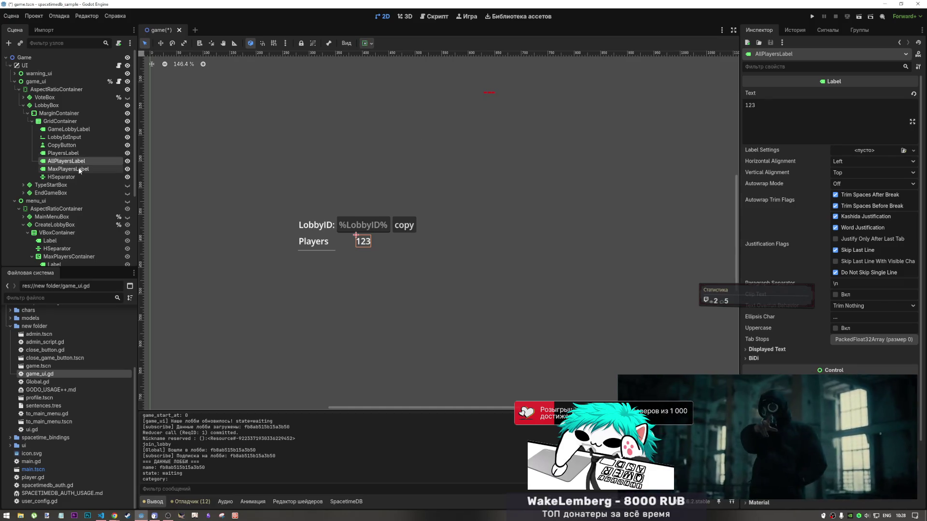
# - Set MaxPlayersLabel's text to "/"
pyautogui.click(78, 168)
pyautogui.click(752, 110)
pyautogui.write('/')
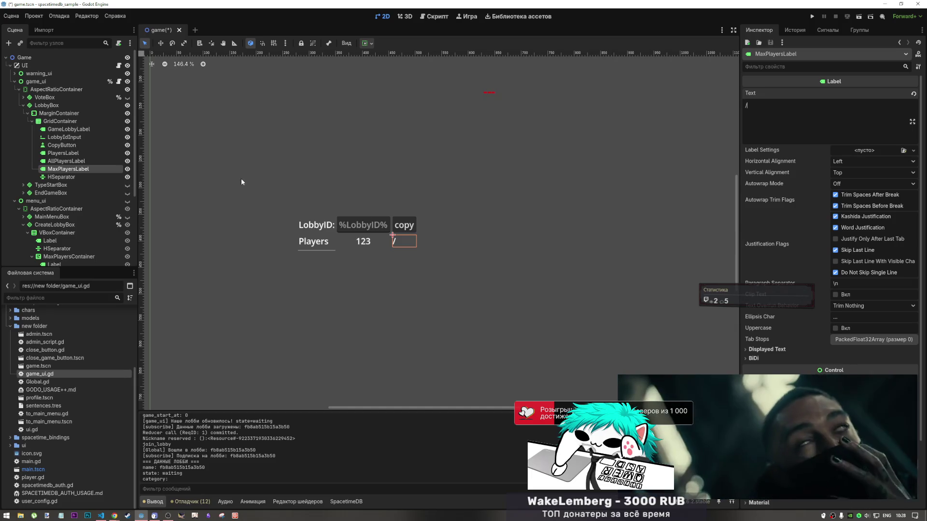
pyautogui.click(73, 161)
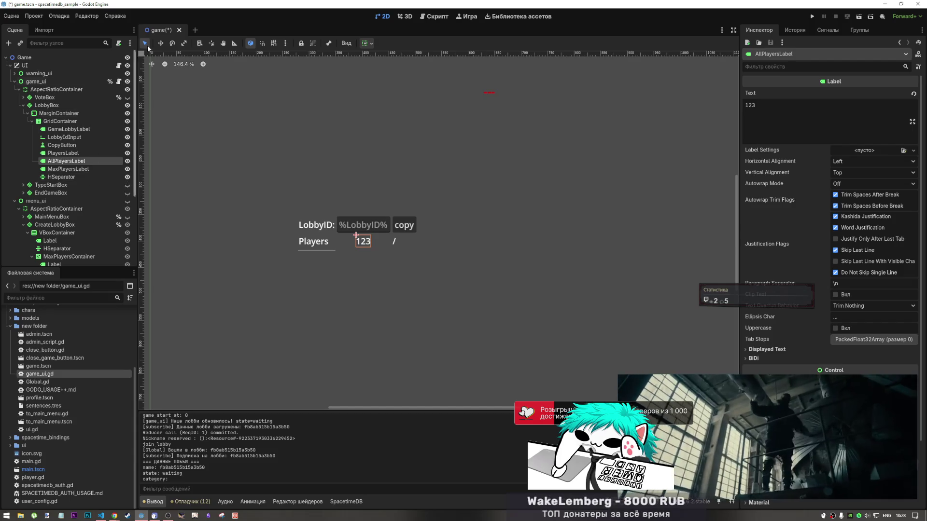
# - Add a new Label to GridContainer and move it next to AllPlayersLabel
pyautogui.rightClick(95, 121)
pyautogui.click(101, 127)
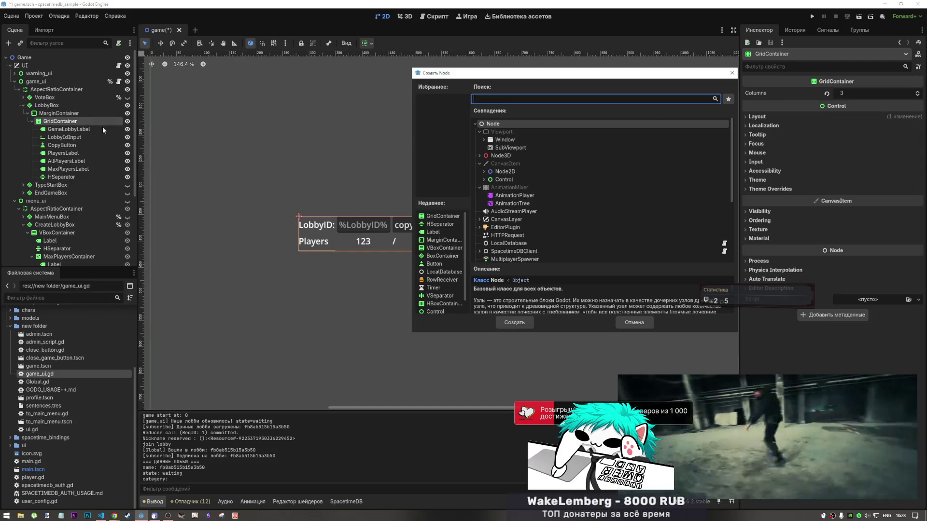
pyautogui.write('label')
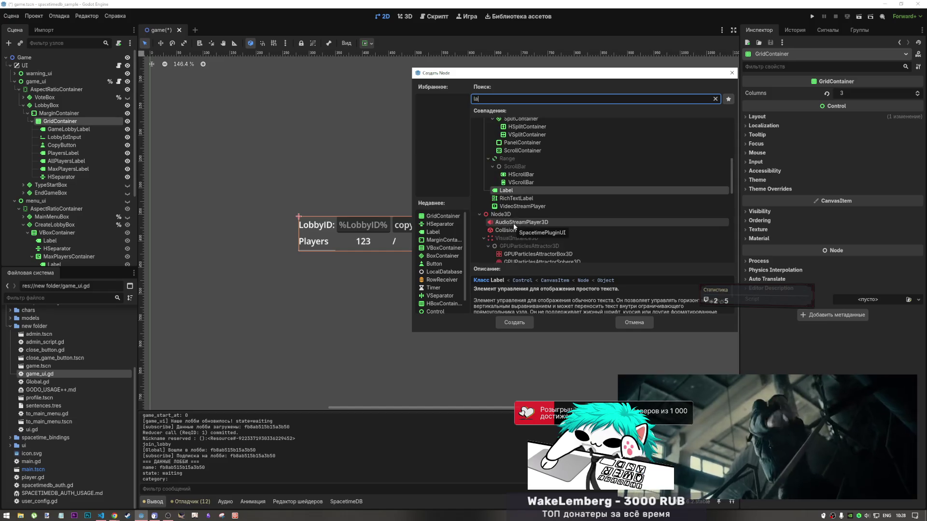
pyautogui.click(510, 319)
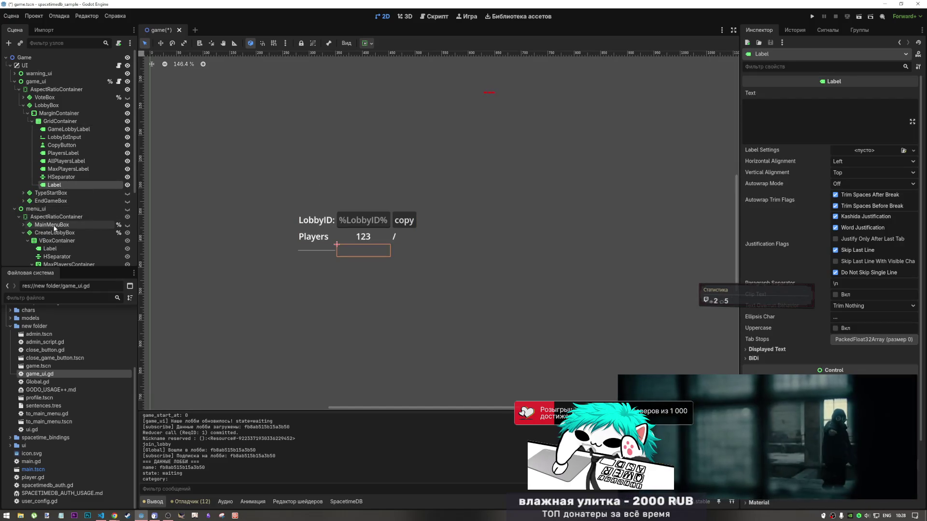
pyautogui.moveTo(64, 187)
pyautogui.mouseDown()
pyautogui.moveTo(77, 165)
pyautogui.moveTo(80, 187)
pyautogui.mouseUp()
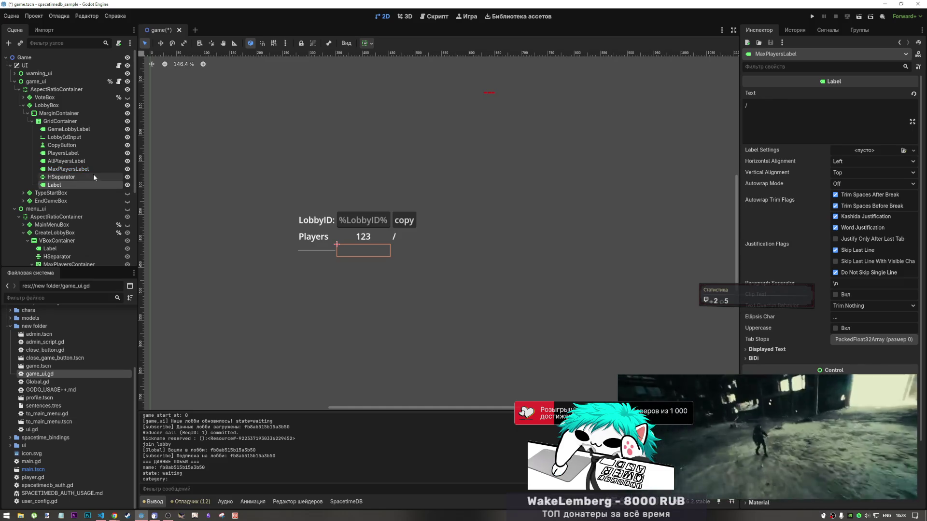
# - Delete the empty label, leaving HSeparator as the grid's last child
pyautogui.click(75, 185)
pyautogui.press('Delete')
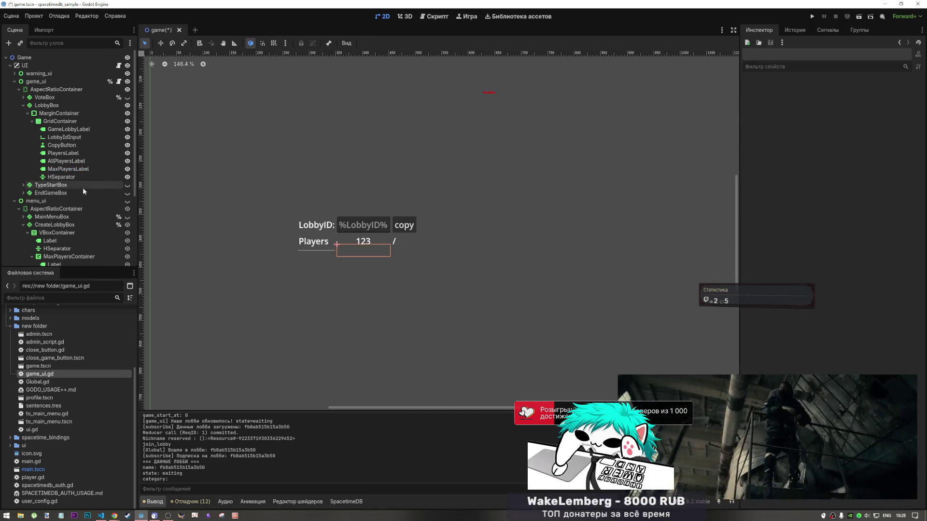
pyautogui.click(398, 243)
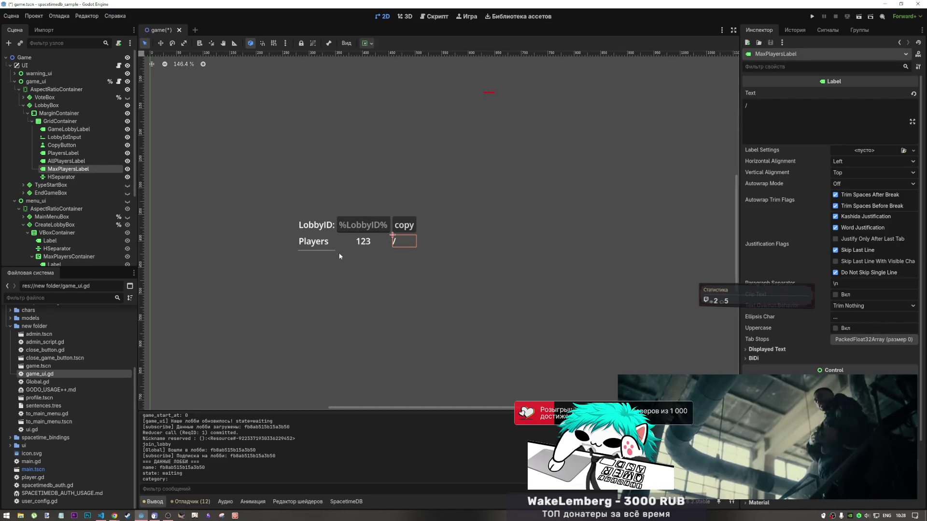
pyautogui.click(75, 178)
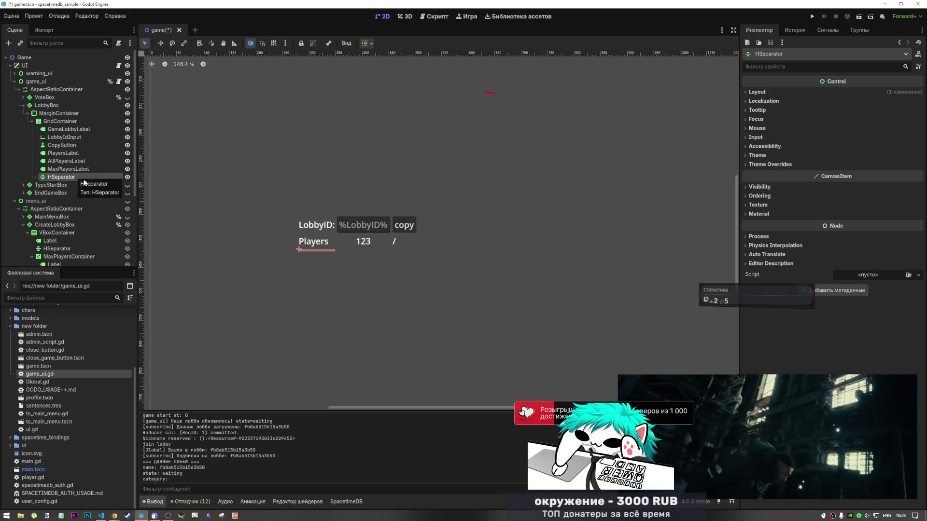
# - Duplicate the HSeparator with Ctrl+D to start filling the Players row
pyautogui.hotkey('ctrl', 'd')
pyautogui.hotkey('ctrl', 'd')
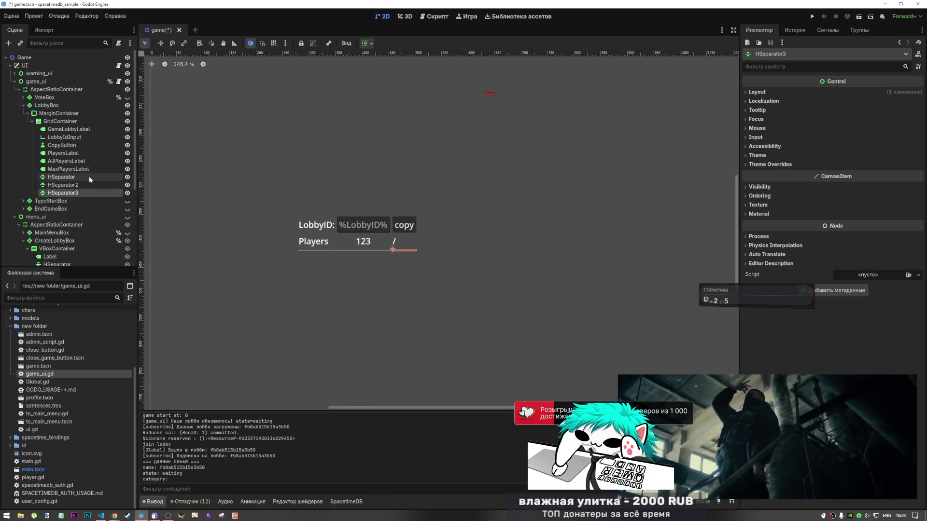
pyautogui.click(80, 178)
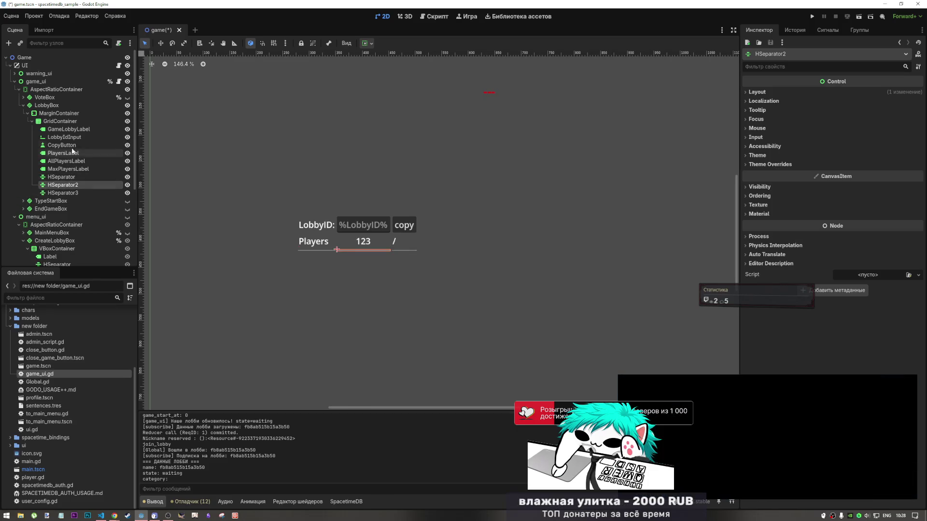
pyautogui.click(88, 122)
pyautogui.rightClick(88, 125)
pyautogui.click(88, 127)
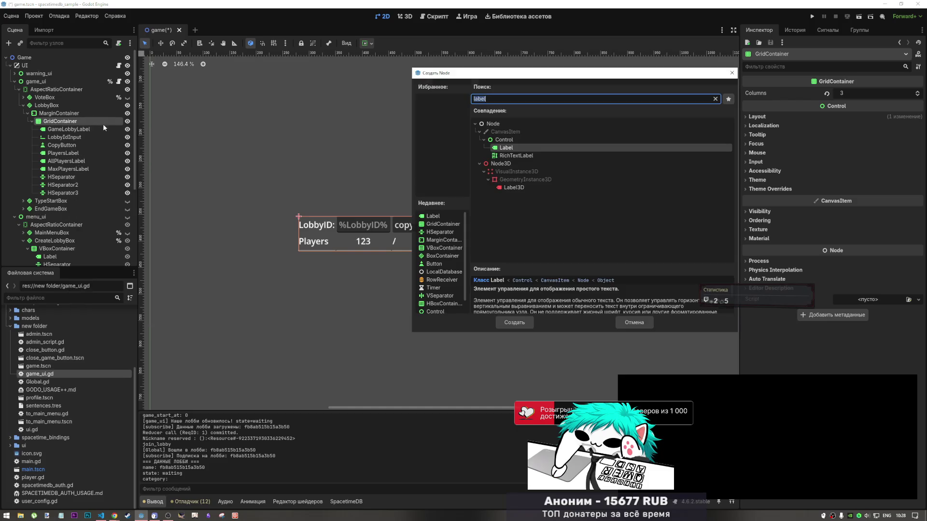
pyautogui.click(730, 73)
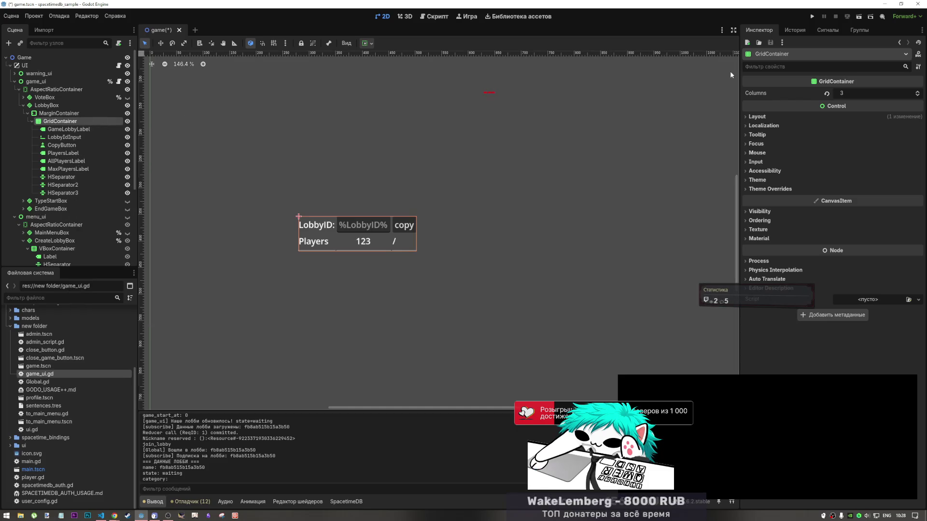
# - Duplicate the three Players row labels and move the copies below the separators
pyautogui.click(71, 153)
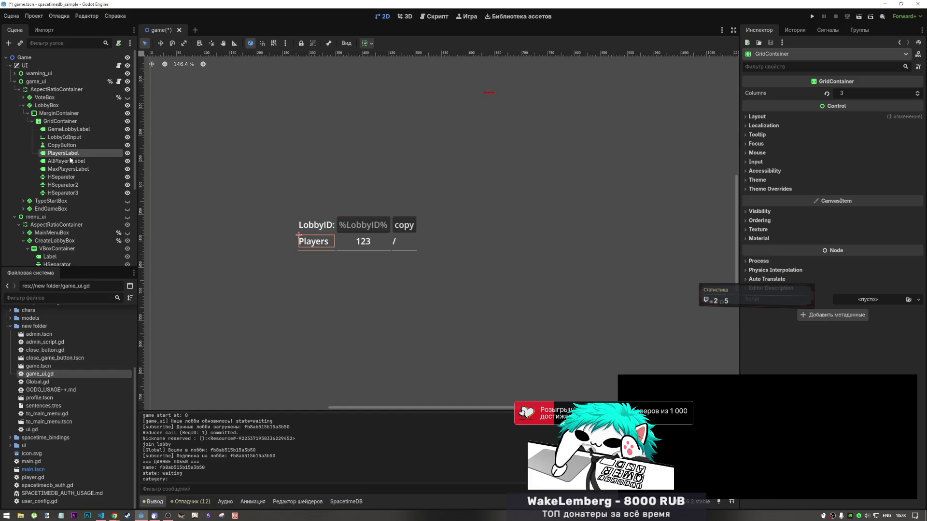
pyautogui.keyDown('shift'); pyautogui.click(73, 169); pyautogui.keyUp('shift')
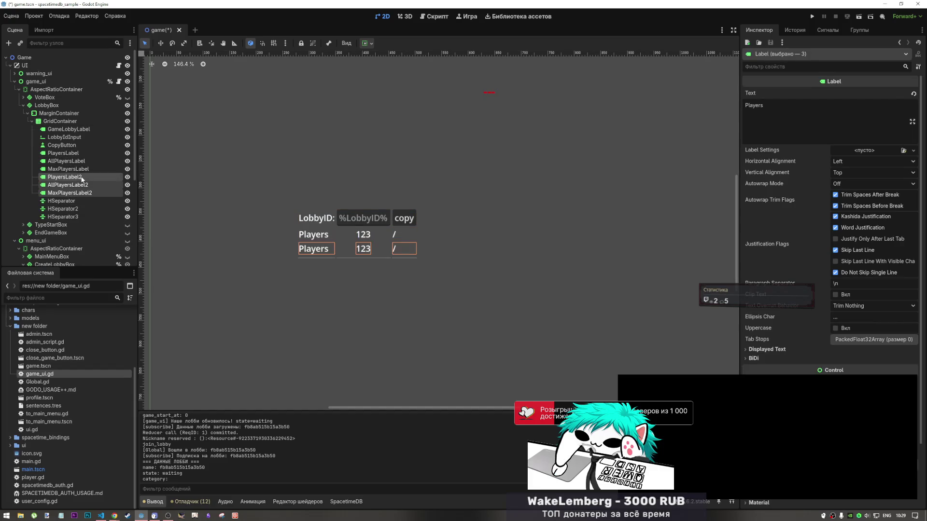
pyautogui.hotkey('ctrl', 'd')
pyautogui.moveTo(81, 177); pyautogui.dragTo(80, 221)
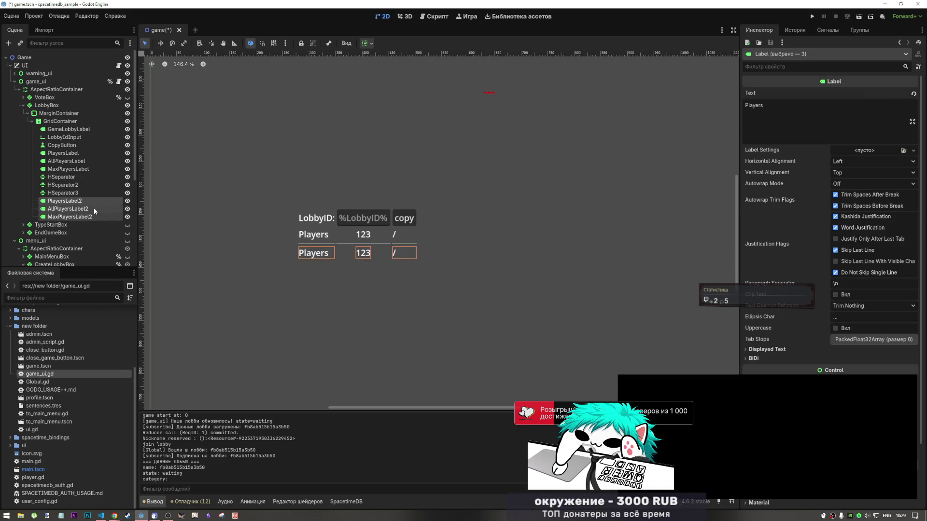
pyautogui.click(68, 200)
pyautogui.moveTo(794, 404)
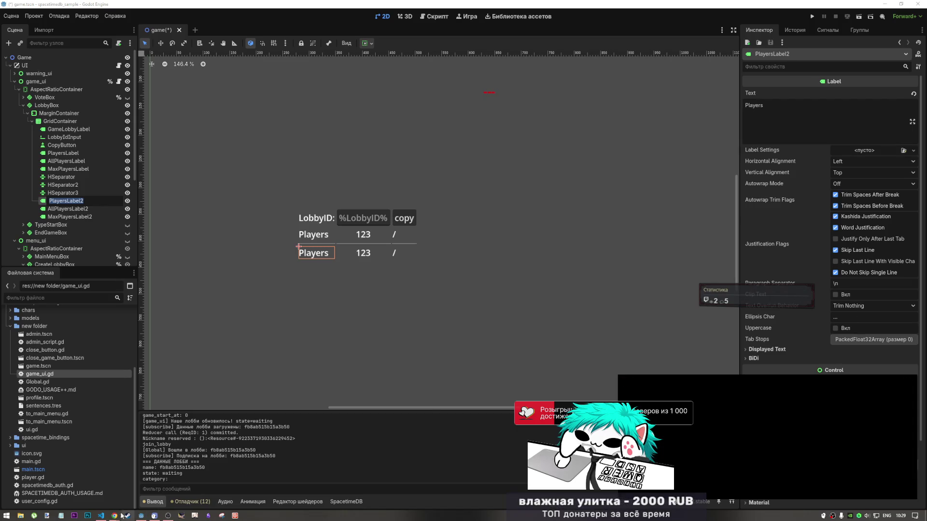
pyautogui.moveTo(122, 515)
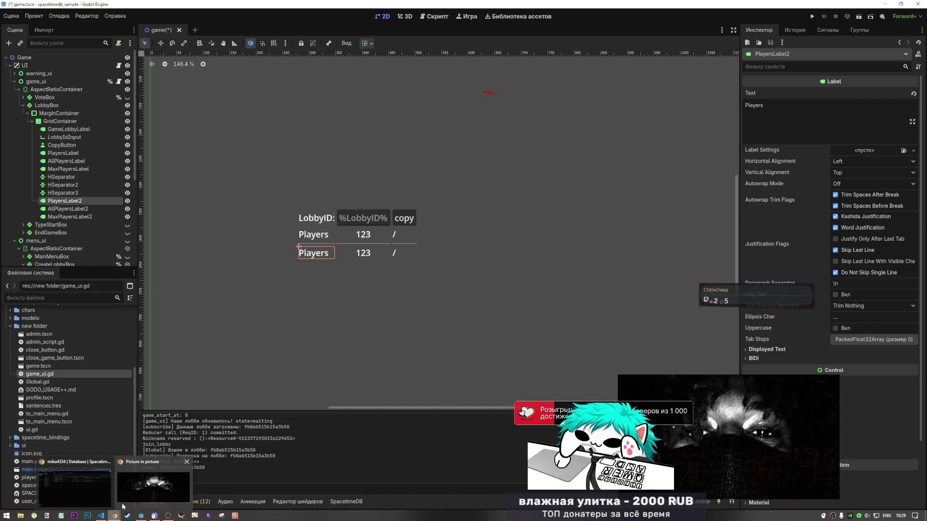
pyautogui.click(70, 216)
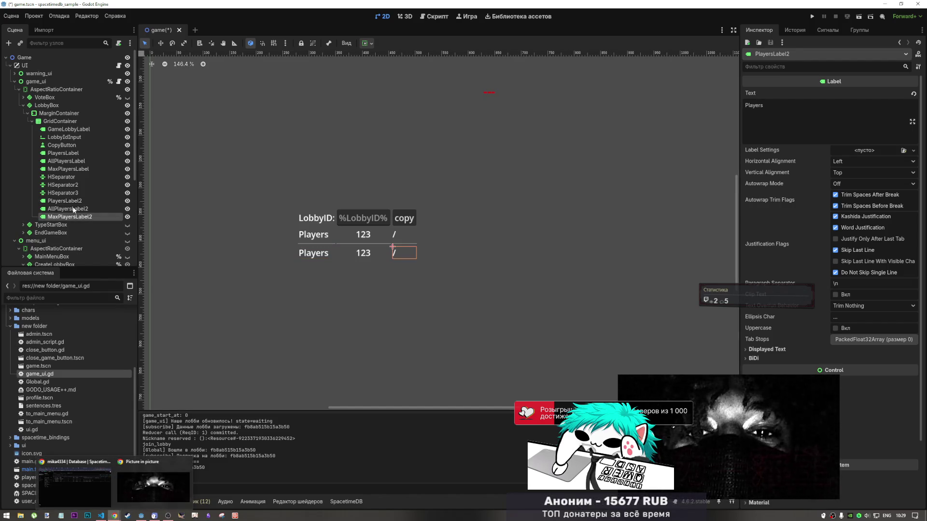
pyautogui.click(73, 204)
pyautogui.click(73, 203)
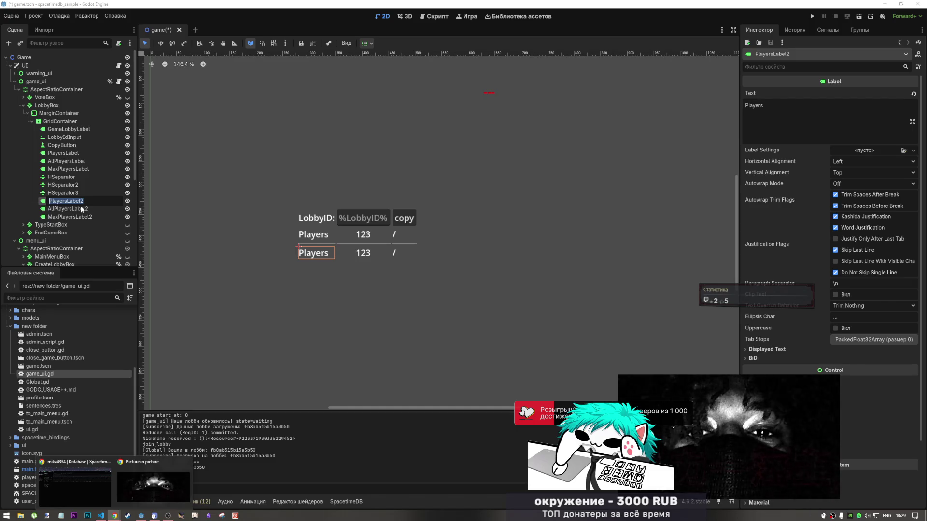
pyautogui.click(68, 209)
pyautogui.click(65, 200)
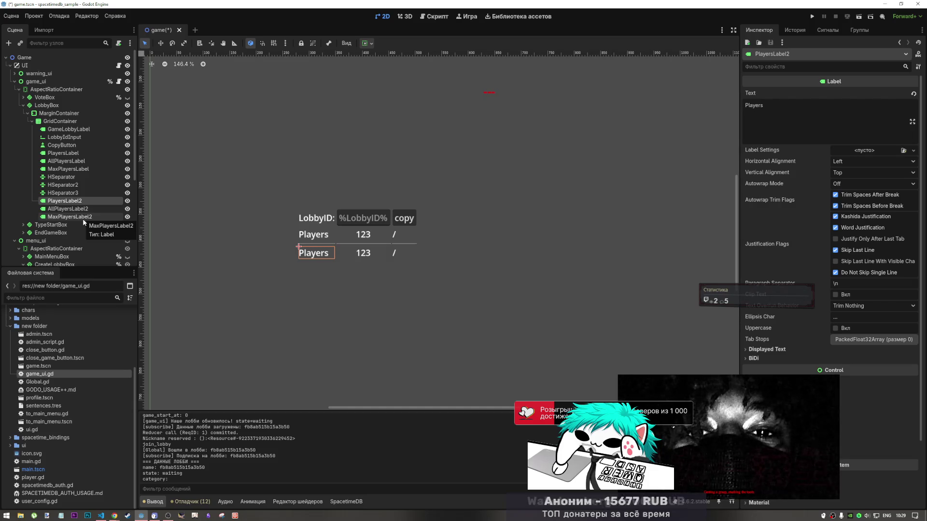
# - Delete the three duplicated labels, then the third separator
pyautogui.keyDown('shift'); pyautogui.click(77, 217); pyautogui.keyUp('shift')
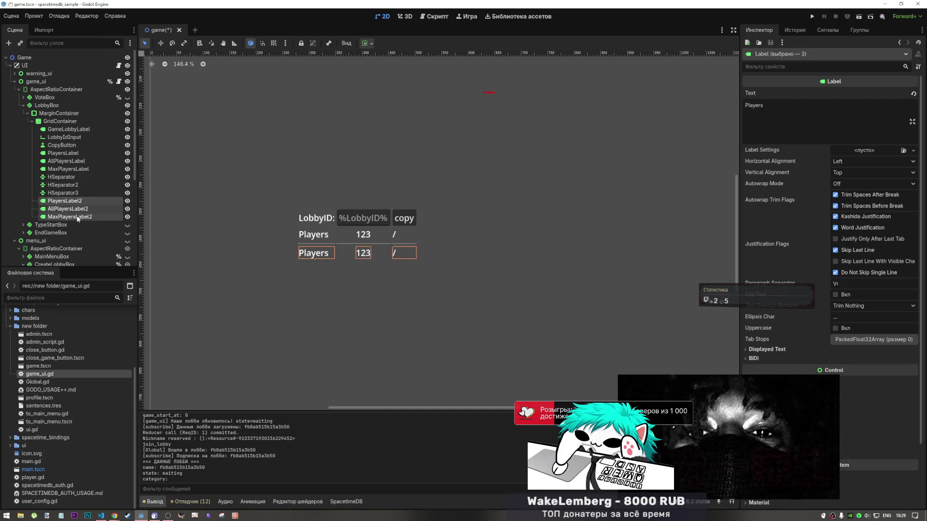
pyautogui.press('Delete')
pyautogui.press('Return')
pyautogui.click(71, 195)
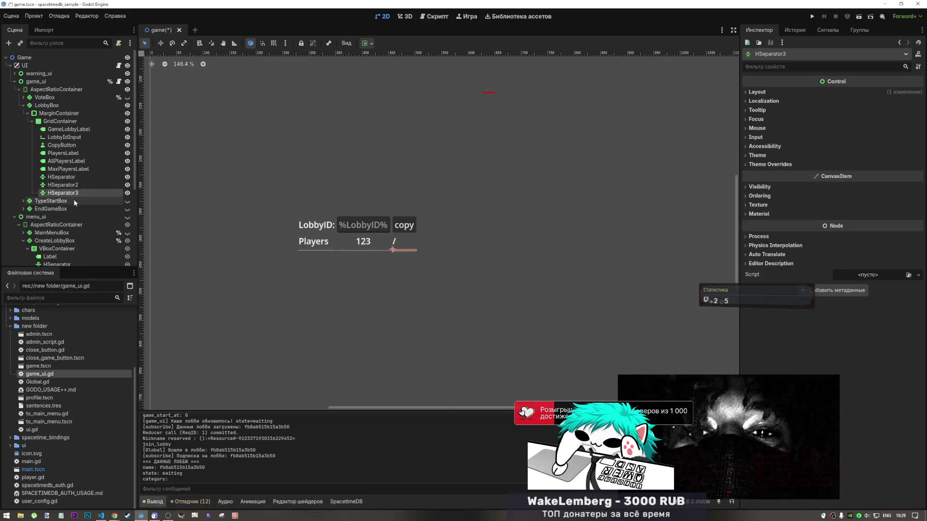
pyautogui.press('Delete')
# - Add a new GridContainer under MarginContainer and set its Columns to 2
pyautogui.rightClick(57, 112)
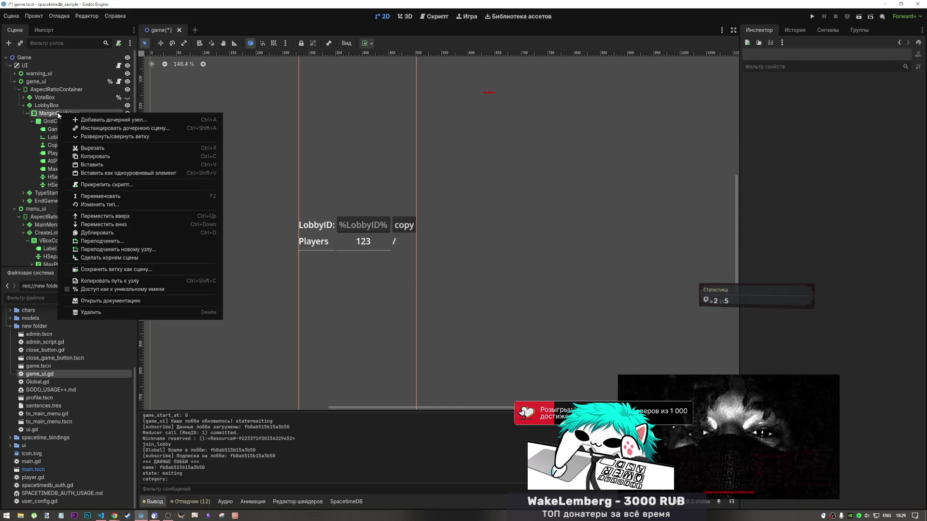
pyautogui.press('Escape')
pyautogui.hotkey('ctrl', 'a')
pyautogui.write('grid')
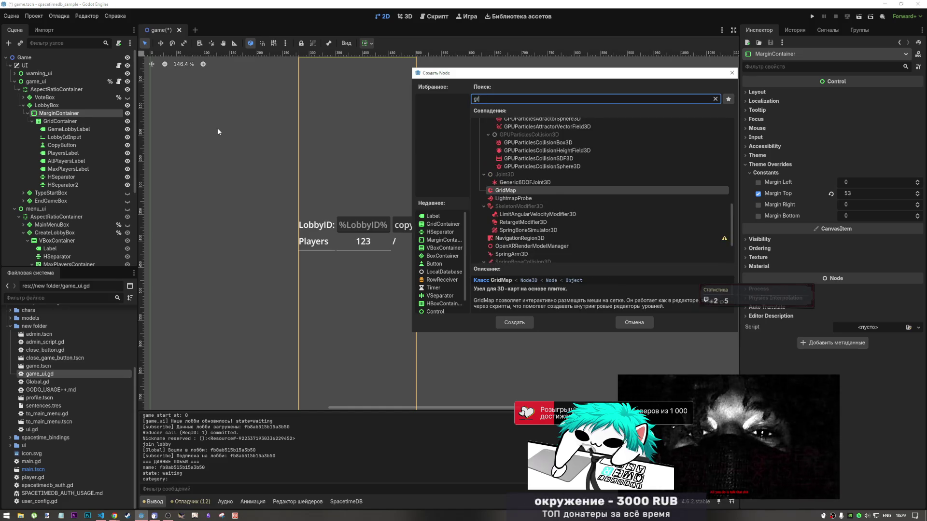
pyautogui.scroll(5, 555, 202)
pyautogui.click(518, 204)
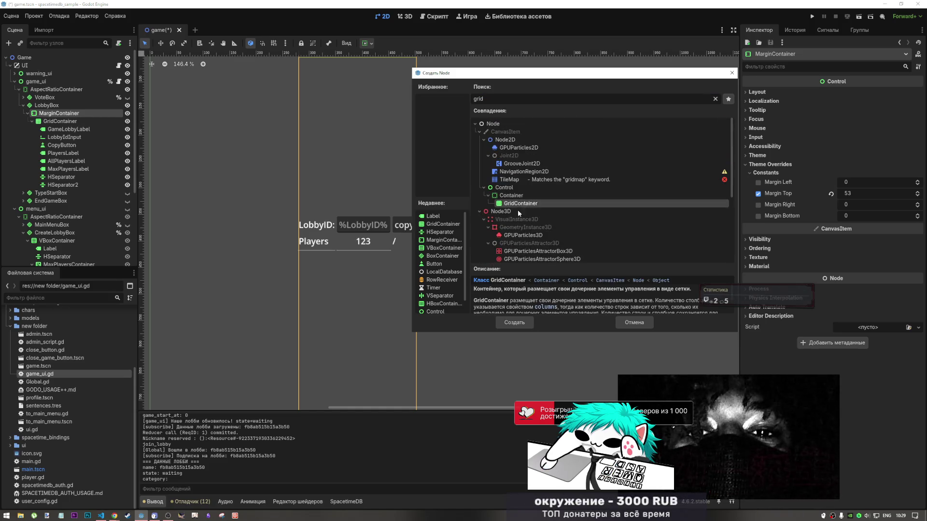
pyautogui.click(522, 321)
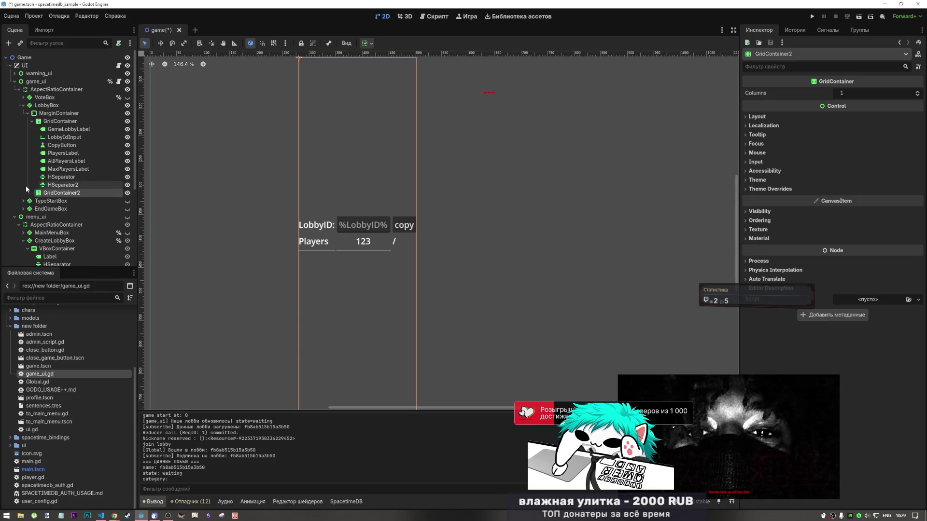
pyautogui.click(916, 93)
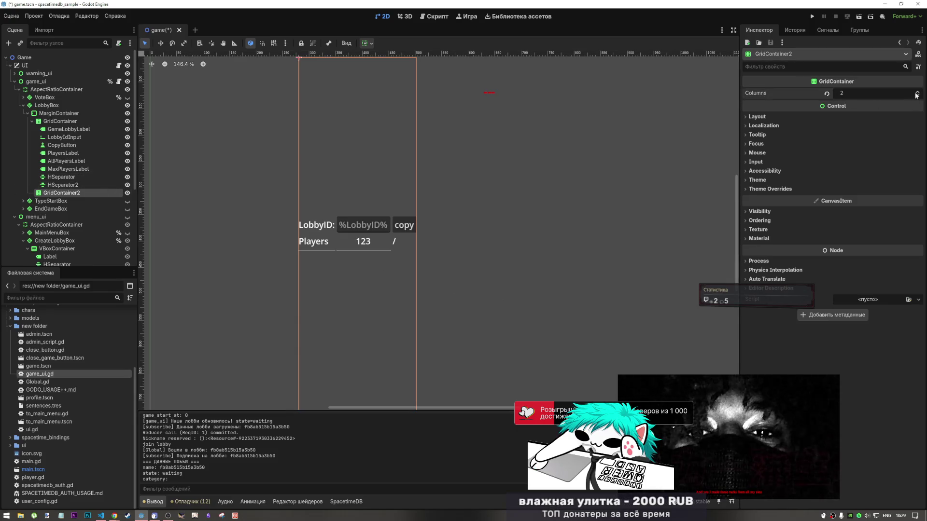
# - Add an empty Label child inside GridContainer2
pyautogui.click(53, 113)
pyautogui.click(49, 194)
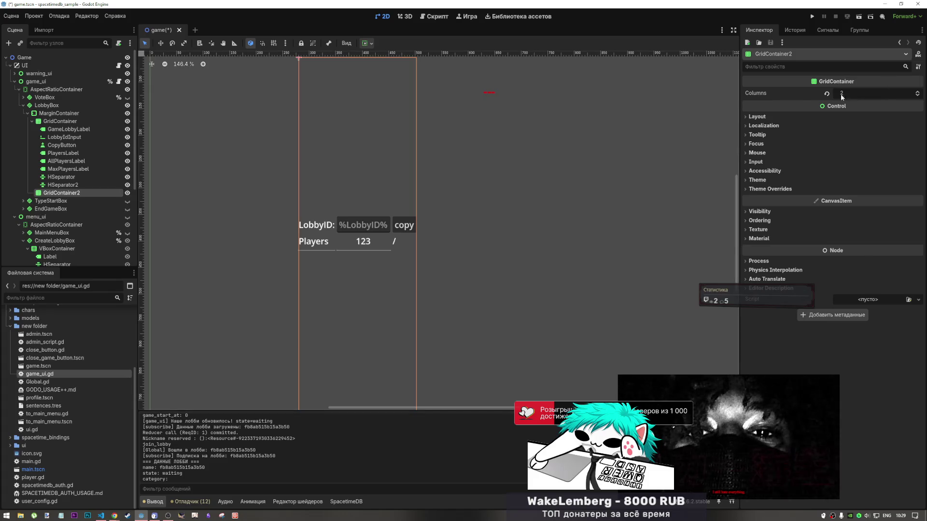
pyautogui.rightClick(68, 192)
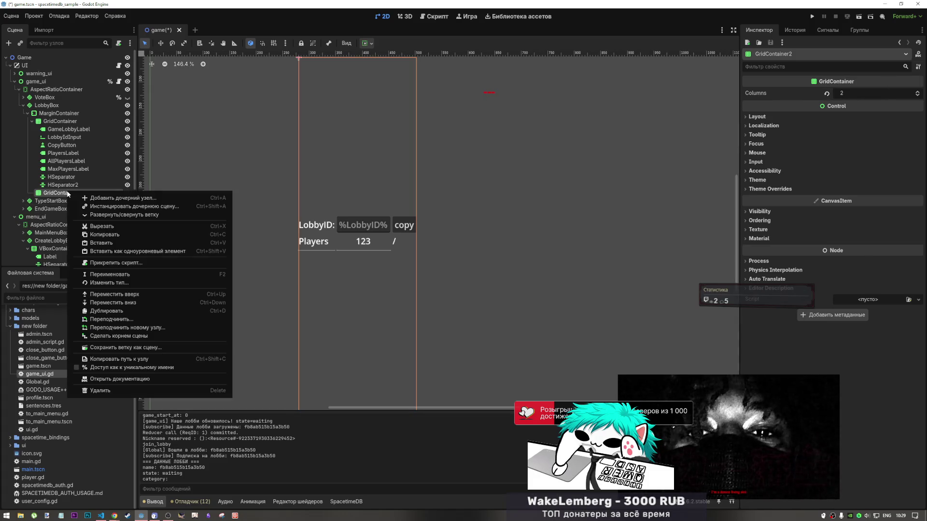
pyautogui.click(112, 193)
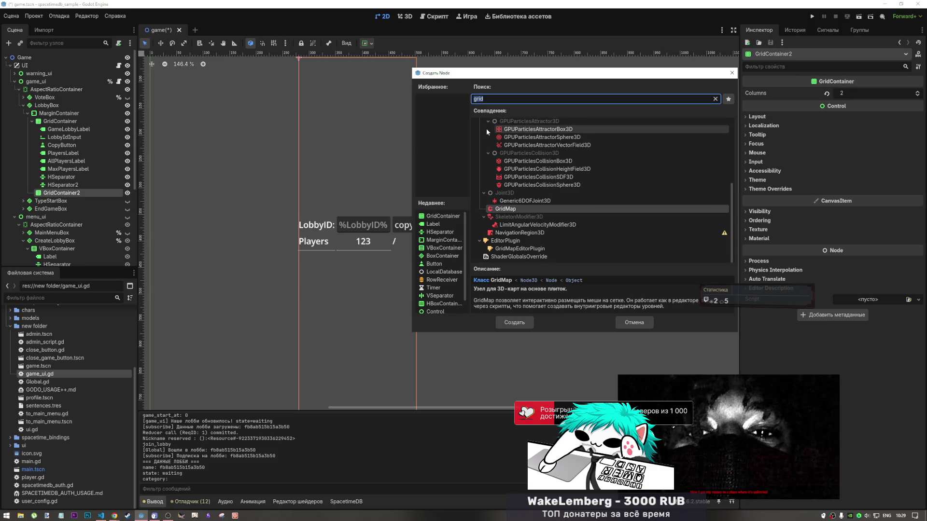
pyautogui.write('label')
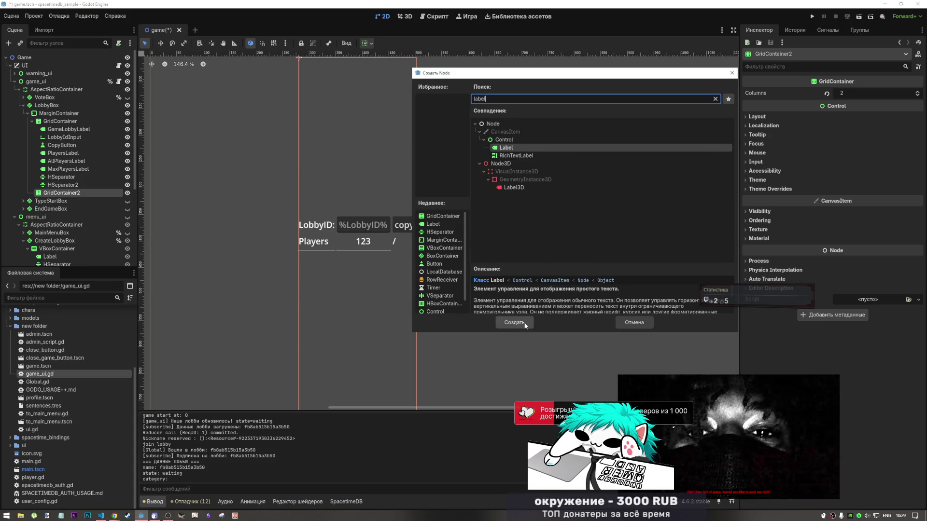
pyautogui.click(514, 323)
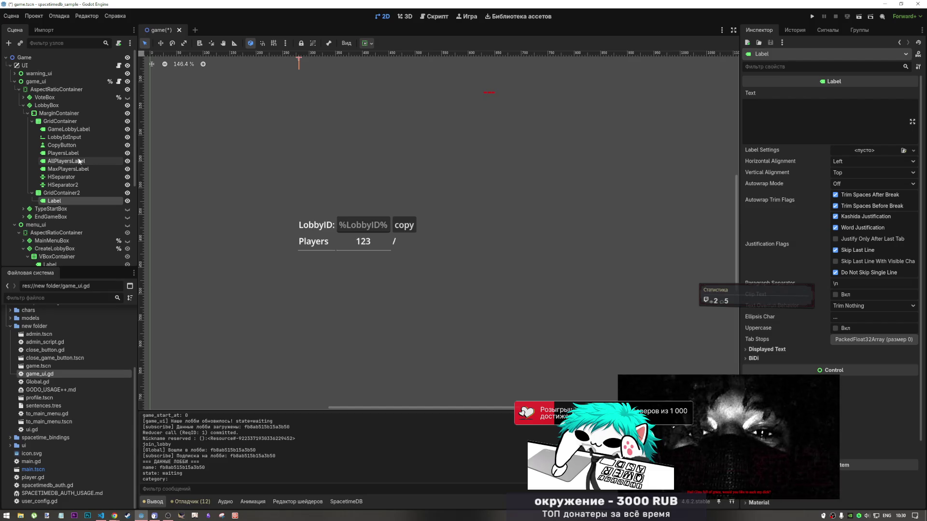
# - Compare the settings of GridContainer, GridContainer2 and MarginContainer
pyautogui.click(61, 192)
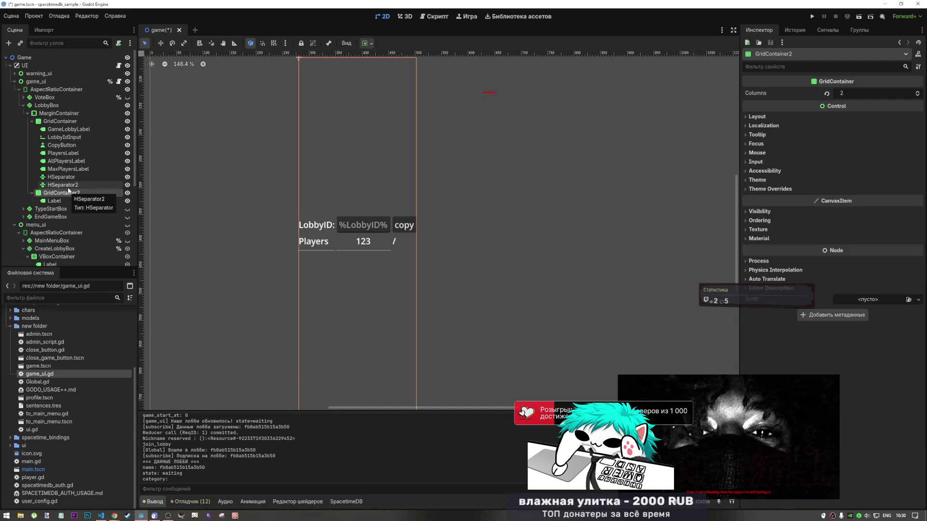
pyautogui.click(60, 121)
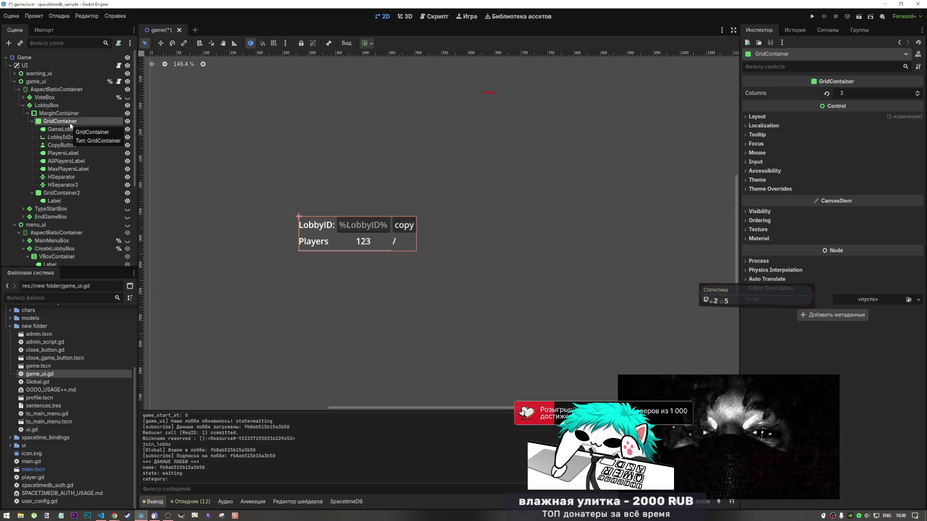
pyautogui.click(59, 113)
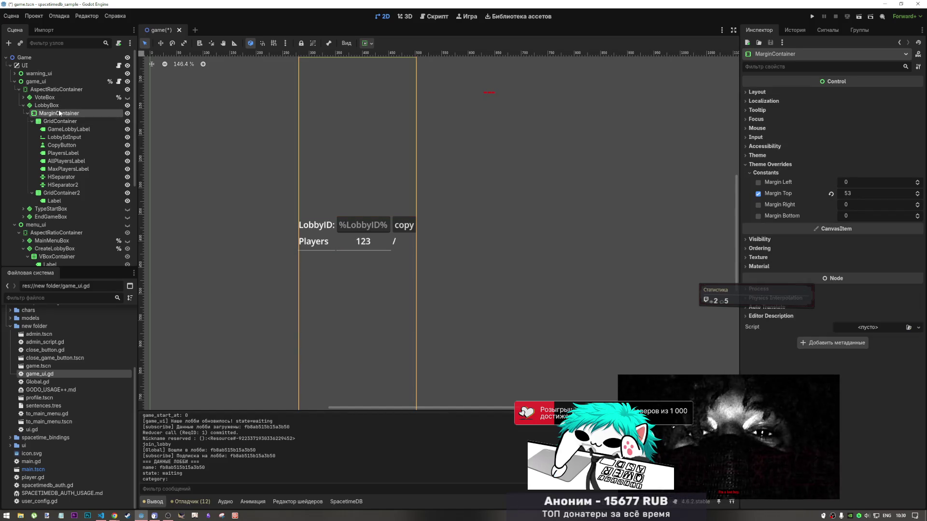
pyautogui.click(60, 193)
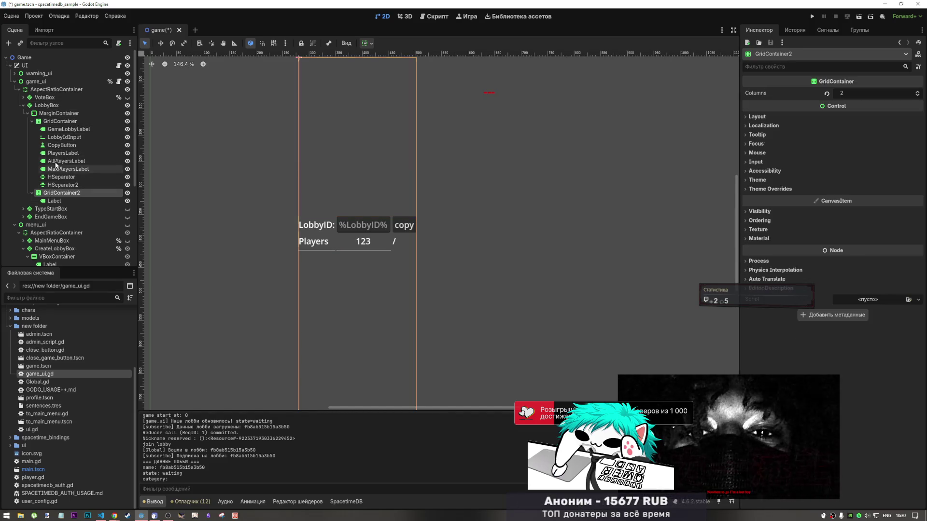
pyautogui.click(59, 121)
pyautogui.click(56, 193)
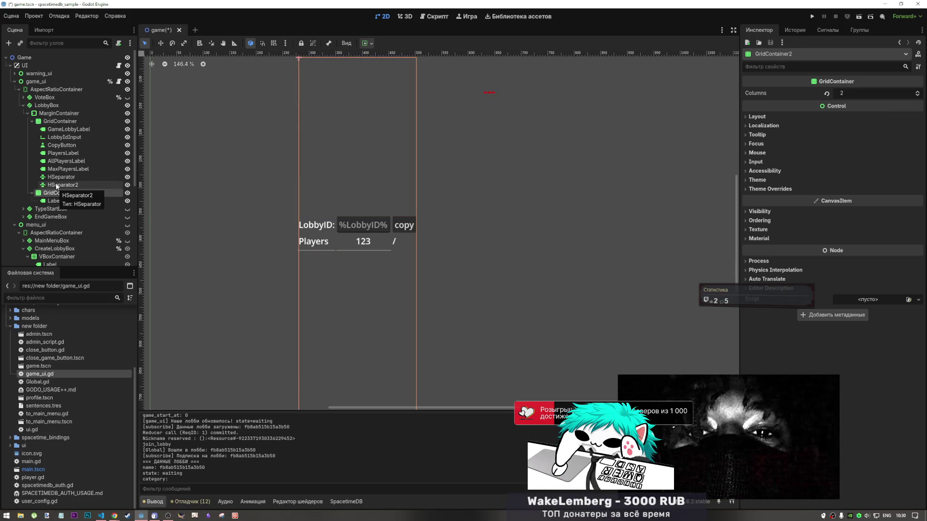
pyautogui.click(57, 123)
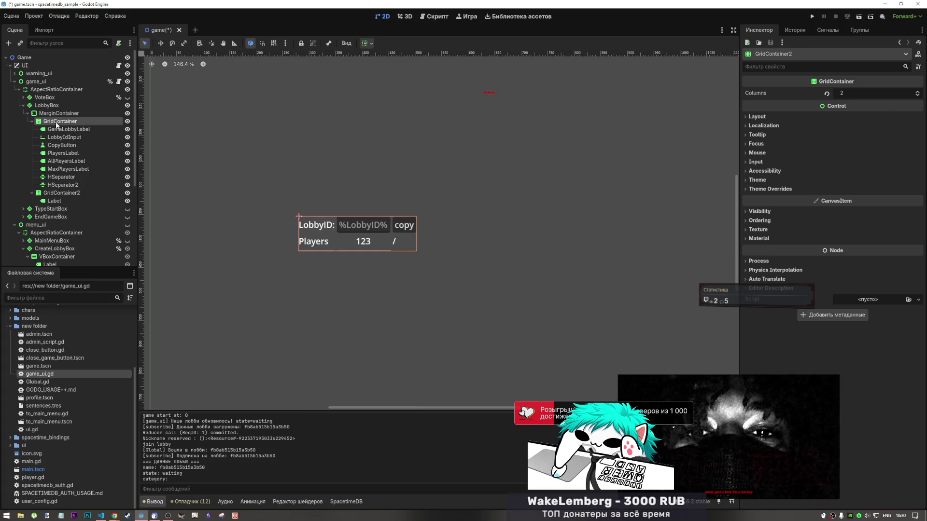
# - Check the LobbyID grid's layout direction, keeping Inherited, and MarginContainer's visibility settings
pyautogui.click(367, 43)
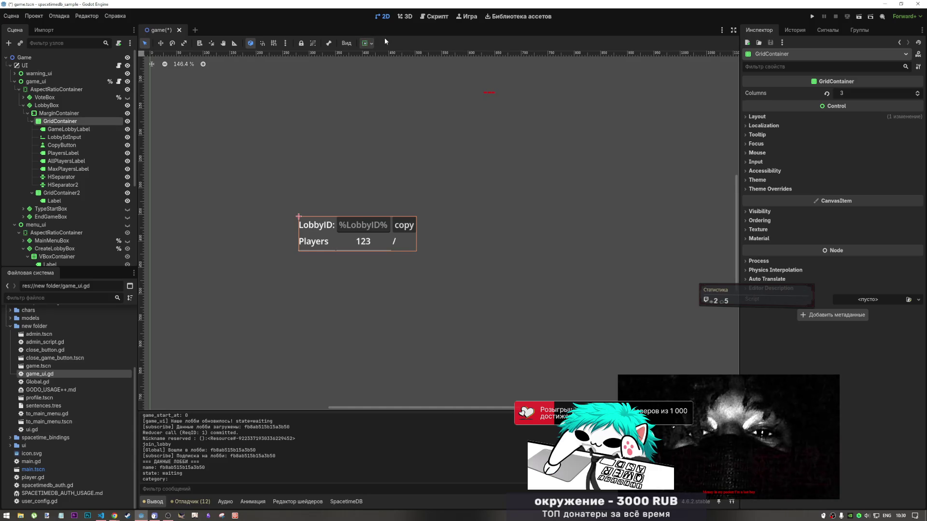
pyautogui.click(791, 118)
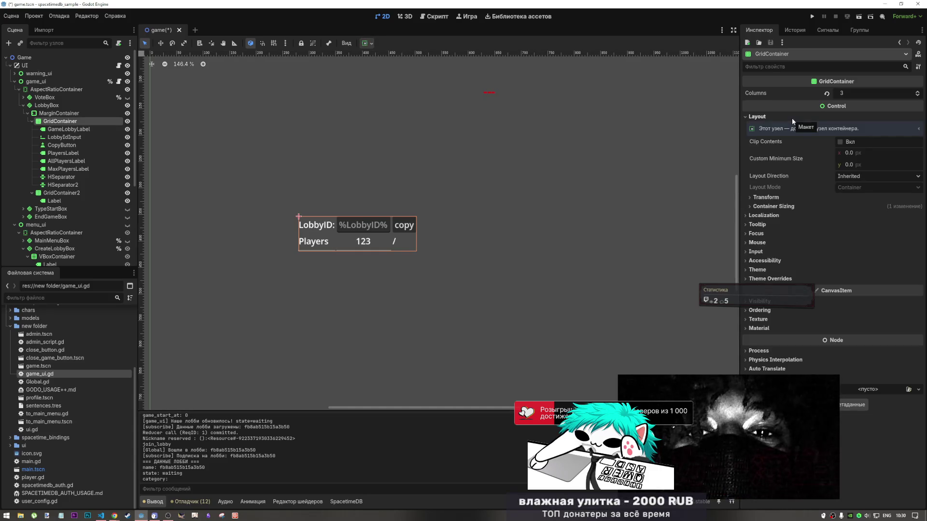
pyautogui.click(792, 118)
pyautogui.click(792, 118)
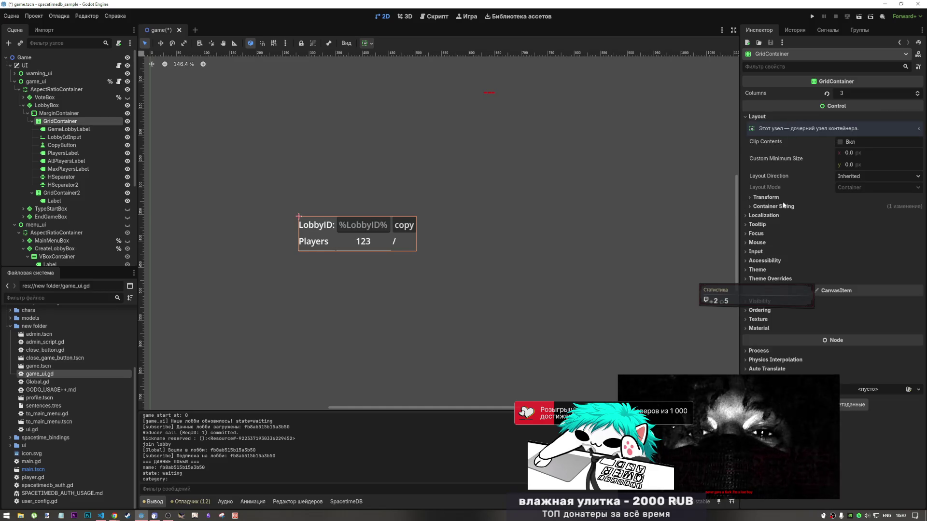
pyautogui.click(853, 177)
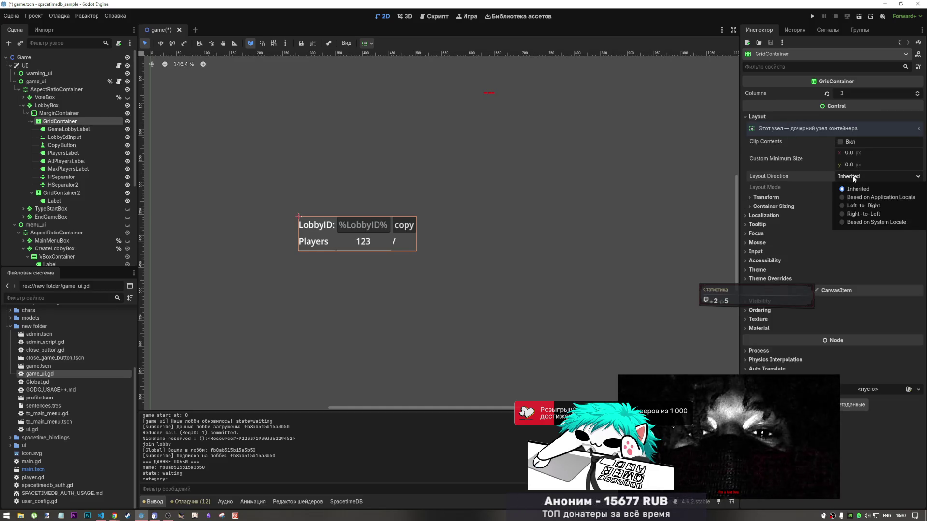
pyautogui.click(849, 178)
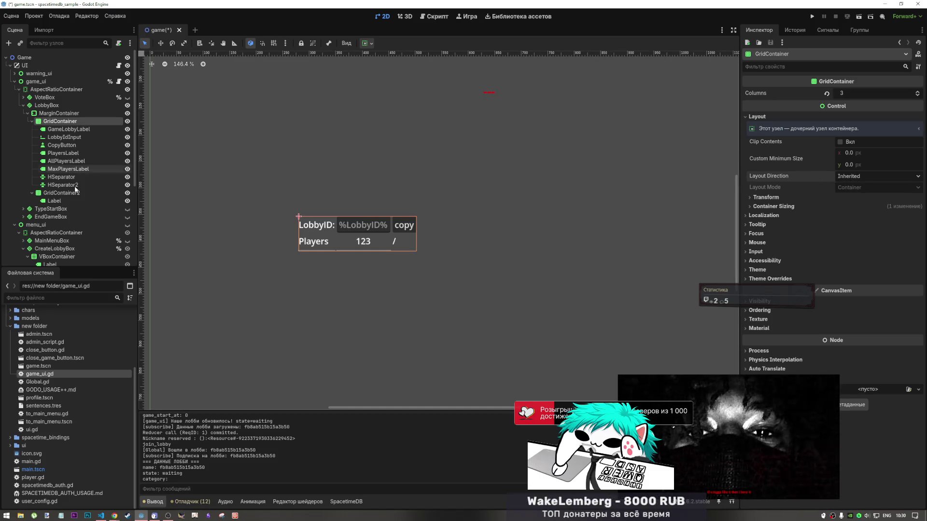
pyautogui.click(58, 113)
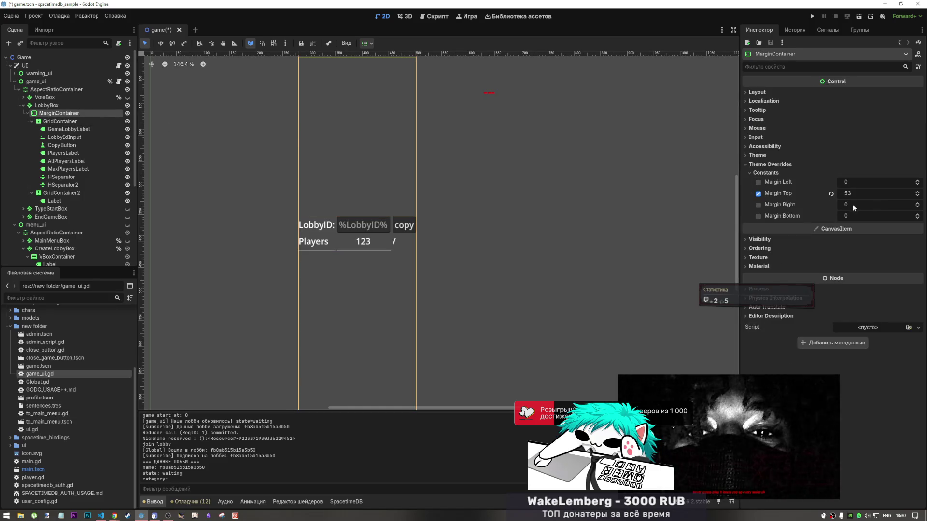
pyautogui.click(777, 240)
pyautogui.click(778, 241)
pyautogui.click(59, 121)
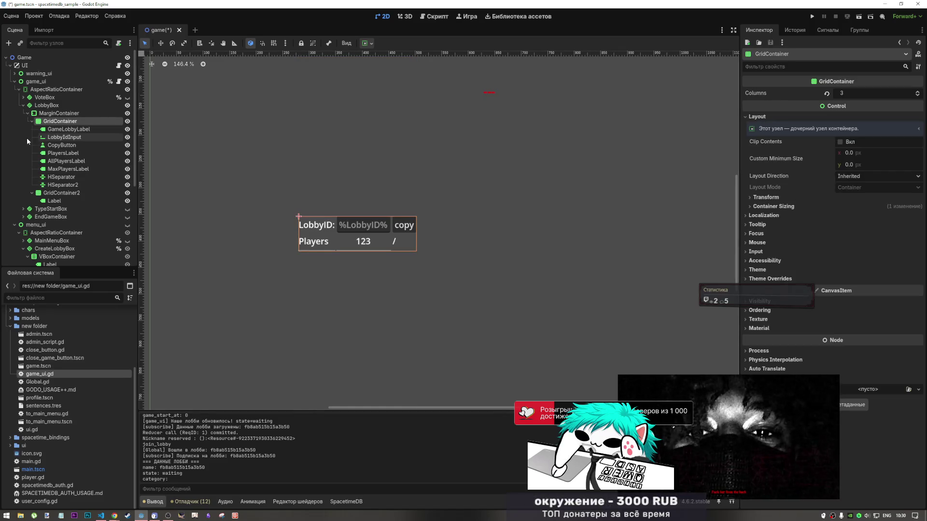
# - Try moving GridContainer2 into the LobbyID grid, undo it, then delete GridContainer2
pyautogui.click(55, 193)
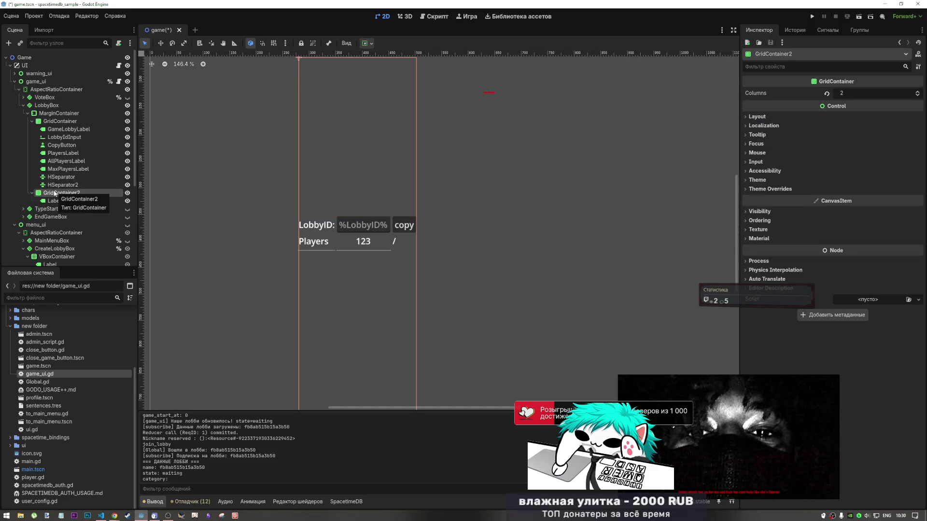
pyautogui.moveTo(54, 194); pyautogui.dragTo(53, 125)
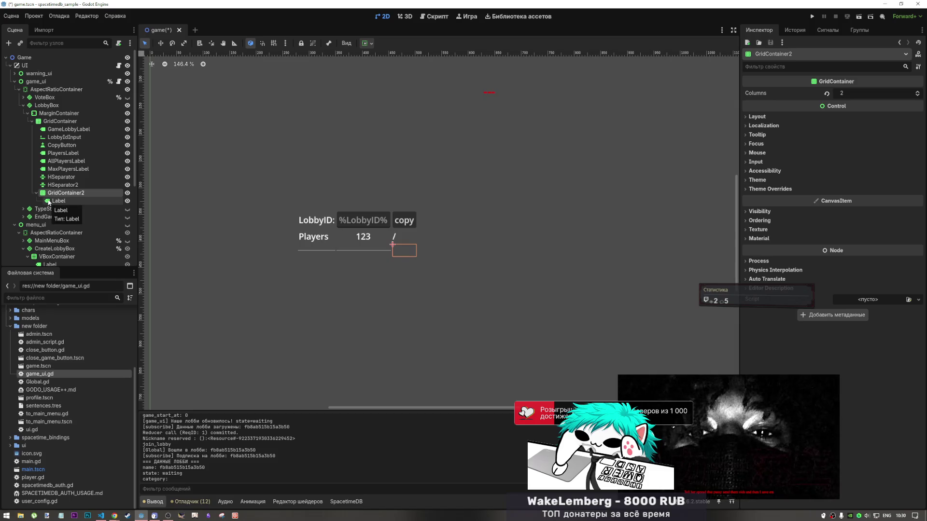
pyautogui.hotkey('ctrl', 'z')
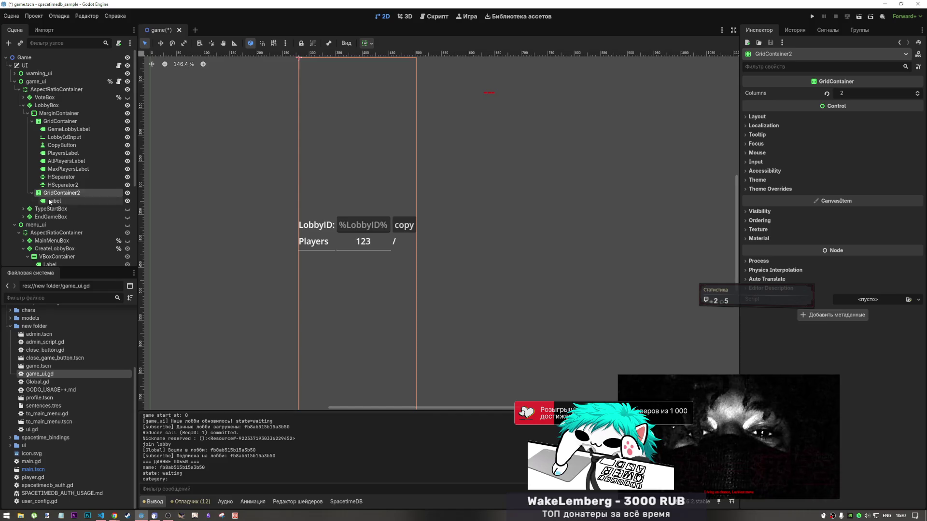
pyautogui.click(53, 201)
pyautogui.click(53, 195)
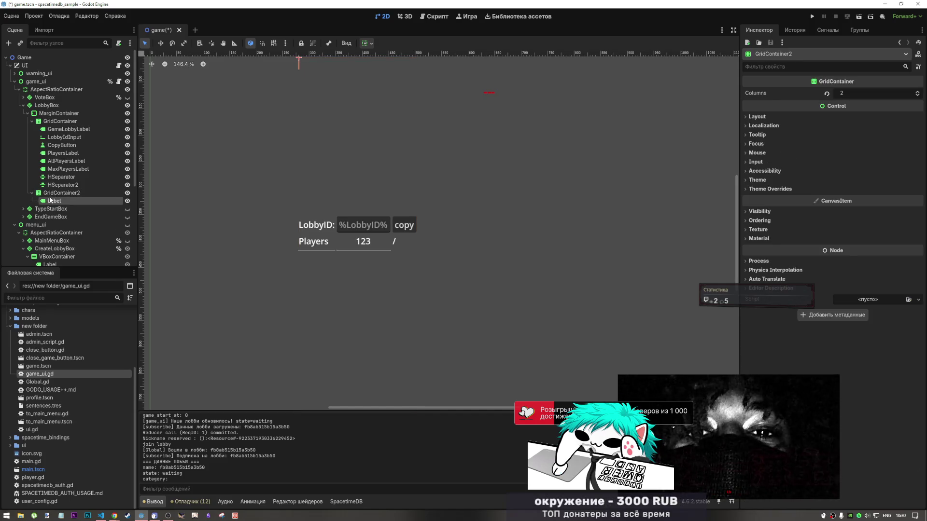
pyautogui.press('Delete')
pyautogui.press('Return')
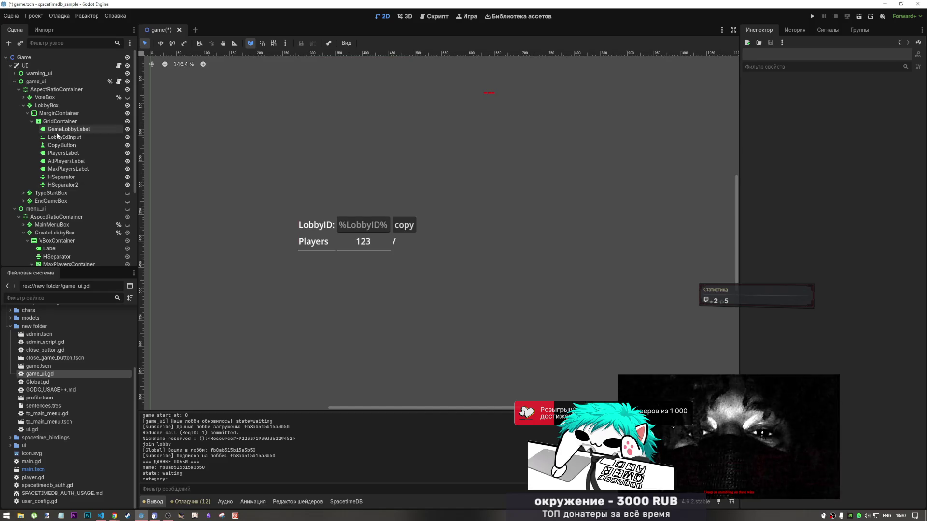
# - Add a new Label node as a child of the LobbyID GridContainer
pyautogui.click(59, 121)
pyautogui.rightClick(59, 121)
pyautogui.click(92, 128)
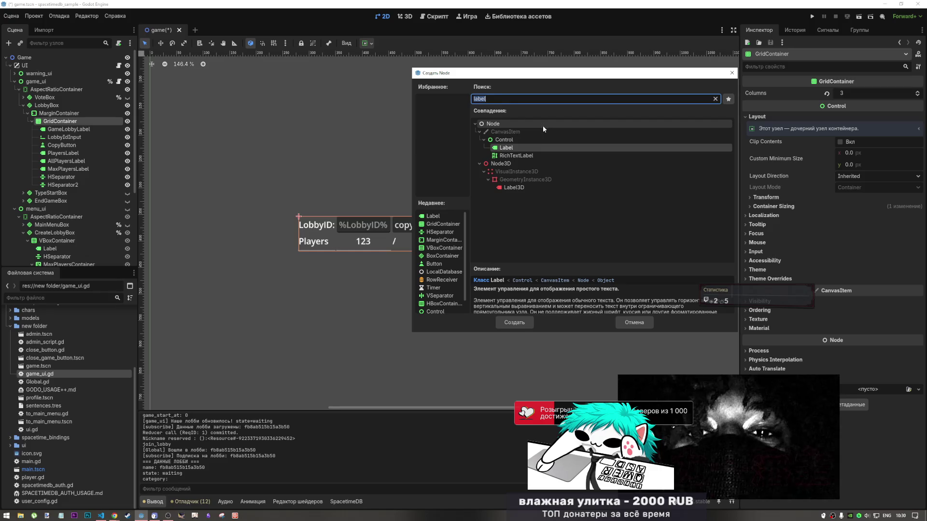
pyautogui.click(507, 148)
pyautogui.click(509, 322)
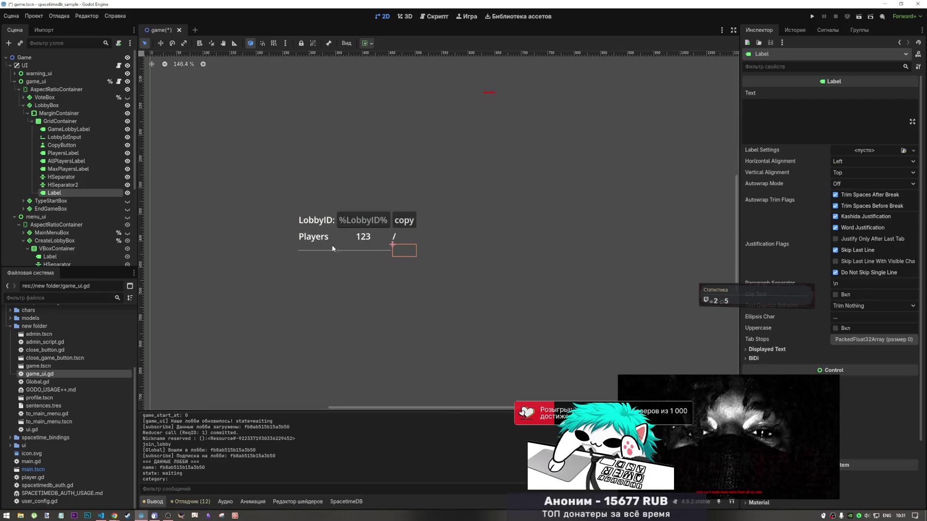
# - Duplicate HSeparator2 with Ctrl+D to create HSeparator3, keeping that name
pyautogui.click(78, 186)
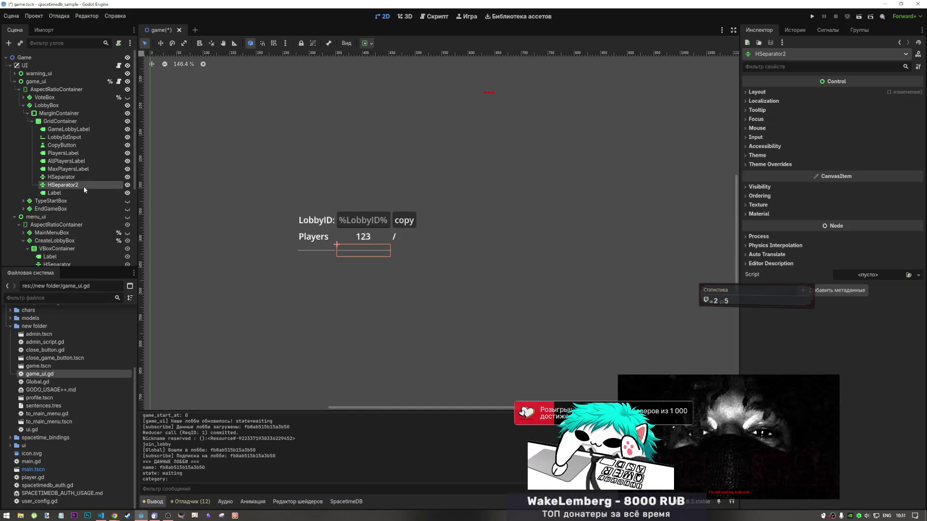
pyautogui.hotkey('ctrl', 'd')
pyautogui.doubleClick(72, 194)
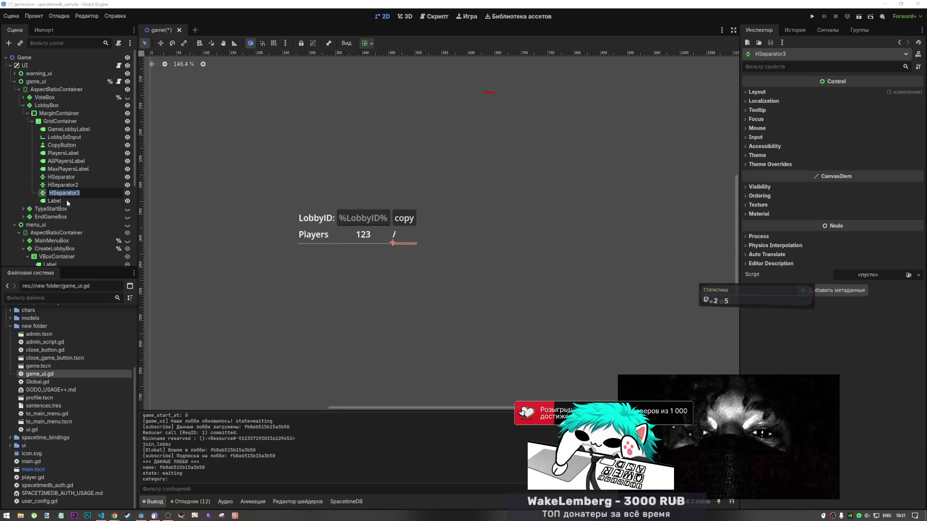
pyautogui.press('Return')
pyautogui.click(57, 203)
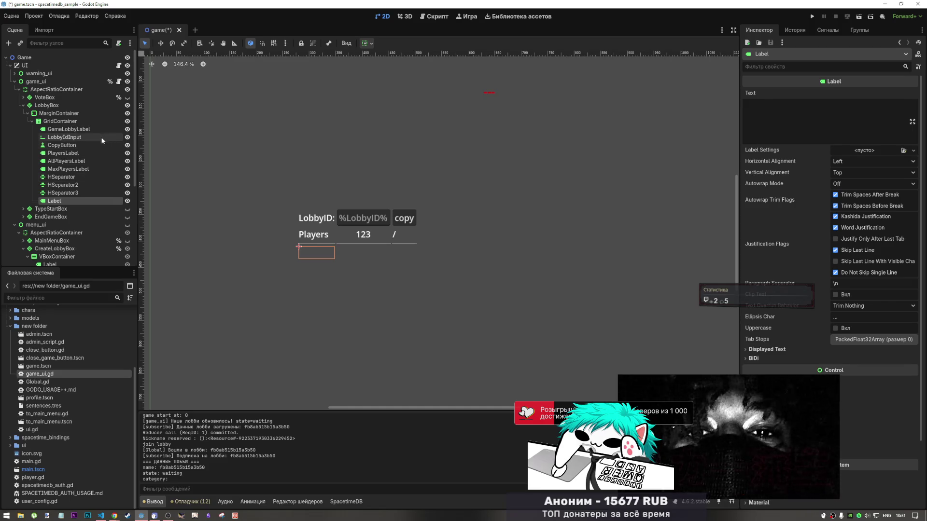
pyautogui.rightClick(35, 115)
pyautogui.press('Escape')
pyautogui.rightClick(57, 122)
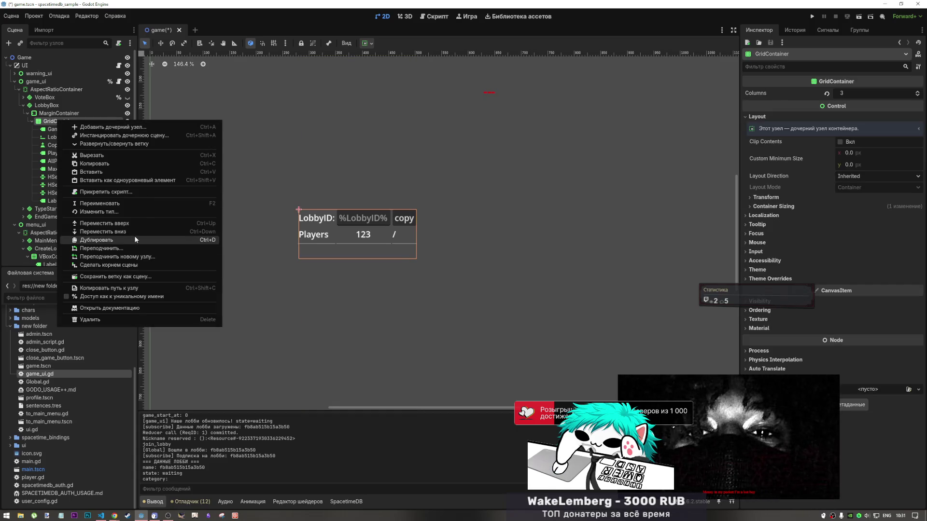
pyautogui.click(41, 121)
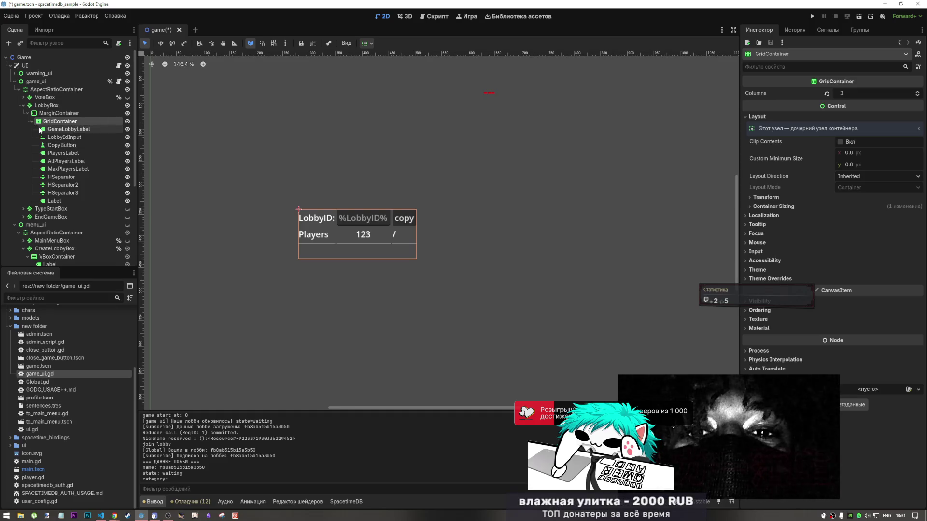
pyautogui.hotkey('ctrl', 'd')
pyautogui.scroll(-1, 82, 200)
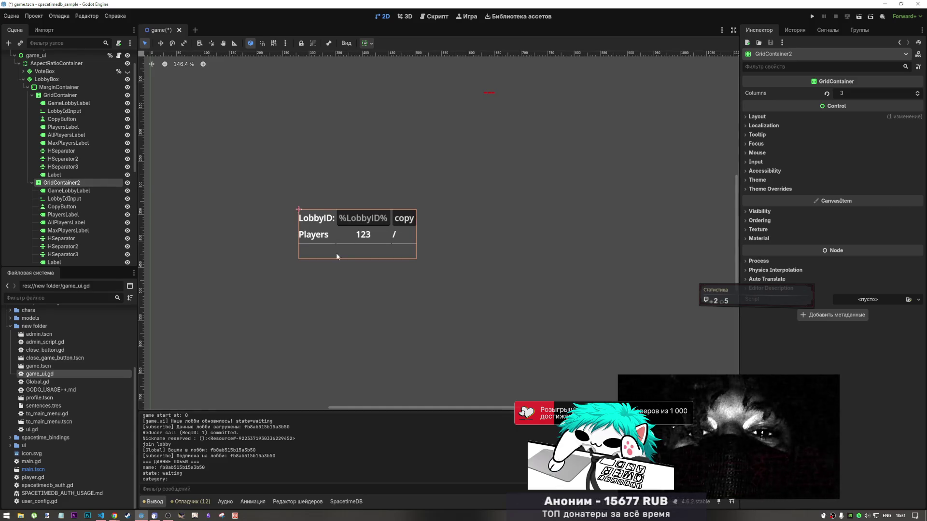
pyautogui.click(300, 215)
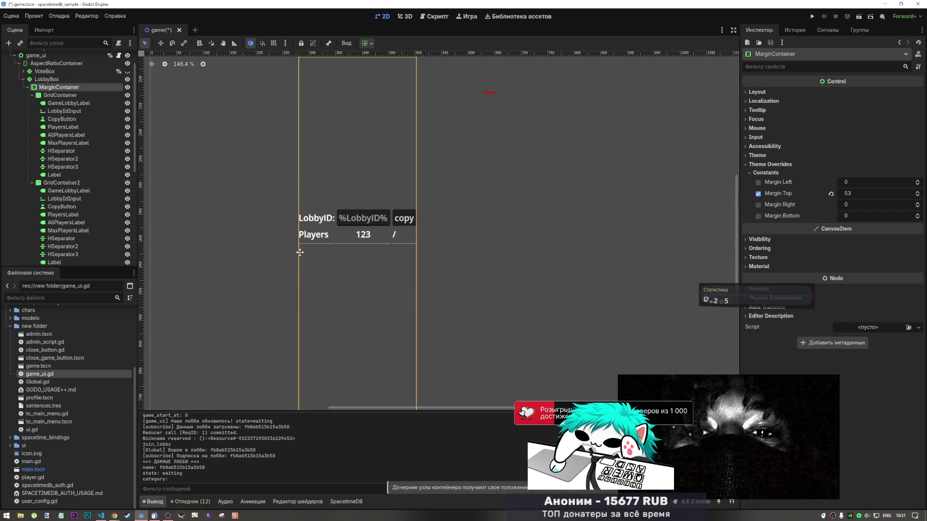
pyautogui.scroll(1, 53, 186)
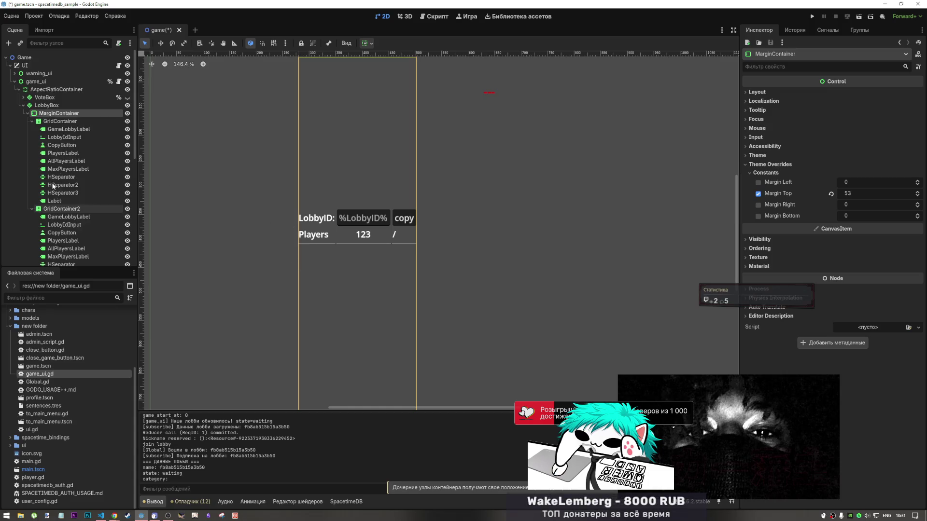
pyautogui.click(52, 209)
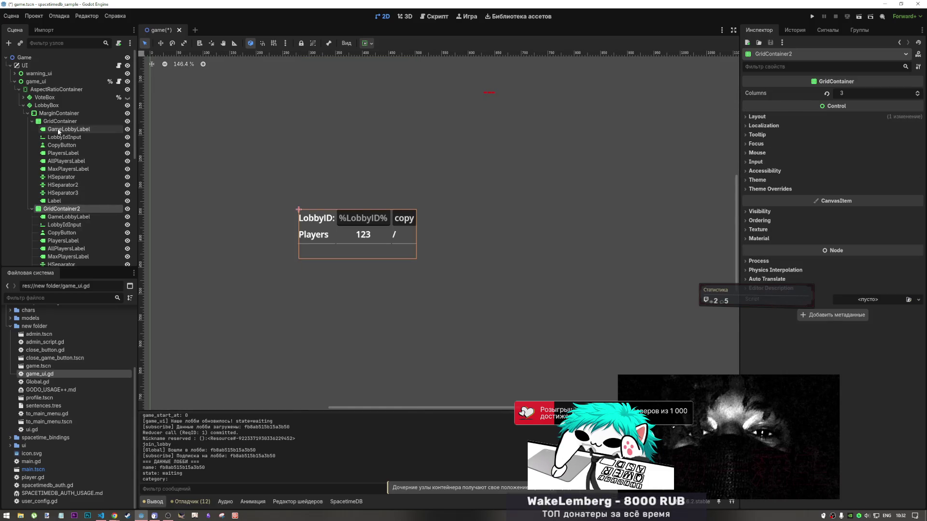
pyautogui.click(67, 217)
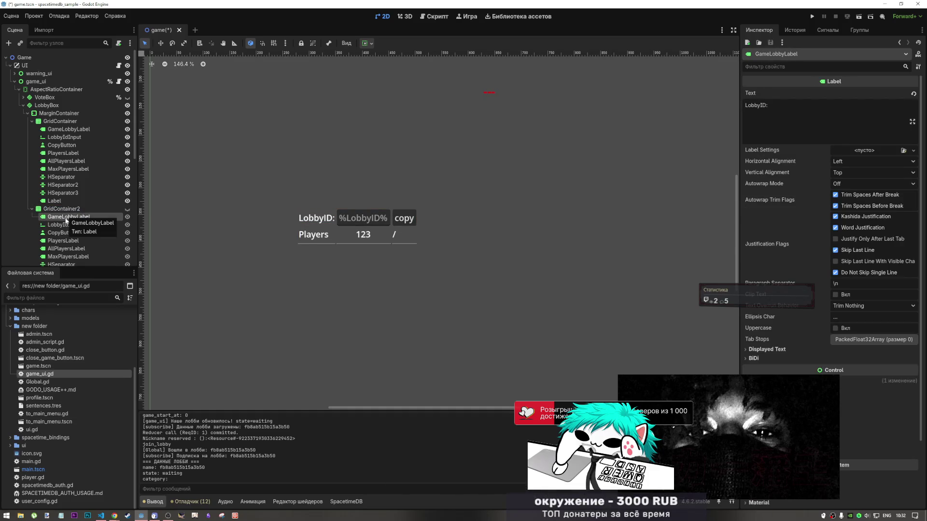
pyautogui.press('Delete')
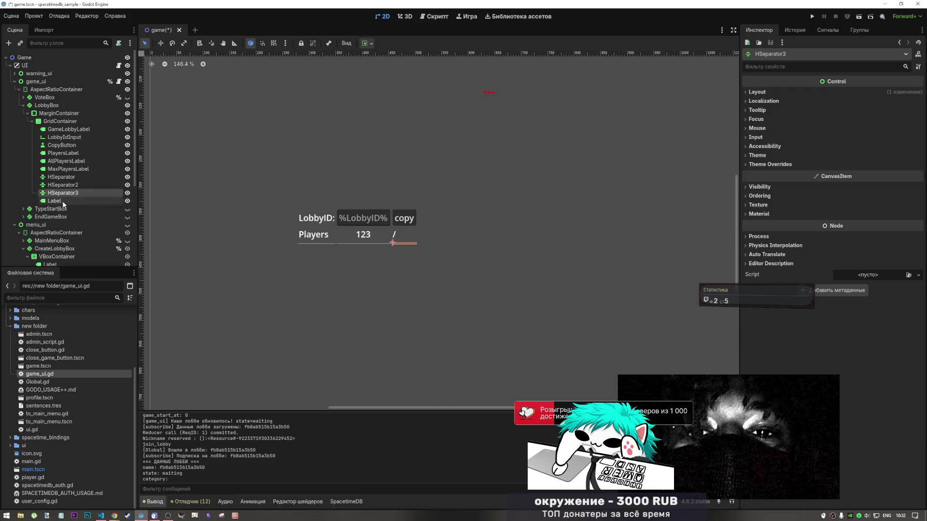